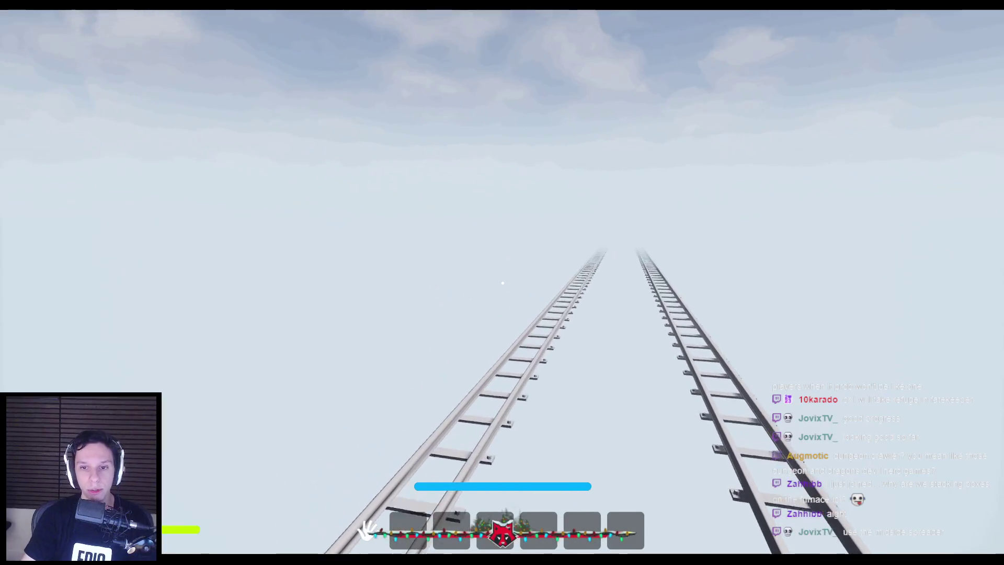
# Walk the character up the grey ramp, then end the play test.
pyautogui.press('w')
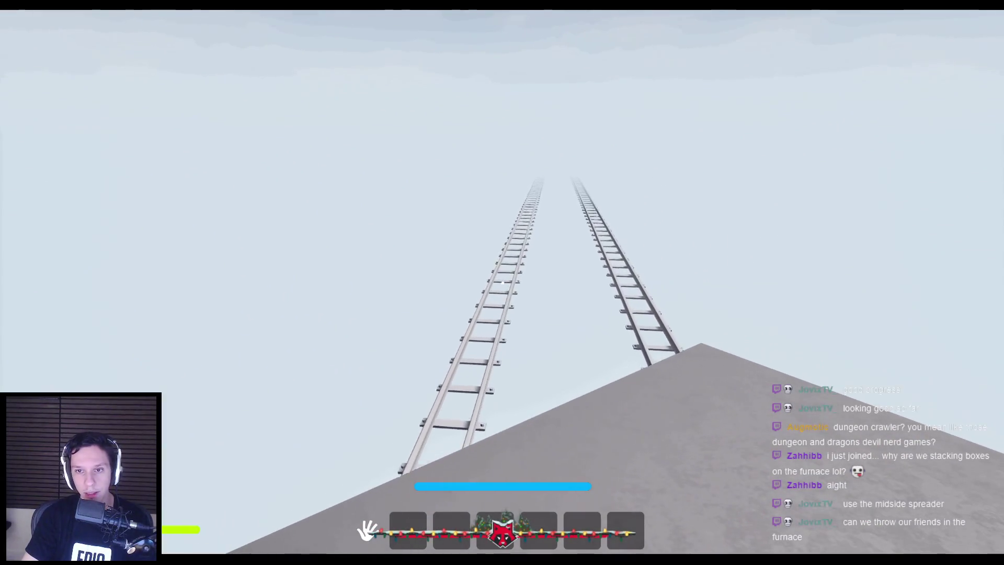
pyautogui.press('Escape')
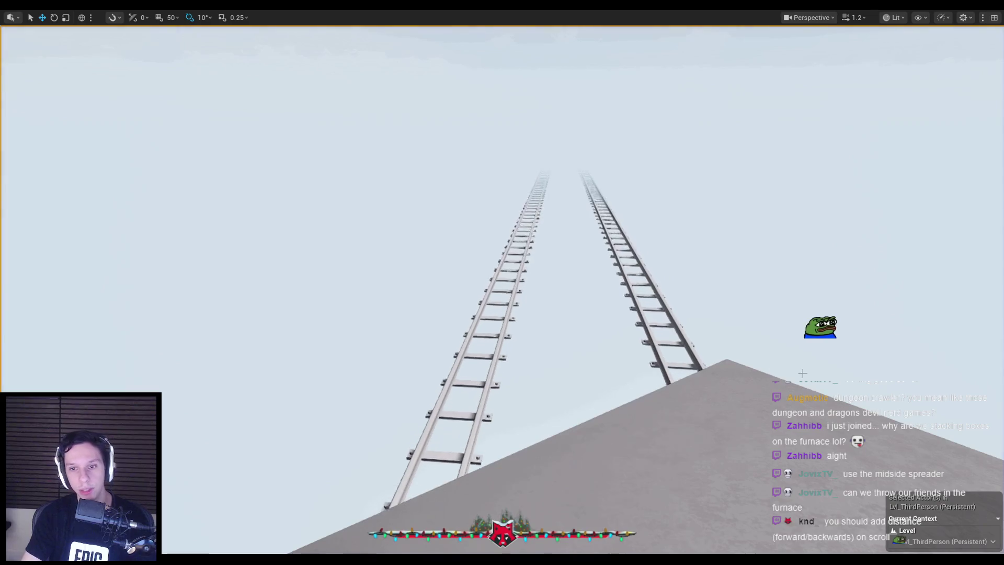
# Fly the editor camera around and into the gray train, then start a play session.
pyautogui.press('s')
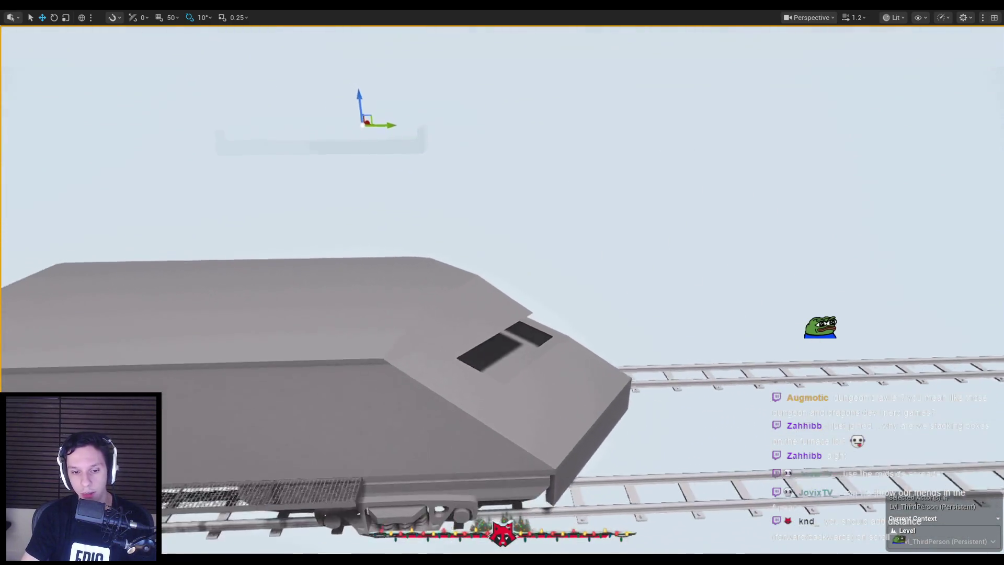
pyautogui.press('w')
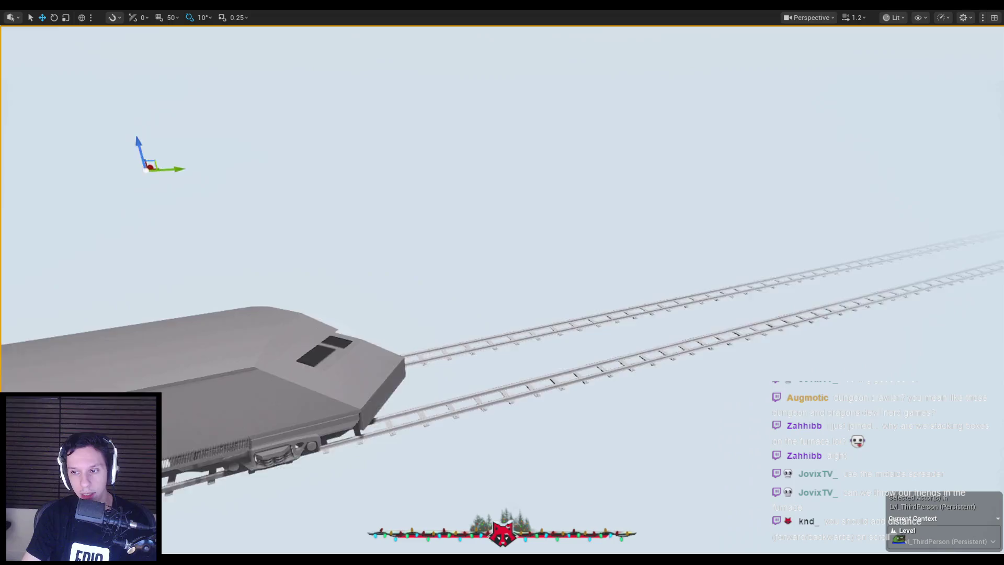
pyautogui.press('s')
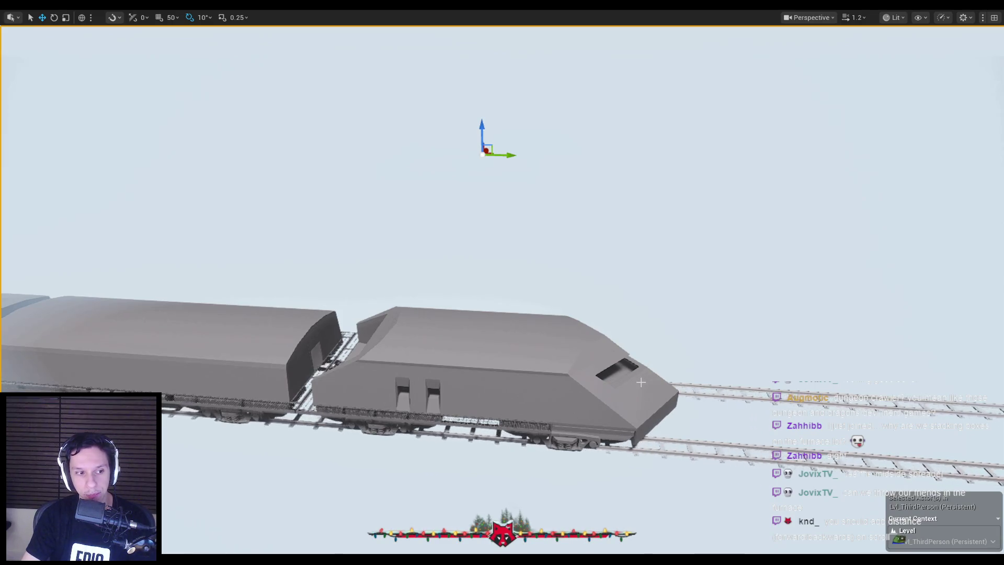
pyautogui.press('w')
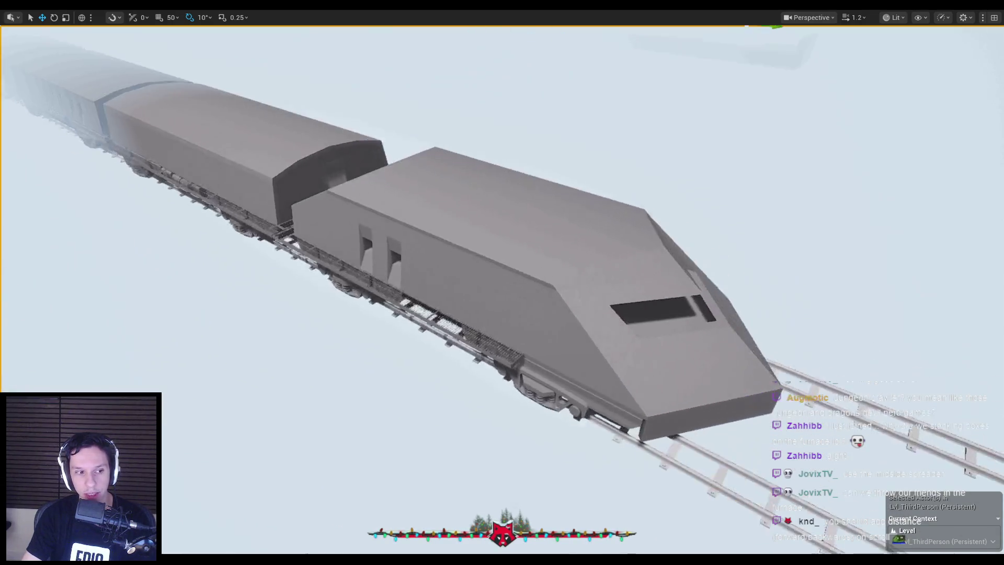
pyautogui.press('w')
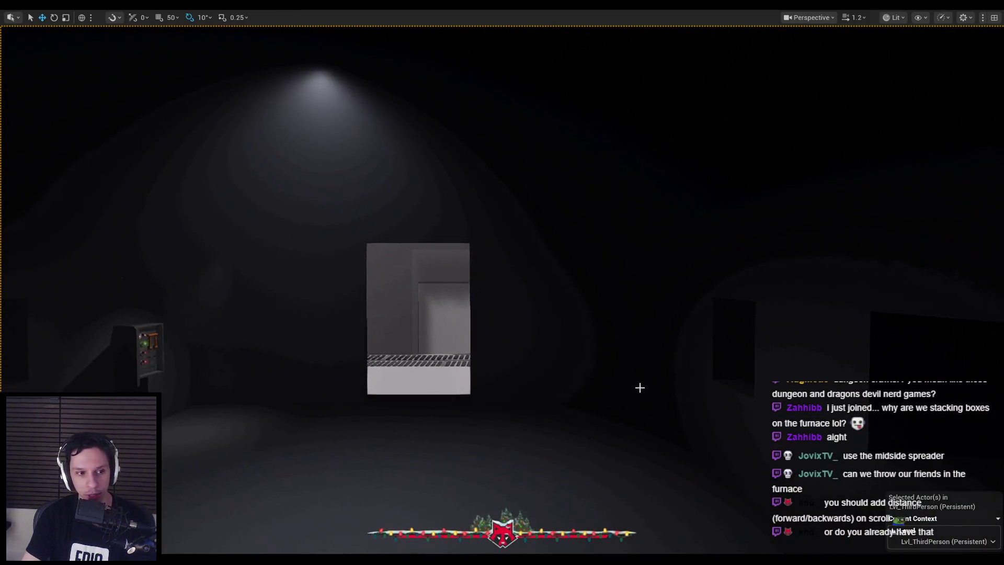
pyautogui.hotkey('alt', 'p')
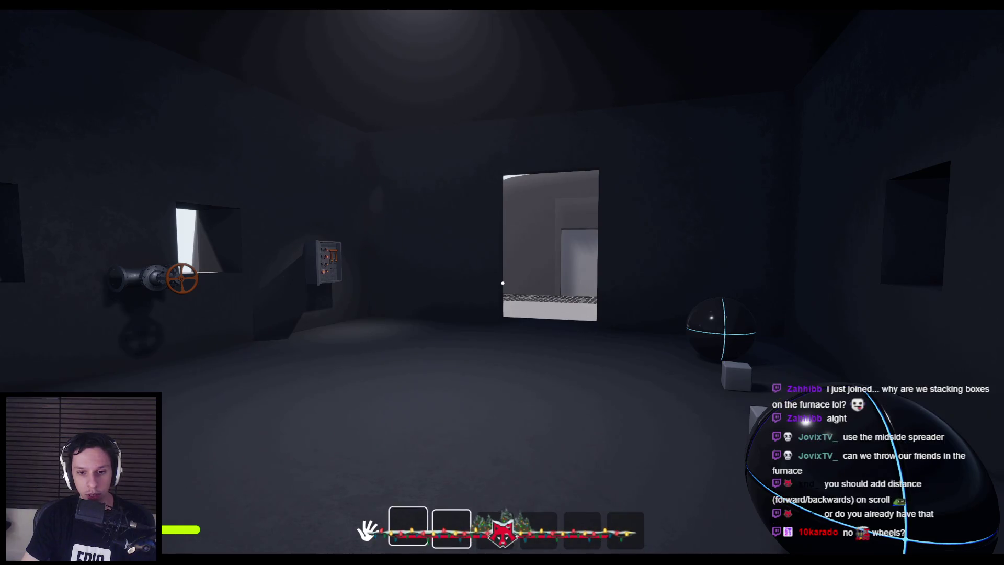
# Pick up a cube beside the sphere, walk out along the grated walkway, then exit to the editor.
pyautogui.press('w')
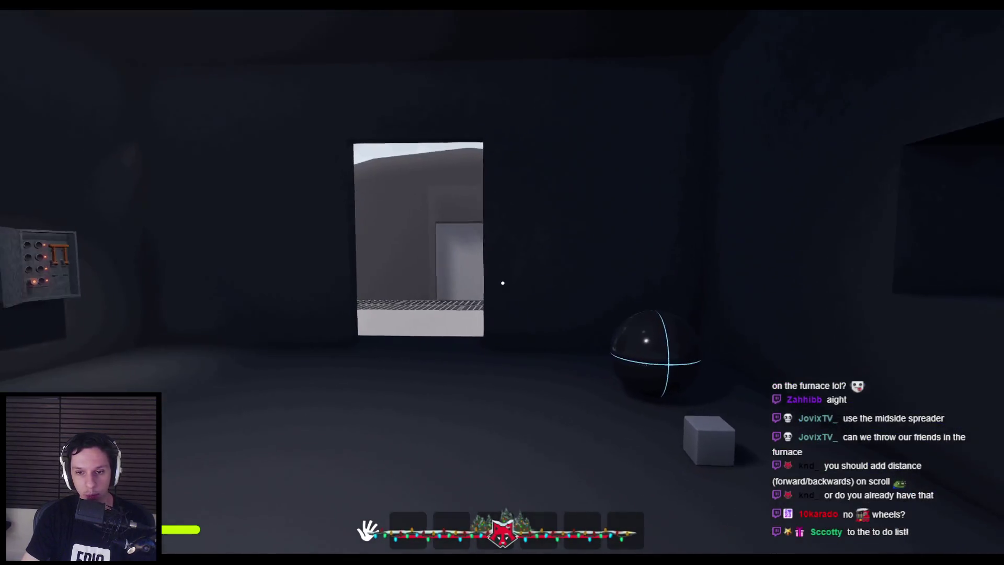
pyautogui.press('w')
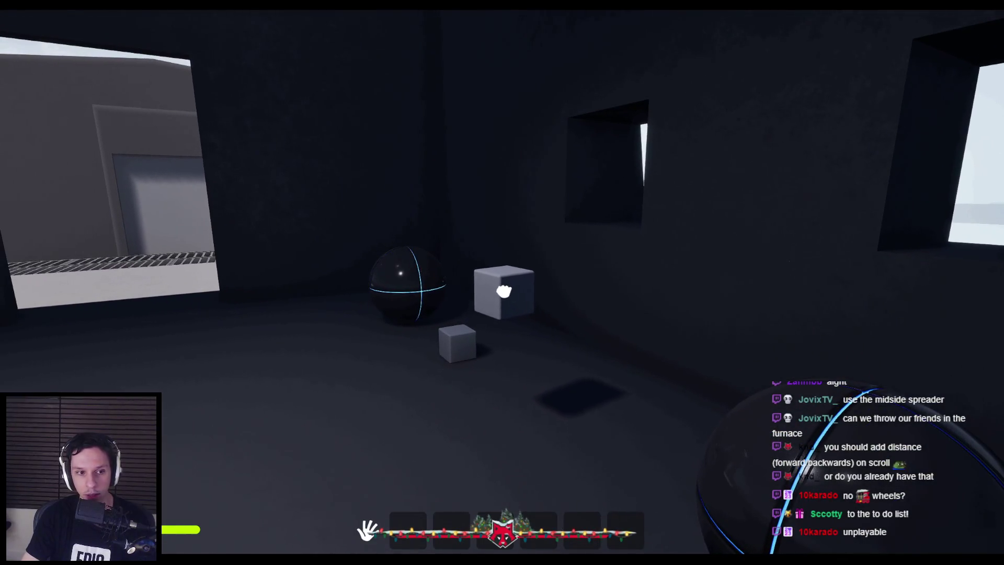
pyautogui.click(501, 294)
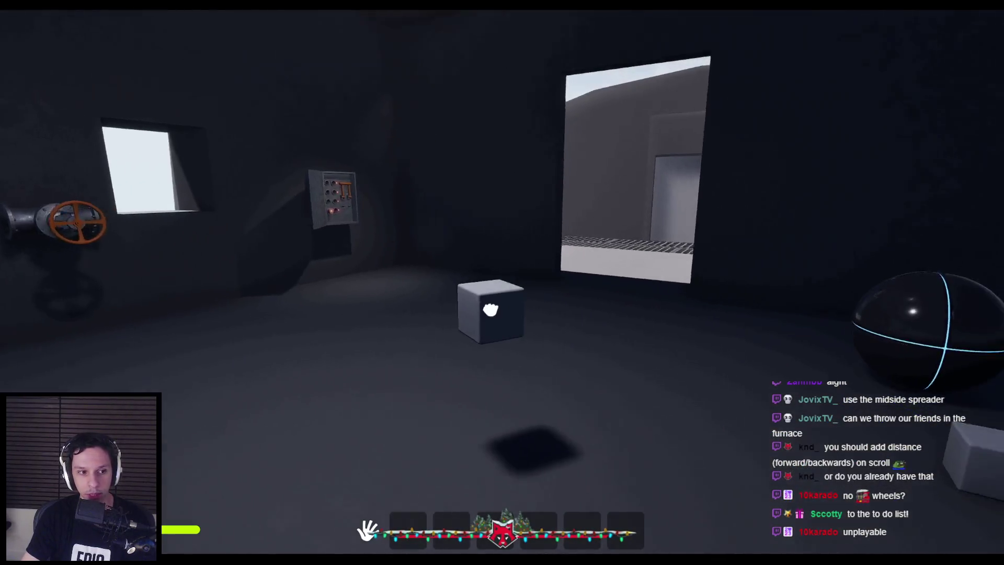
pyautogui.press('w')
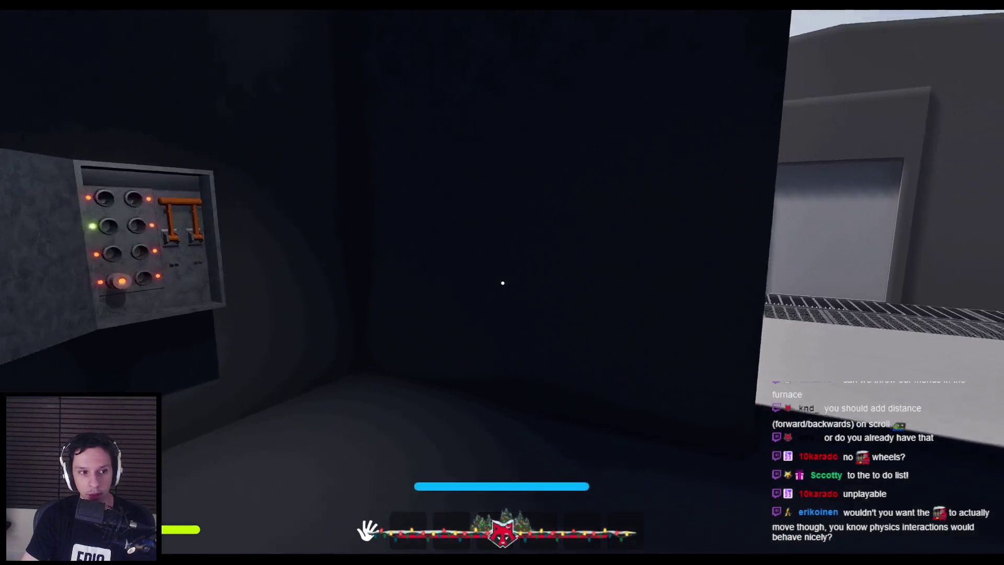
pyautogui.press('w')
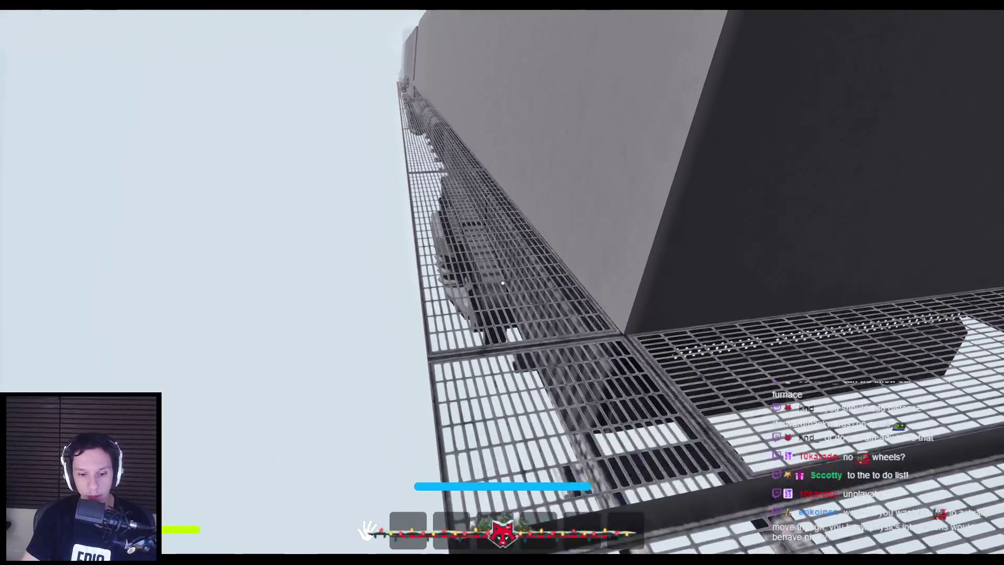
pyautogui.press('F8')
# Zoom and orbit the view to look along the train and up at the car's side.
pyautogui.scroll(-2, 502, 291)
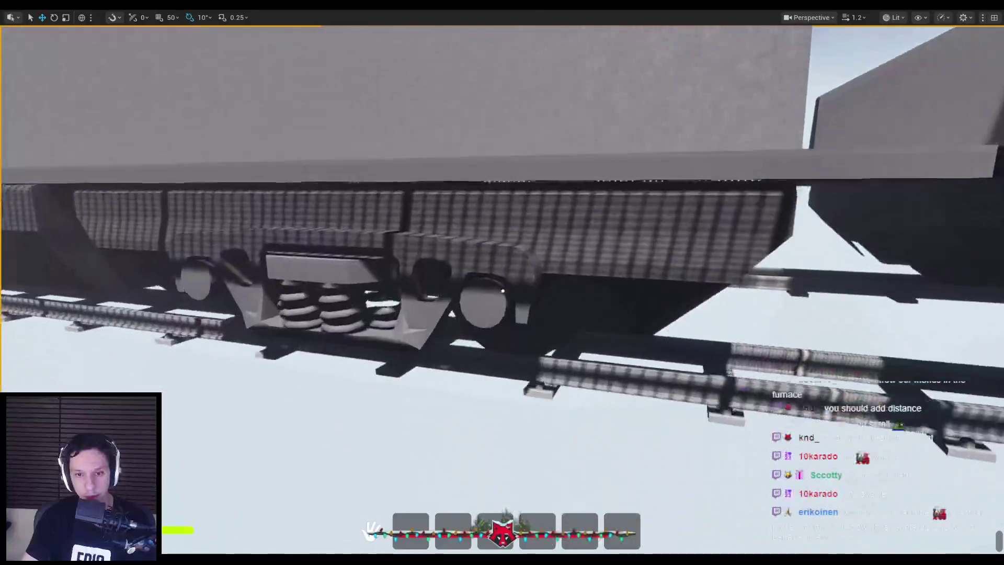
pyautogui.scroll(3, 503, 291)
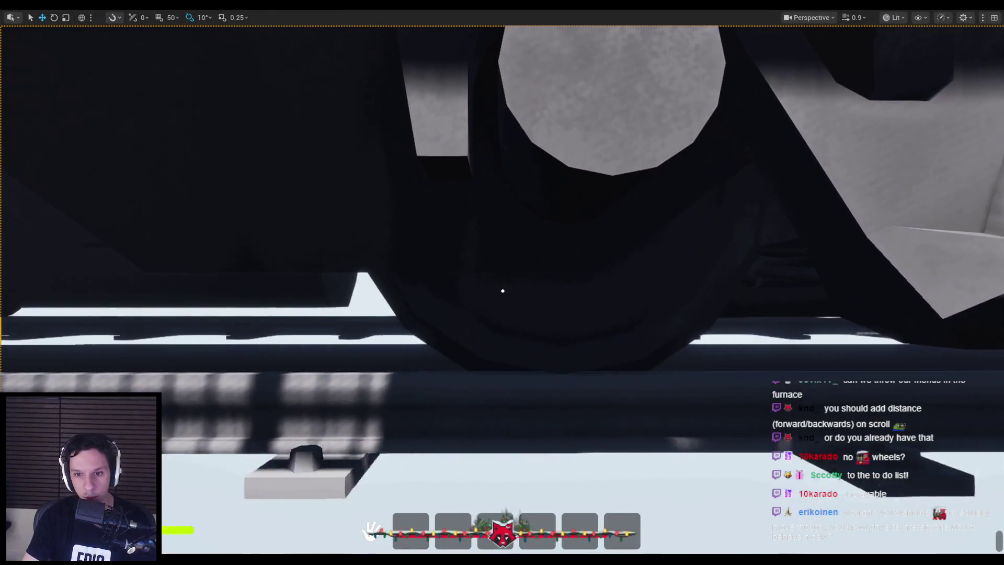
pyautogui.scroll(-4, 502, 291)
pyautogui.scroll(-5, 502, 291)
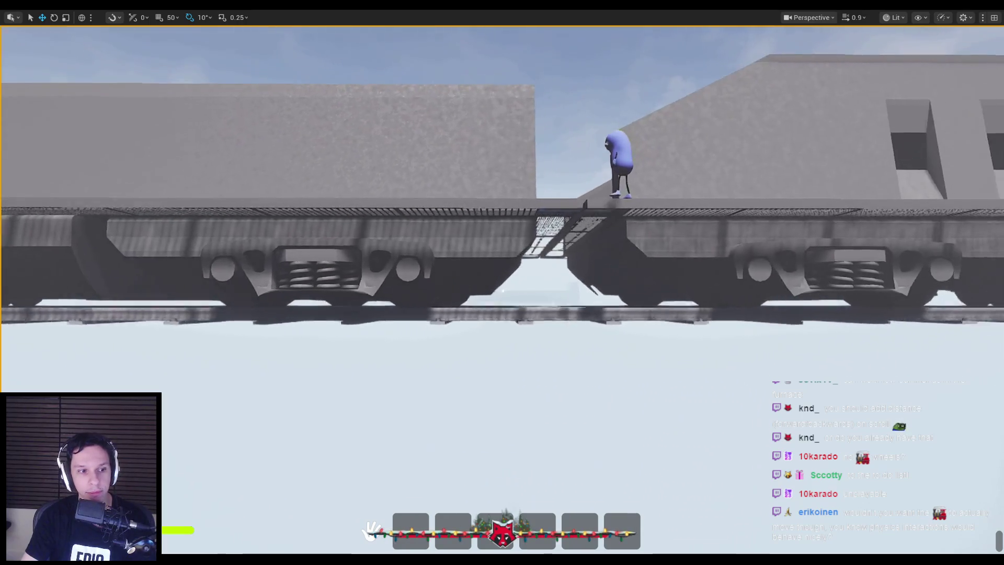
pyautogui.moveTo(502, 291); pyautogui.dragTo(408, 291)
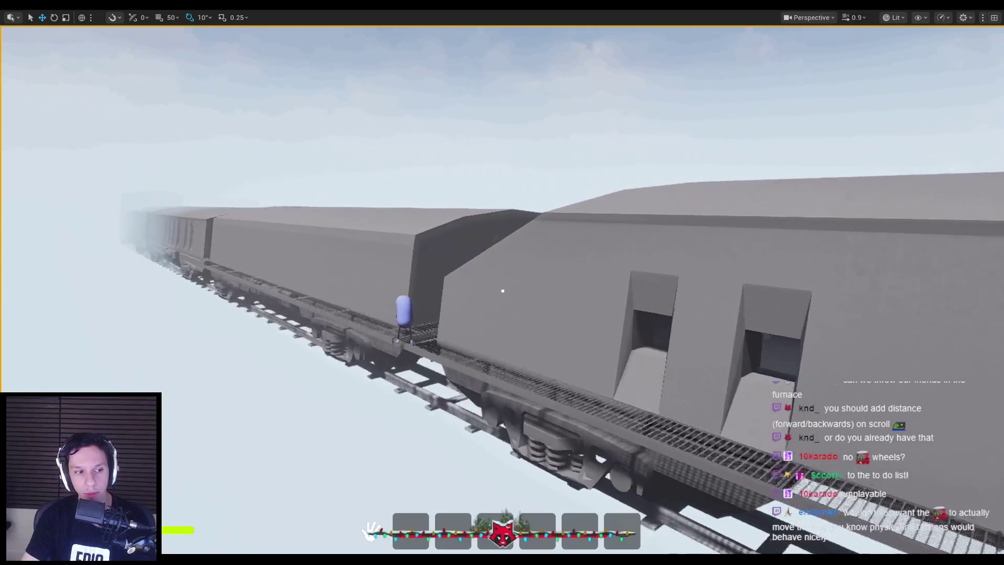
pyautogui.moveTo(502, 291)
pyautogui.mouseDown()
pyautogui.moveTo(470, 293)
pyautogui.moveTo(470, 329)
pyautogui.moveTo(470, 293)
pyautogui.moveTo(449, 303)
pyautogui.mouseUp()
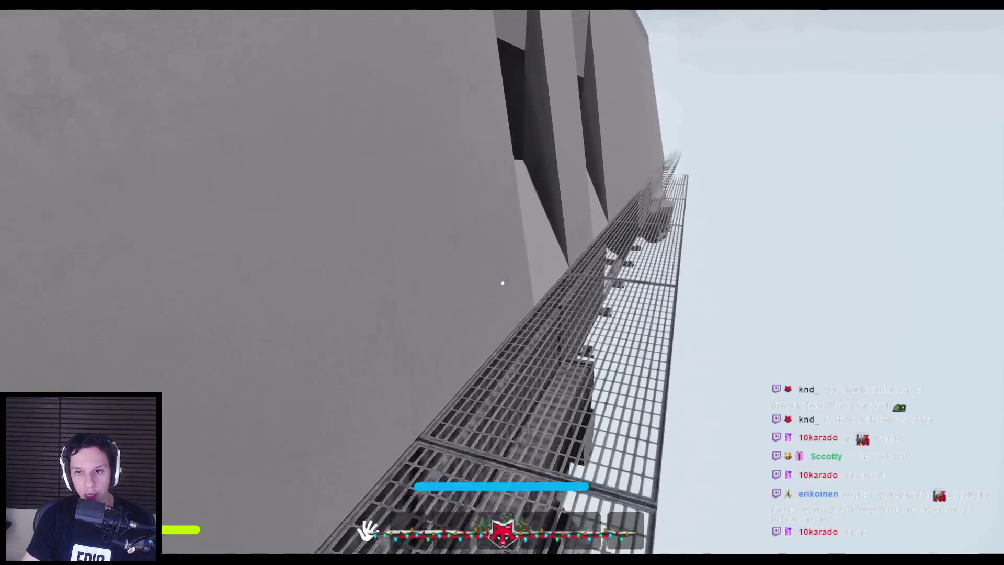
# Walk out of the dark room and through the doorway toward the gratings.
pyautogui.moveTo(502, 283); pyautogui.dragTo(470, 272)
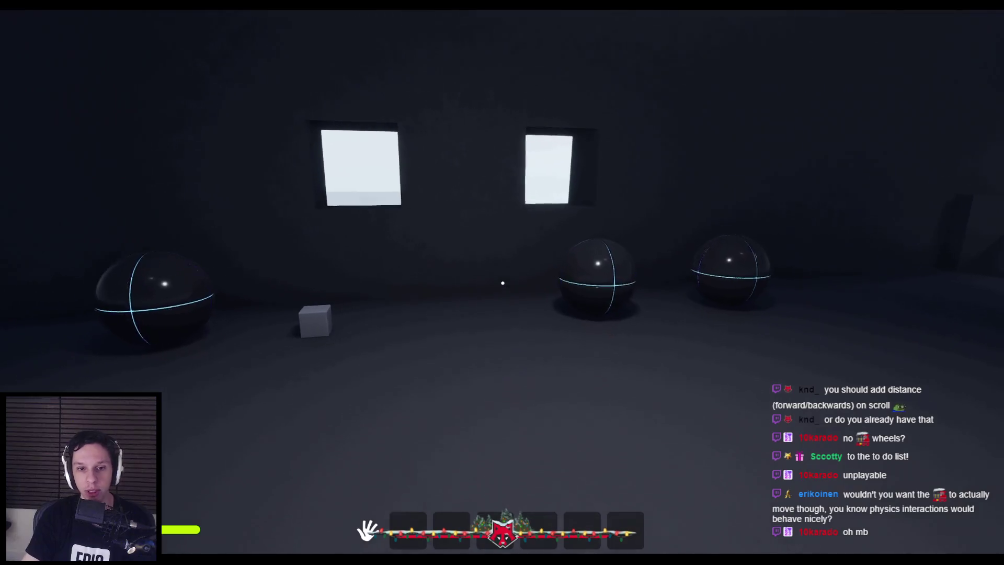
pyautogui.press('w')
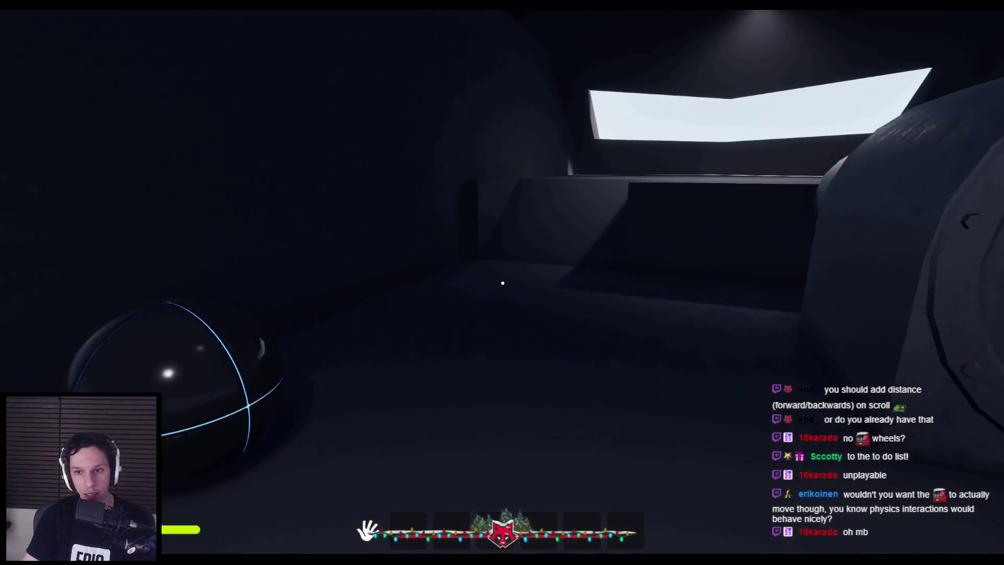
pyautogui.press('w')
pyautogui.press('w')
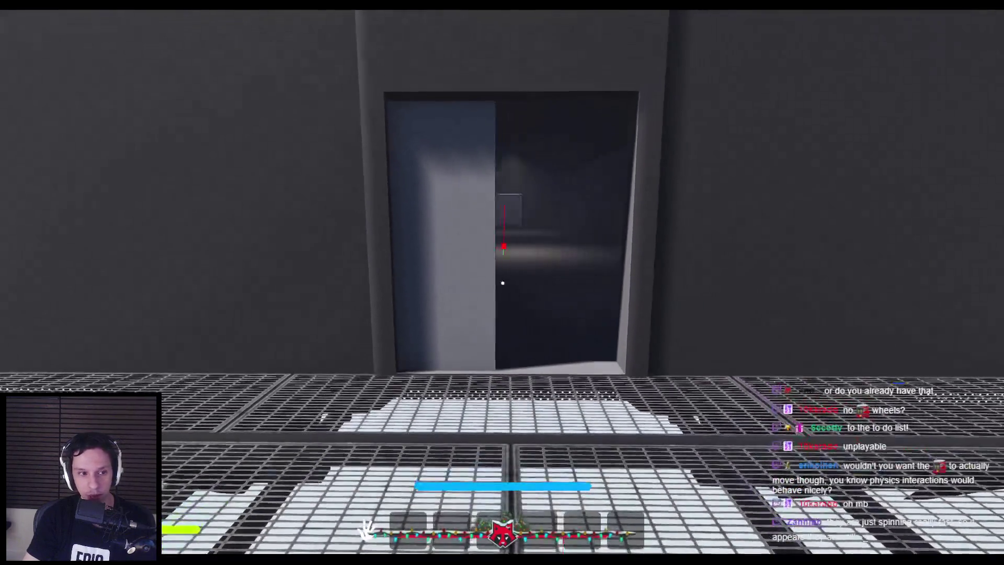
pyautogui.press('w')
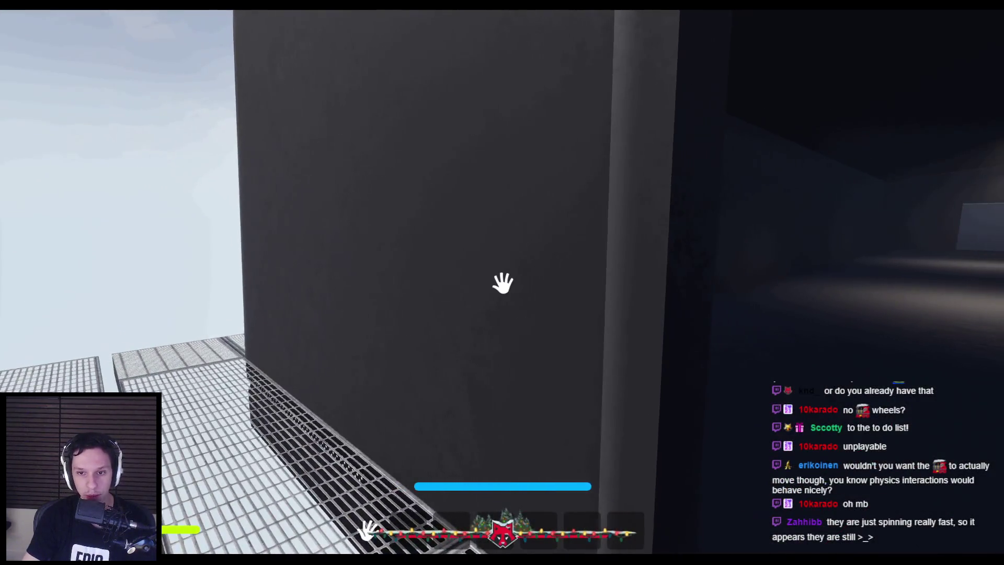
pyautogui.press('w')
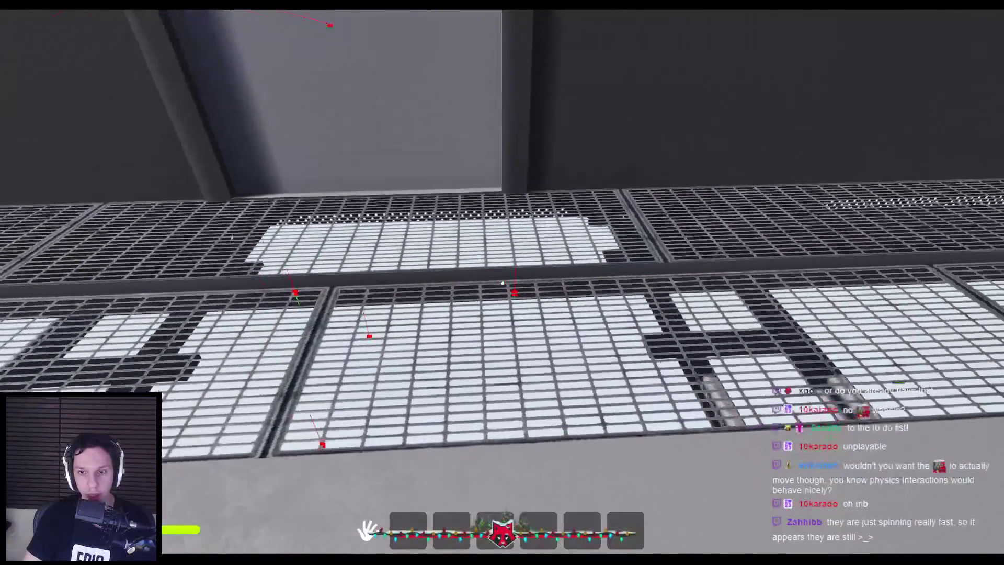
# Climb the grated wall, walk between the tall walls, and enter the vault room.
pyautogui.moveTo(502, 282)
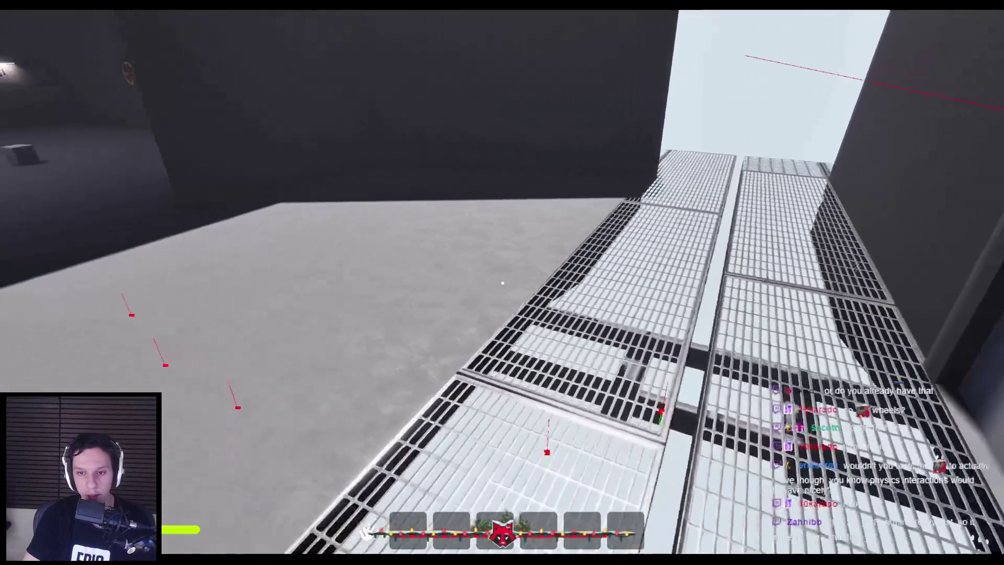
pyautogui.press('w')
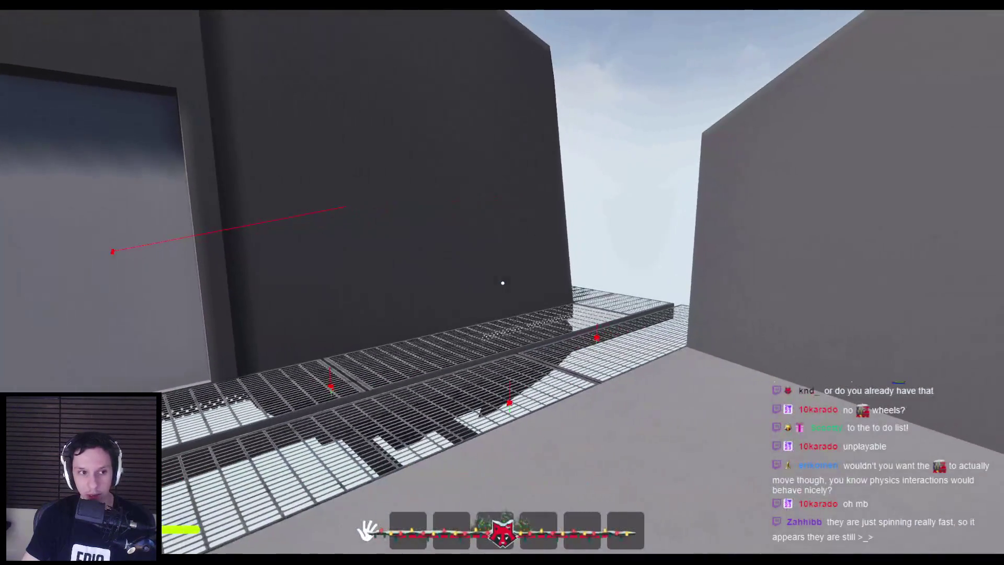
pyautogui.press('space')
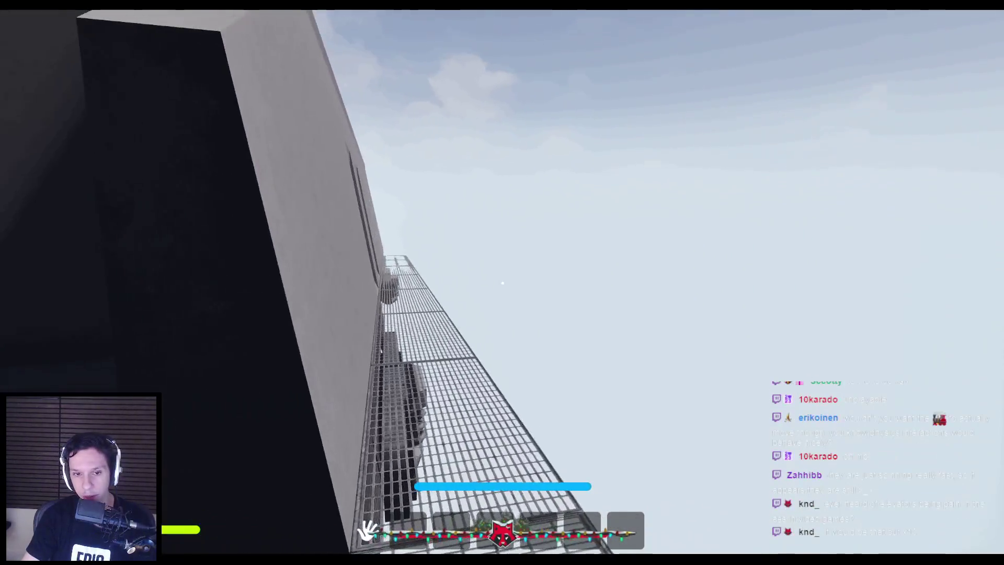
pyautogui.press('w')
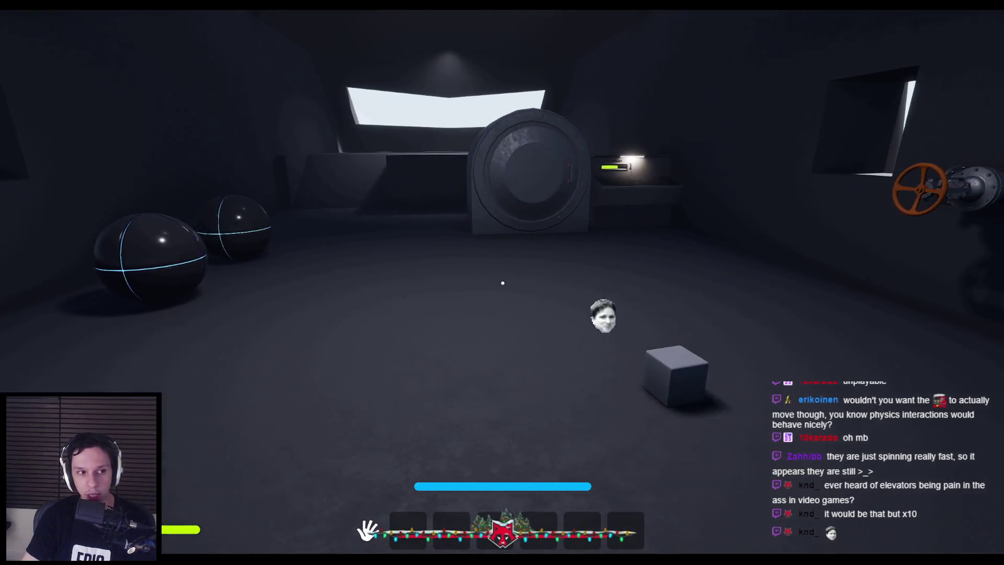
# Back out of the vault room, then walk through the car's door into the dark room.
pyautogui.press('s')
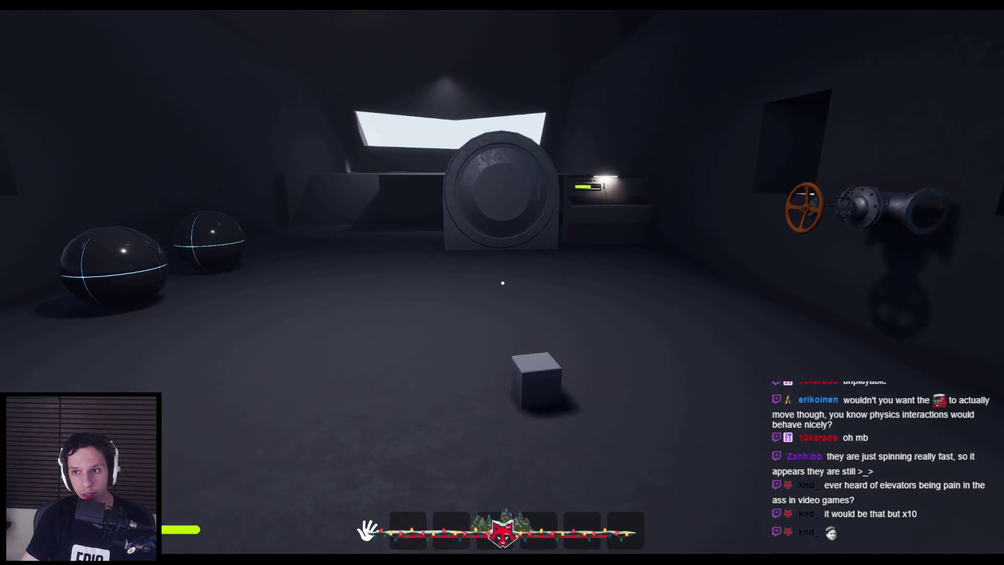
pyautogui.press('s')
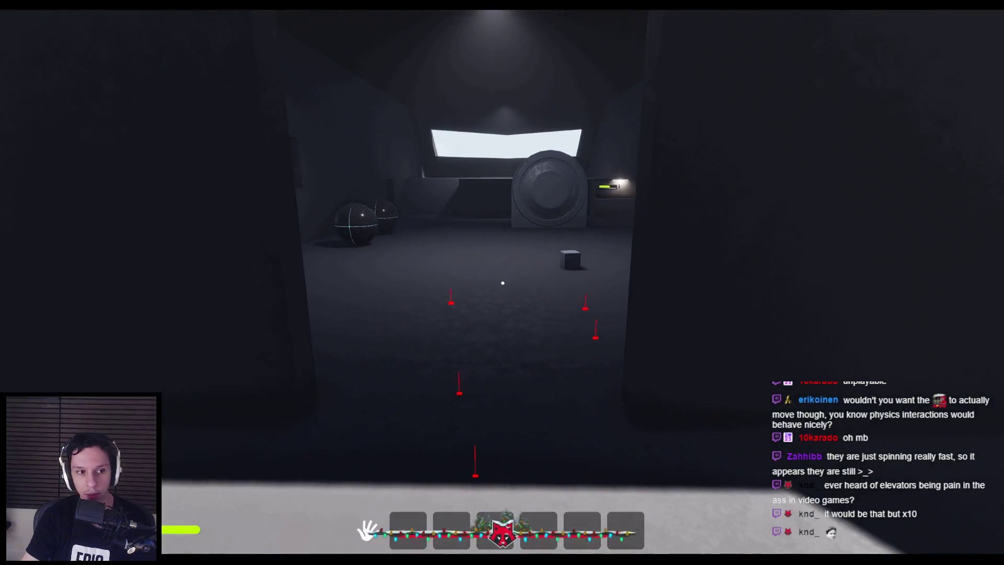
pyautogui.press('w')
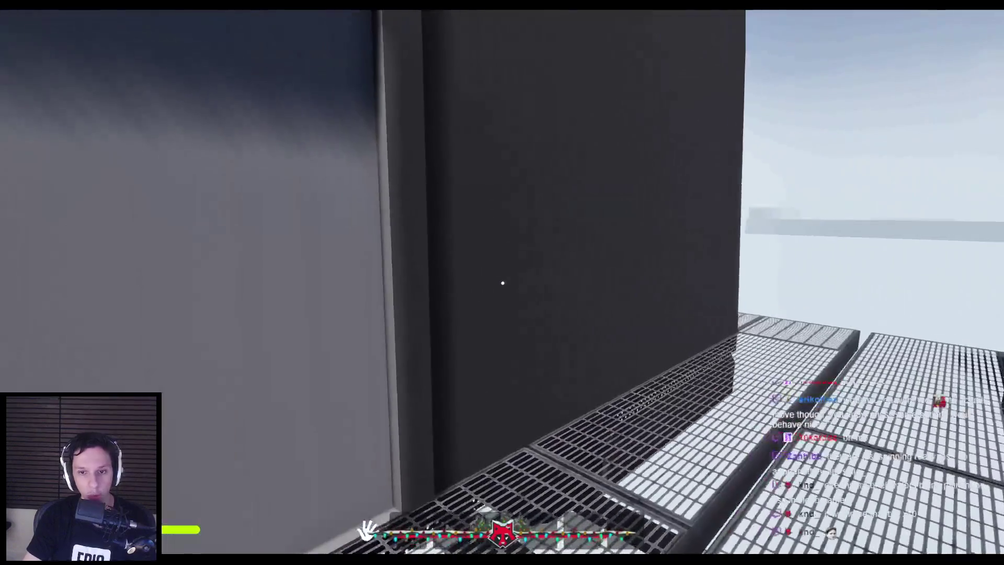
pyautogui.press('s')
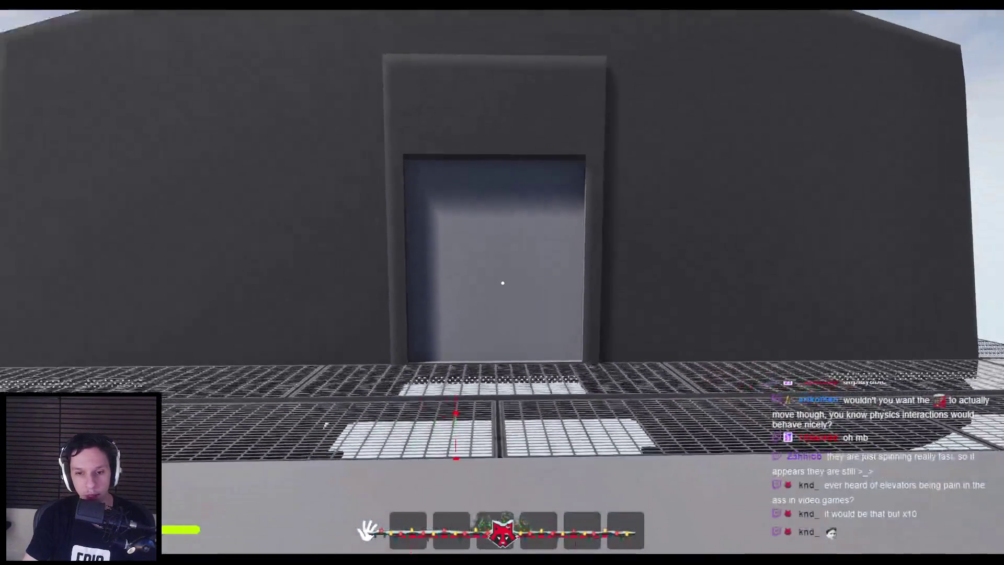
pyautogui.press('w')
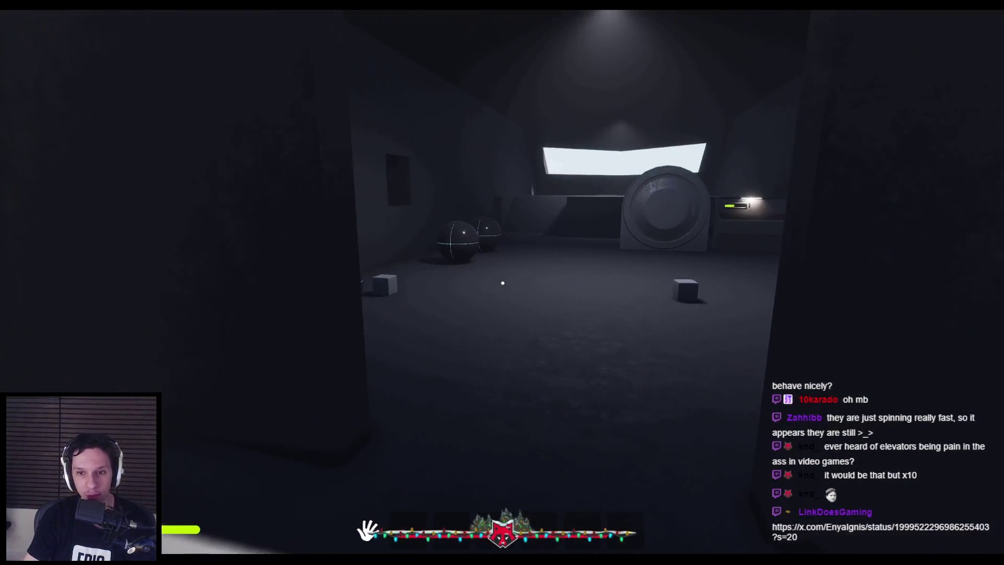
# Sprint around the dark room toward the elevator opening, then stop the playtest.
pyautogui.hotkey('shift', 'w')
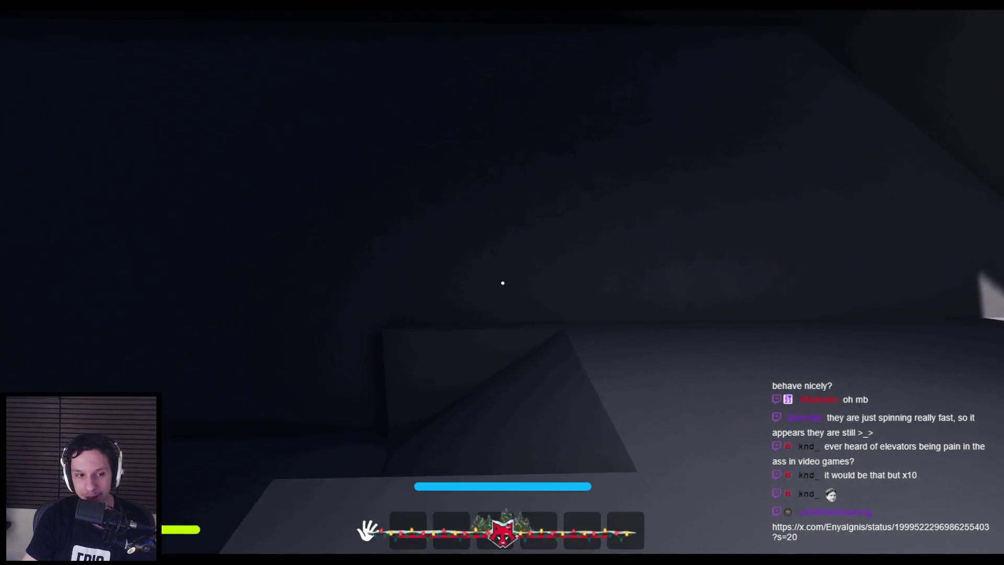
pyautogui.hotkey('shift', 'w')
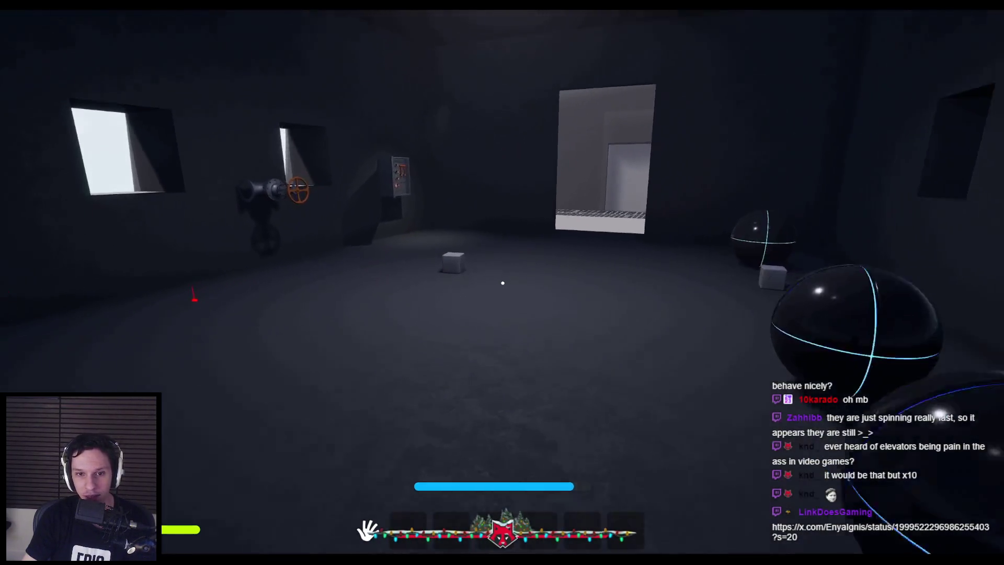
pyautogui.hotkey('shift', 's')
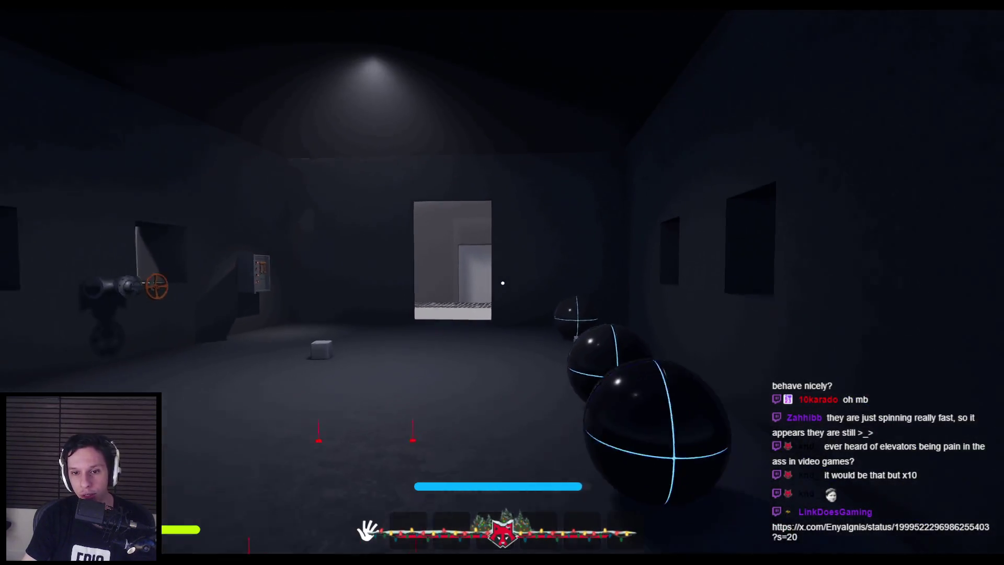
pyautogui.press('s')
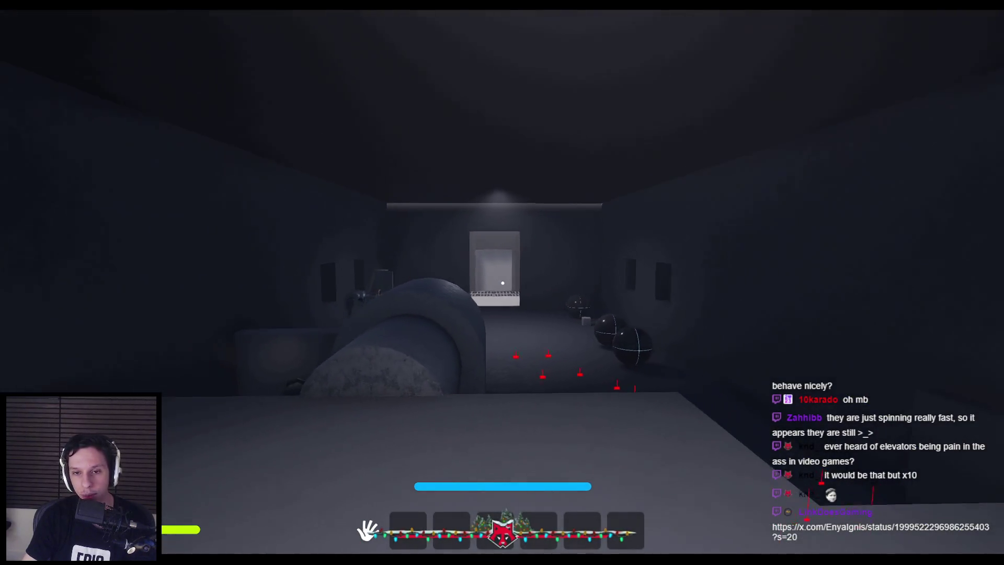
pyautogui.hotkey('shift', 'w')
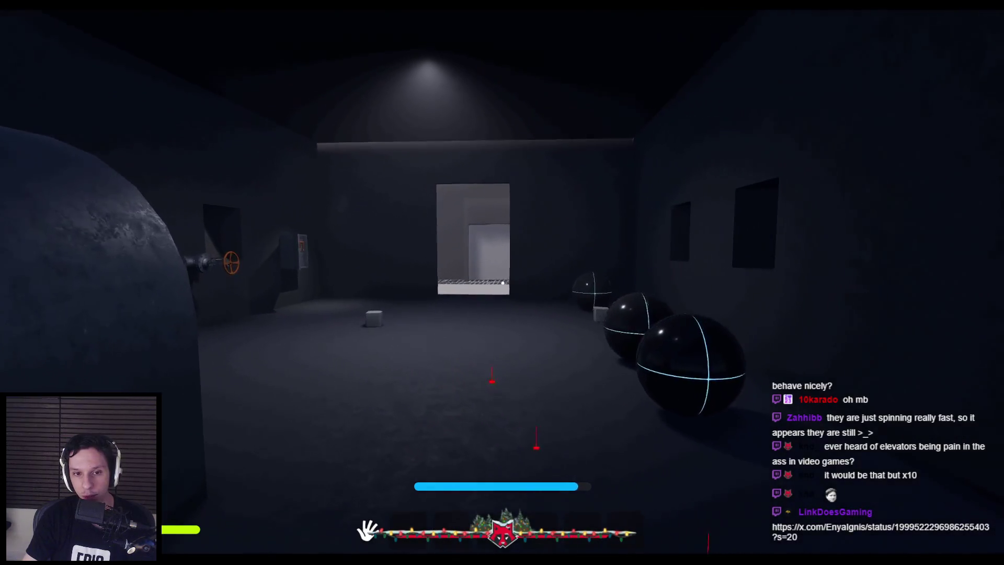
pyautogui.hotkey('shift', 'w')
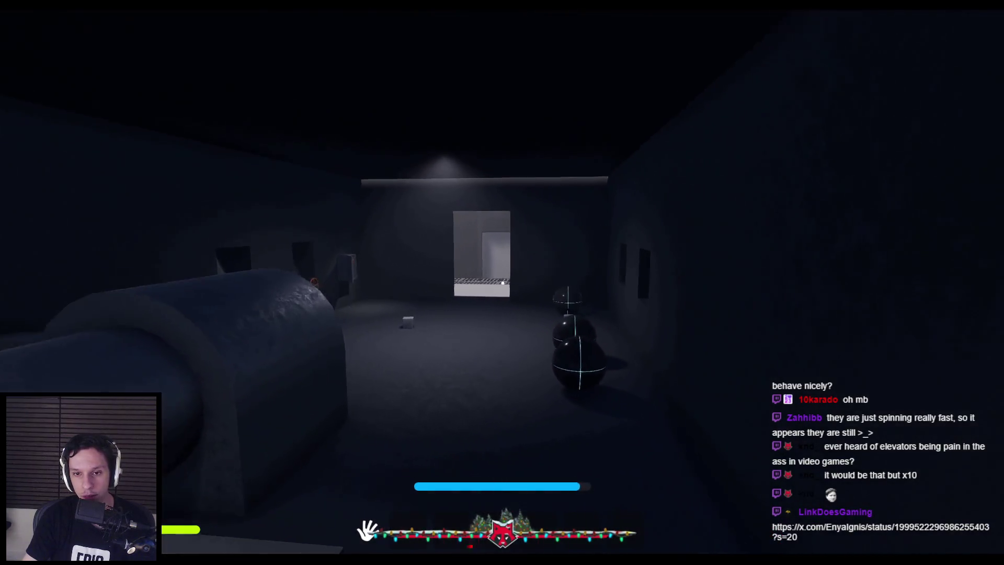
pyautogui.press('w')
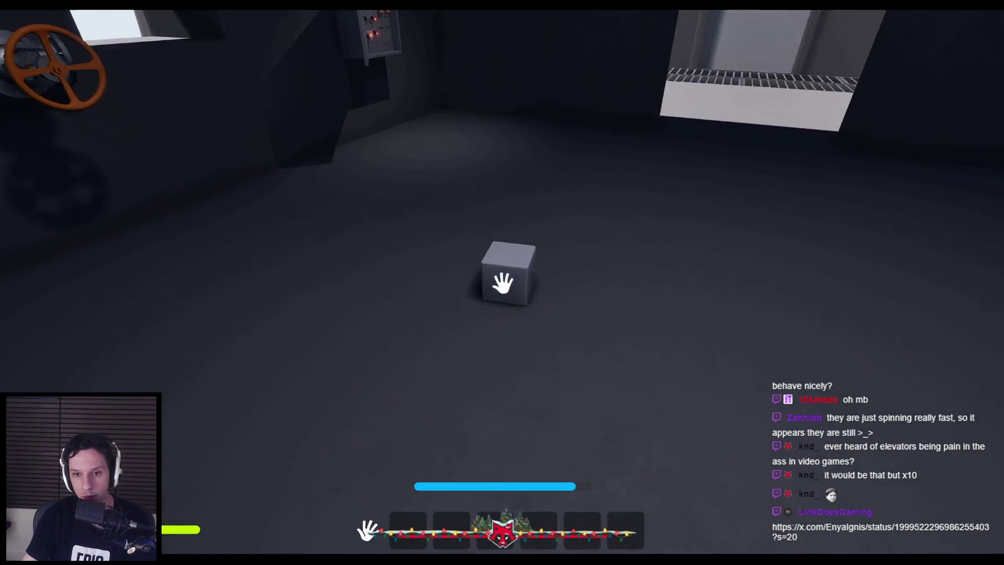
pyautogui.press('Escape')
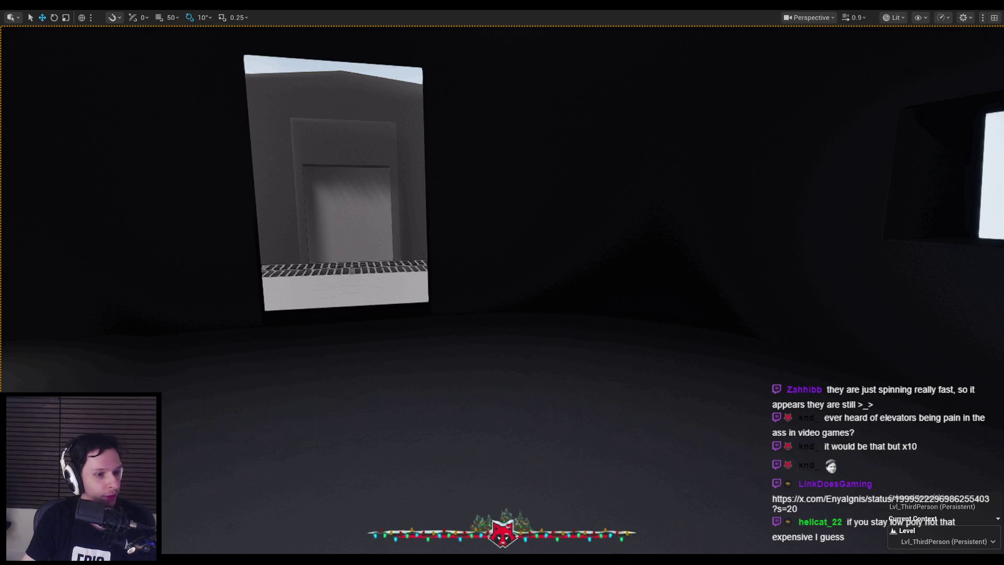
# Fly the editor view over the buildings and into the dark room toward the round hatch.
pyautogui.moveTo(403, 277); pyautogui.dragTo(366, 303)
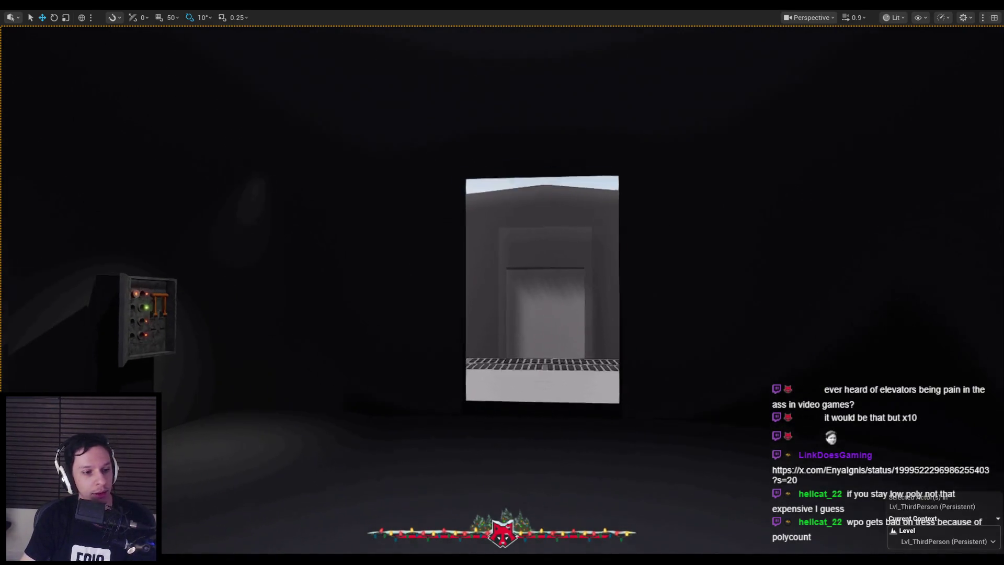
pyautogui.press('w')
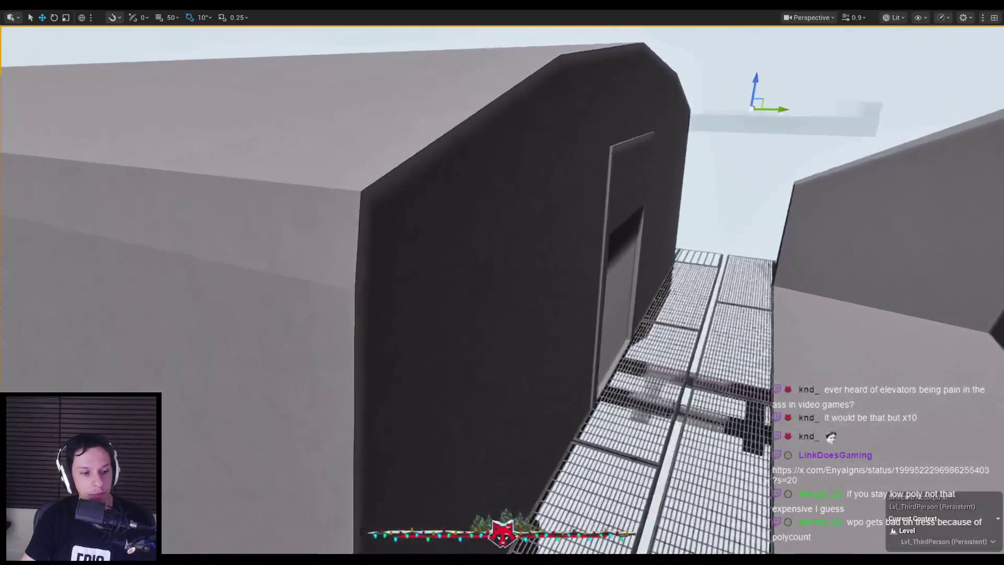
pyautogui.press('w')
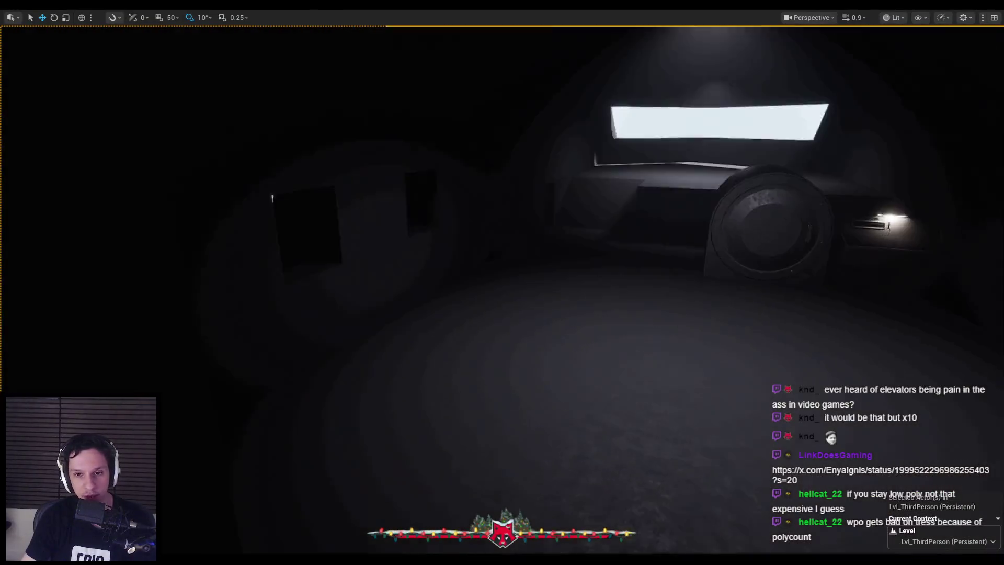
pyautogui.press('w')
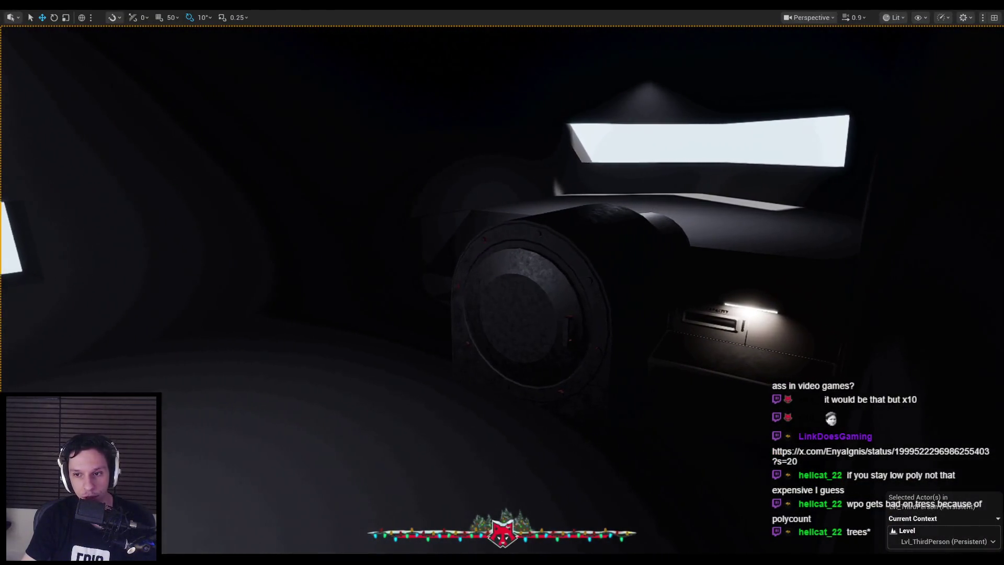
pyautogui.press('a')
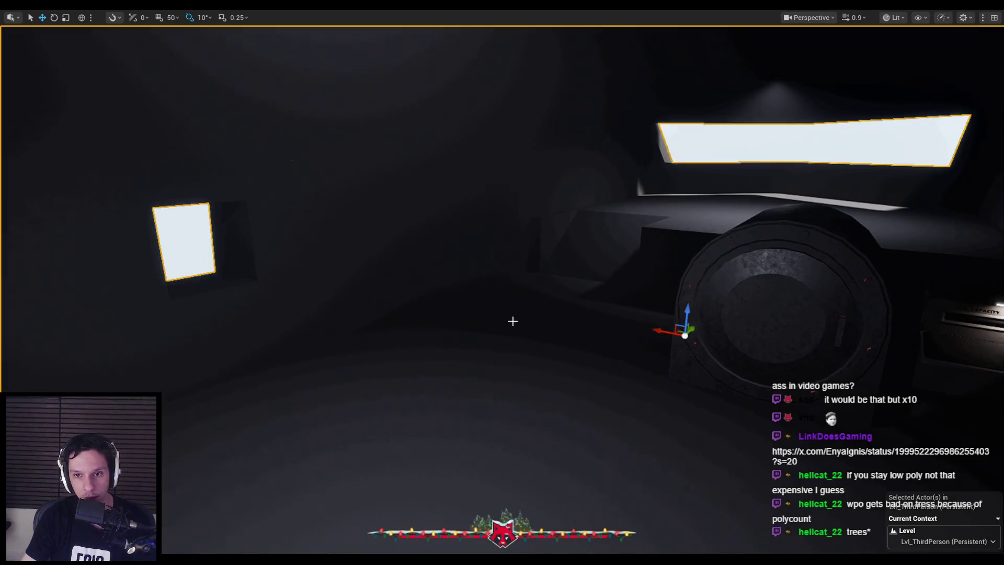
# Frame the selected building, switch to rotate, then fly out and select the doorway wall.
pyautogui.press('f')
pyautogui.press('e')
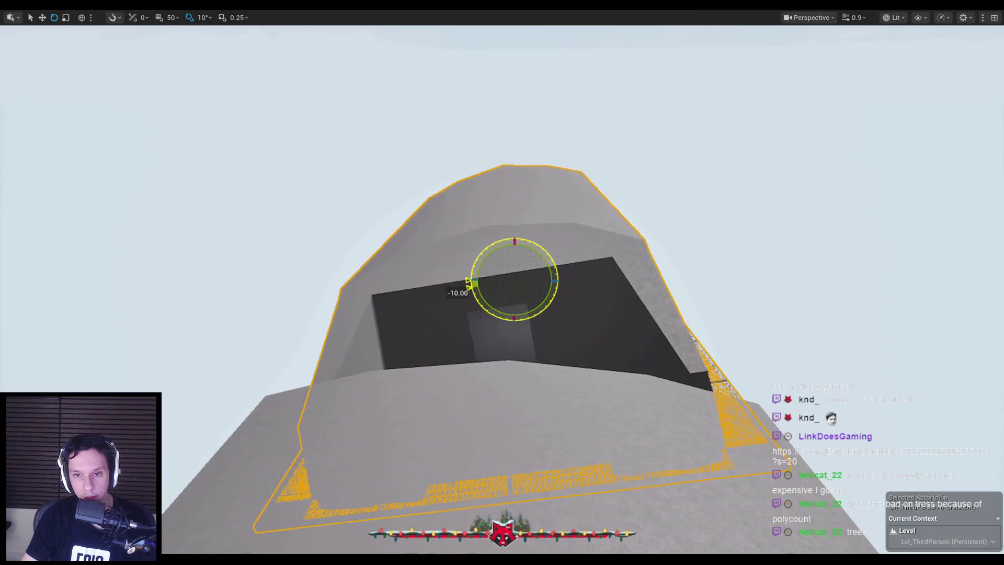
pyautogui.press('w')
pyautogui.press('e')
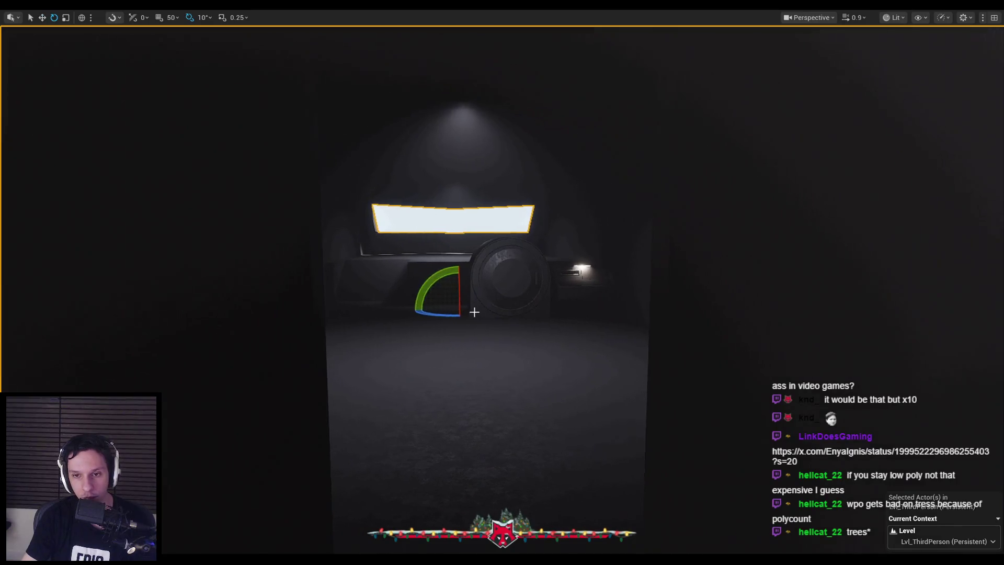
pyautogui.press('w')
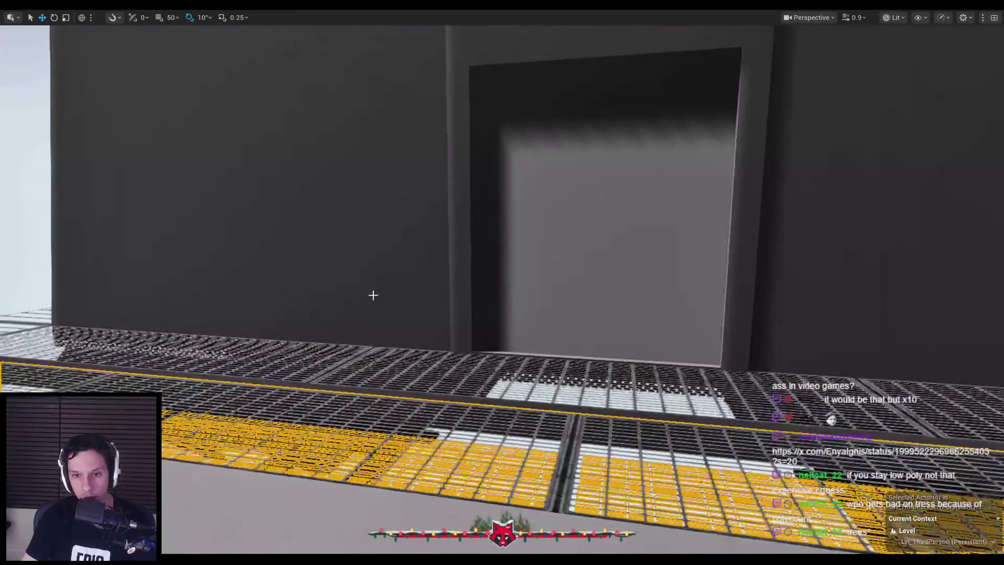
pyautogui.click(372, 293)
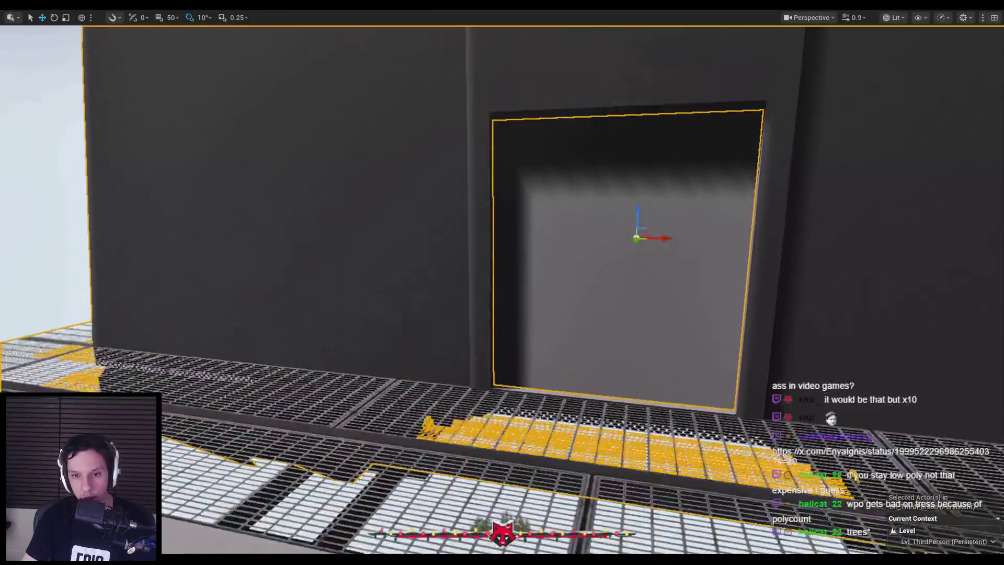
# Frame the selected long grey train car from above and from the side.
pyautogui.press('w')
pyautogui.press('f')
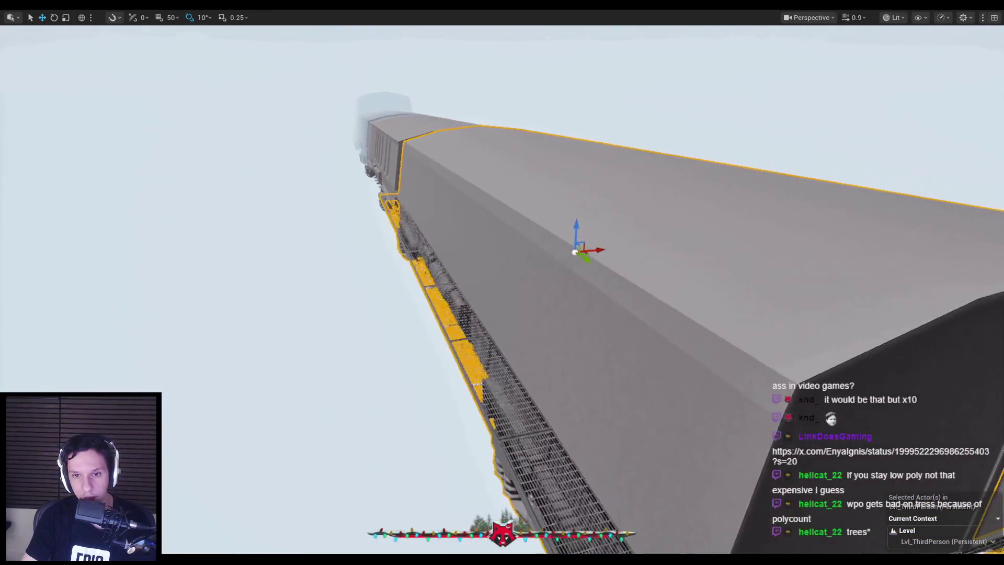
pyautogui.press('a')
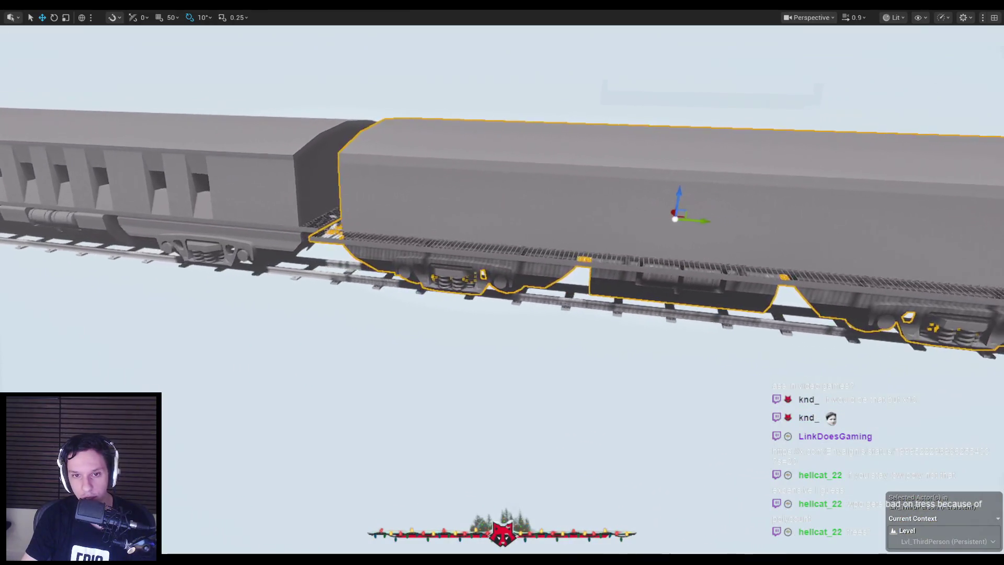
pyautogui.press('f')
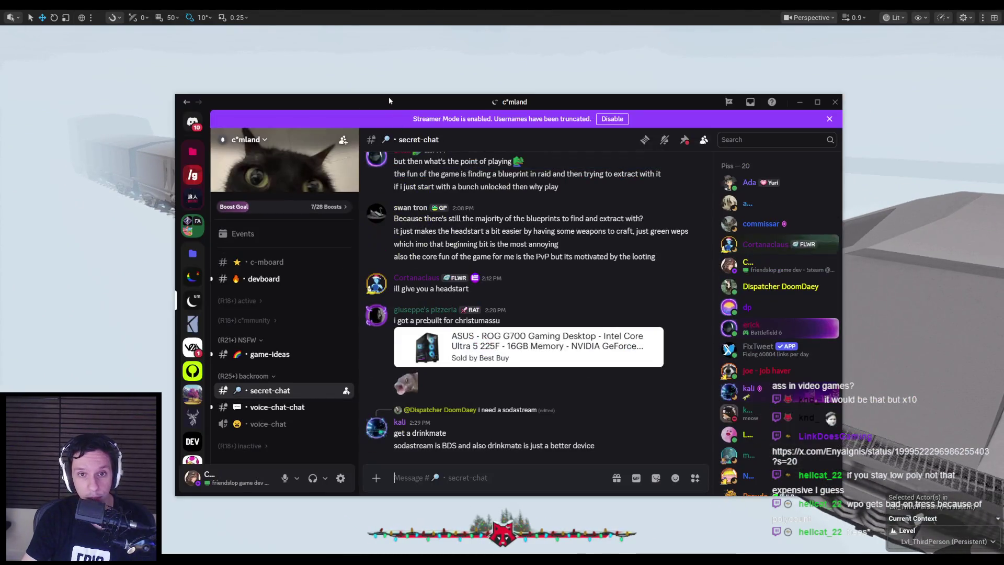
pyautogui.moveTo(388, 96); pyautogui.dragTo(0, 99)
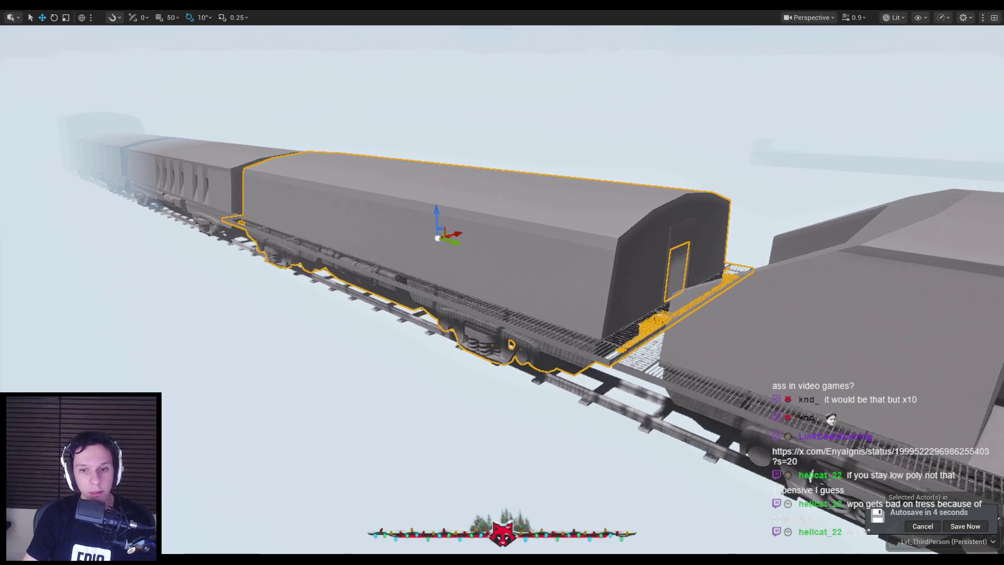
# Fly under the car to inspect its bogie, then rise over its roof.
pyautogui.press('w')
pyautogui.press('w')
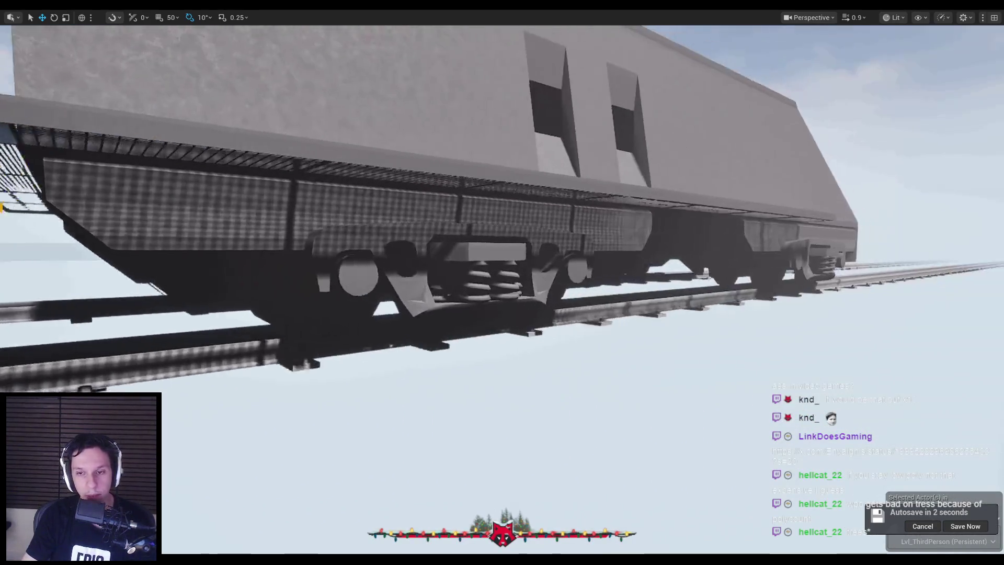
pyautogui.press('d')
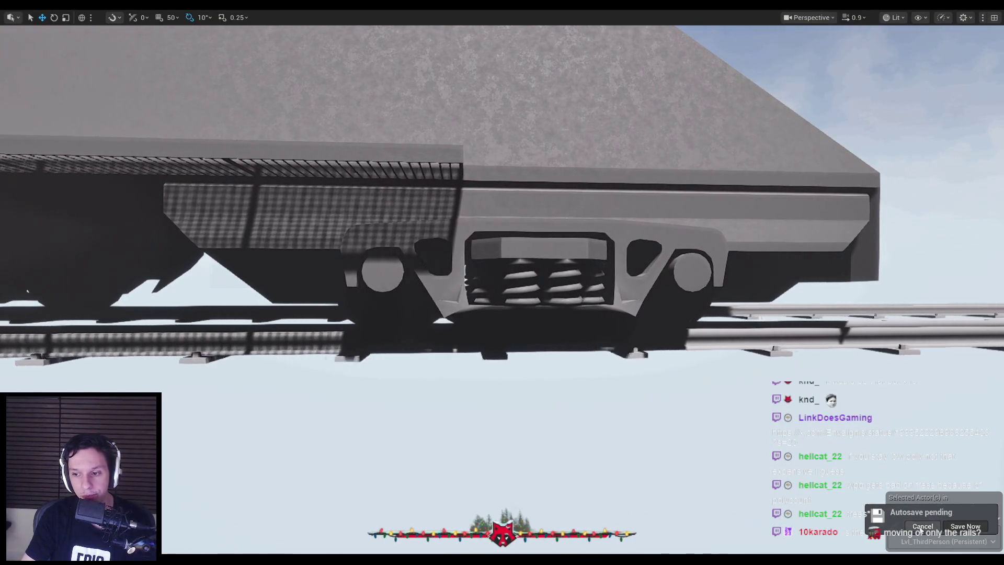
pyautogui.press('s')
pyautogui.press('s')
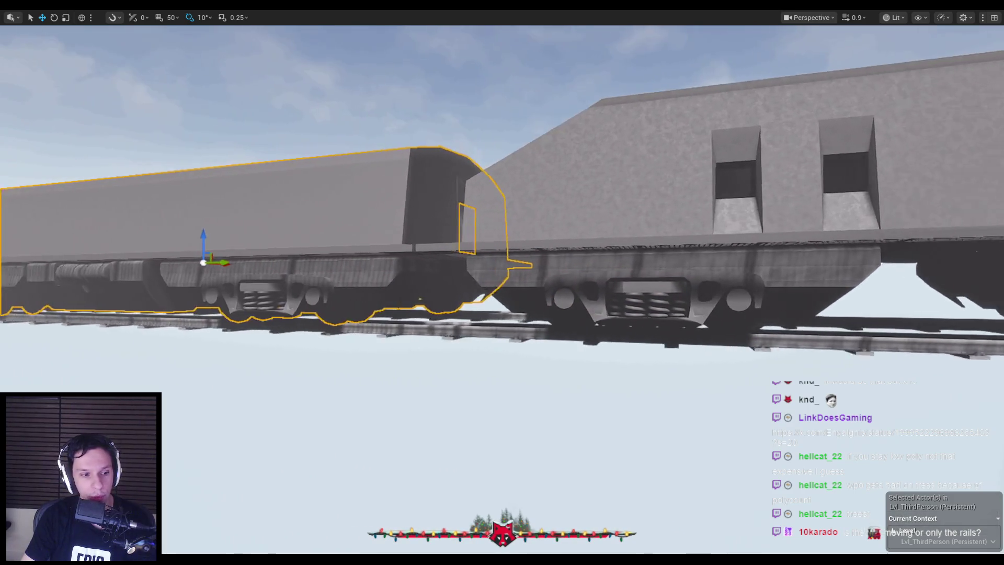
pyautogui.press('d')
pyautogui.press('e')
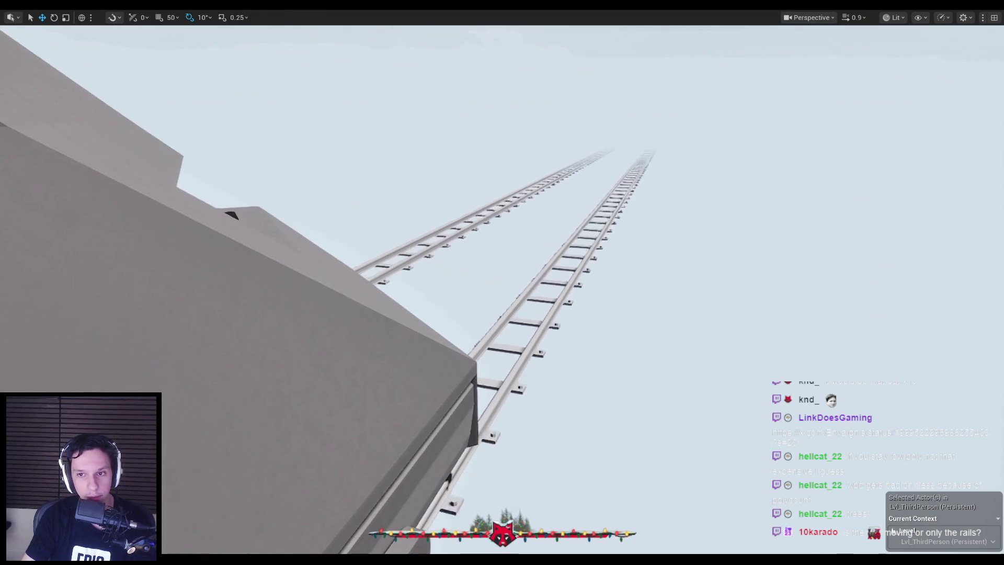
pyautogui.press('a')
# Survey both rail lines, then leave full-screen and open MPC_WorldParams.
pyautogui.scroll(3, 502, 282)
pyautogui.press('d')
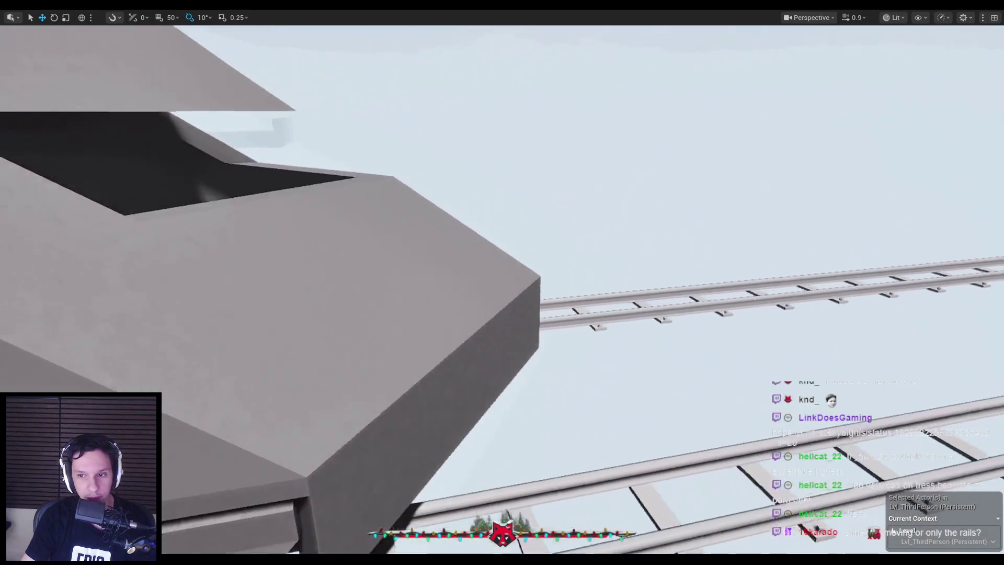
pyautogui.scroll(1, 502, 282)
pyautogui.press('e')
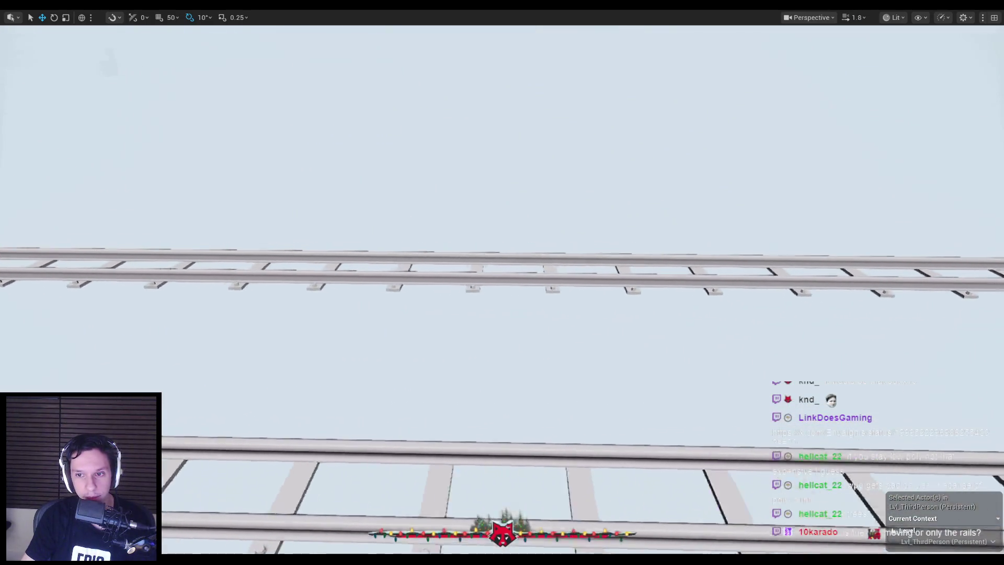
pyautogui.press('s')
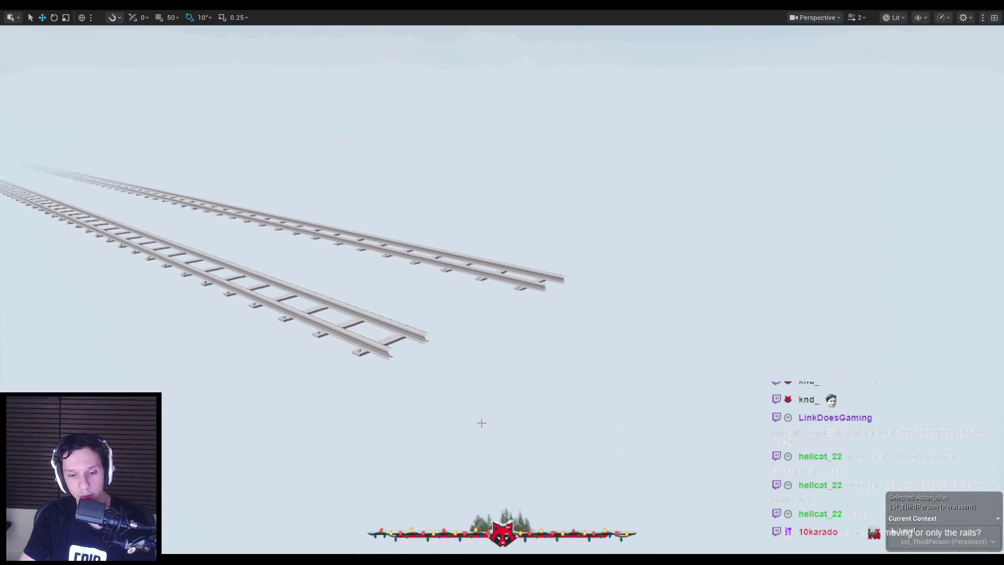
pyautogui.press('F11')
pyautogui.doubleClick(229, 416)
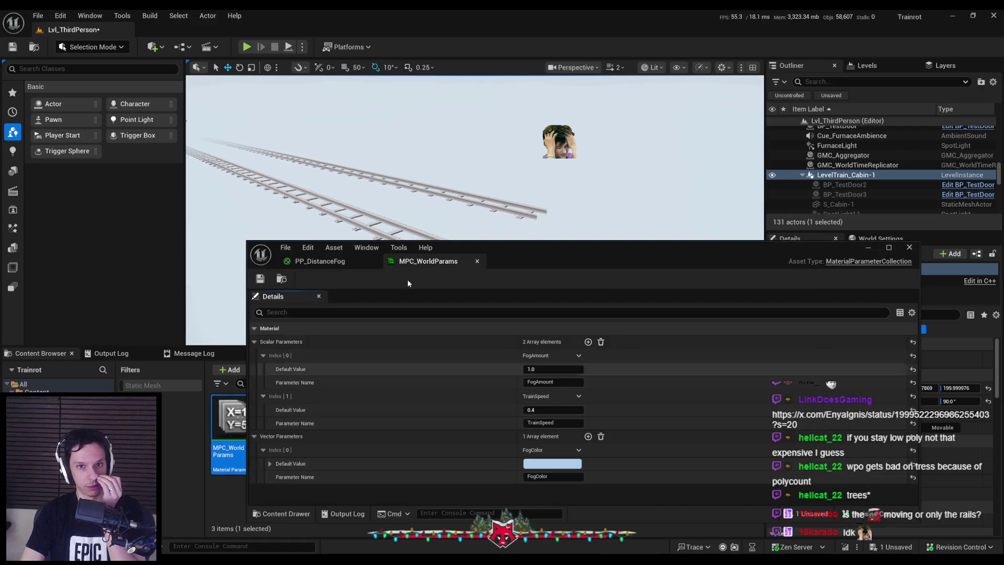
# Nudge TrainSpeed in the collection window, then frame a low close-up of the train cabin.
pyautogui.moveTo(534, 247); pyautogui.dragTo(536, 273)
pyautogui.moveTo(542, 439); pyautogui.dragTo(548, 438)
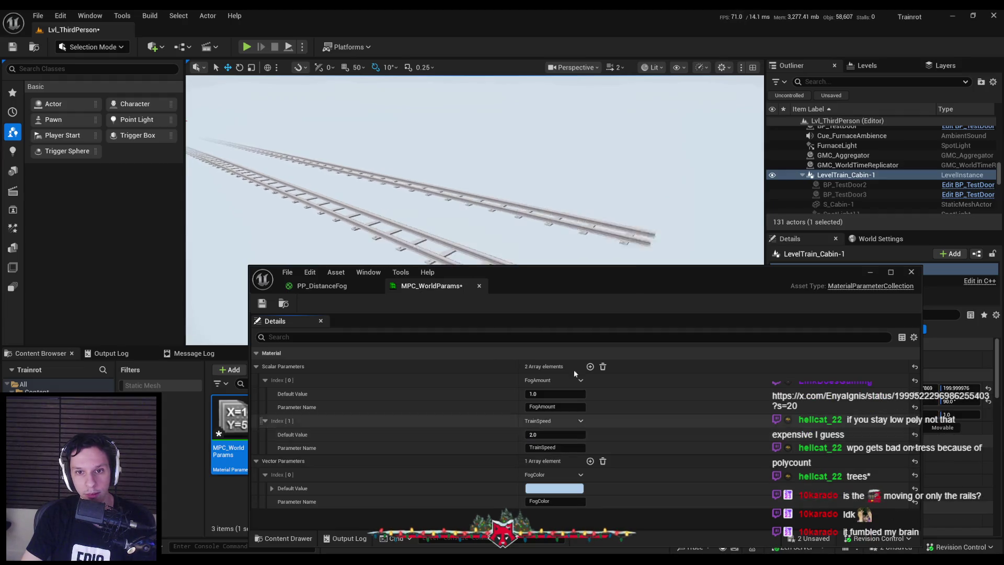
pyautogui.click(870, 272)
pyautogui.press('f')
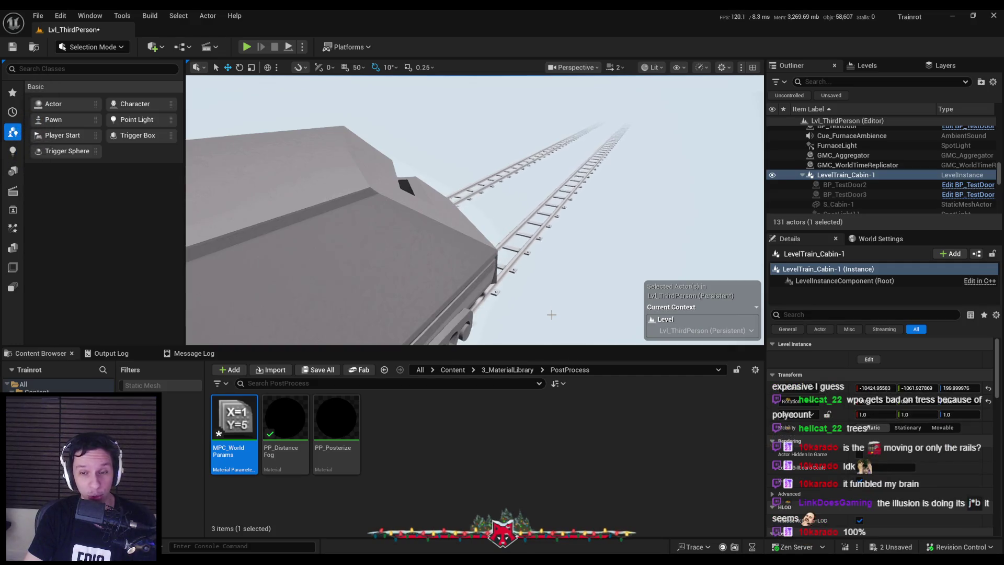
pyautogui.press('f')
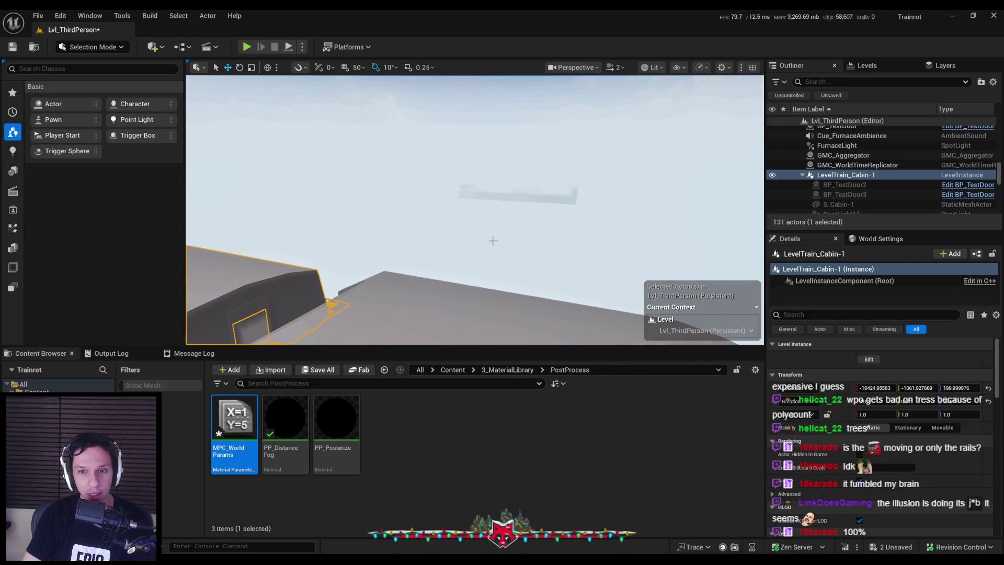
pyautogui.press('f')
pyautogui.scroll(-3, 589, 248)
pyautogui.moveTo(579, 242)
pyautogui.mouseDown()
pyautogui.moveTo(471, 183)
pyautogui.moveTo(515, 164)
pyautogui.moveTo(543, 253)
pyautogui.mouseUp()
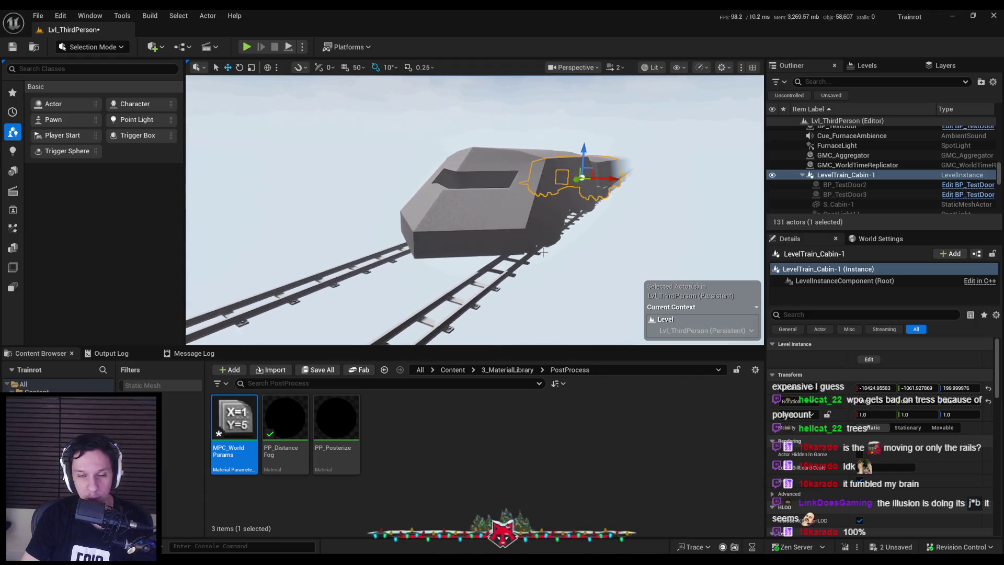
# Set TrainSpeed's default value to 0.5 in MPC_WorldParams and save the collection.
pyautogui.doubleClick(234, 421)
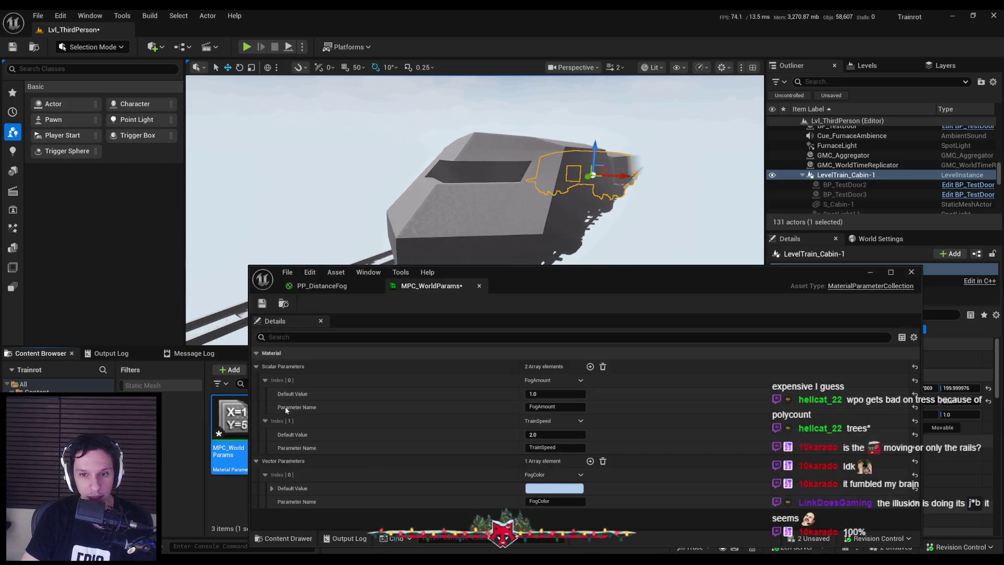
pyautogui.click(546, 436)
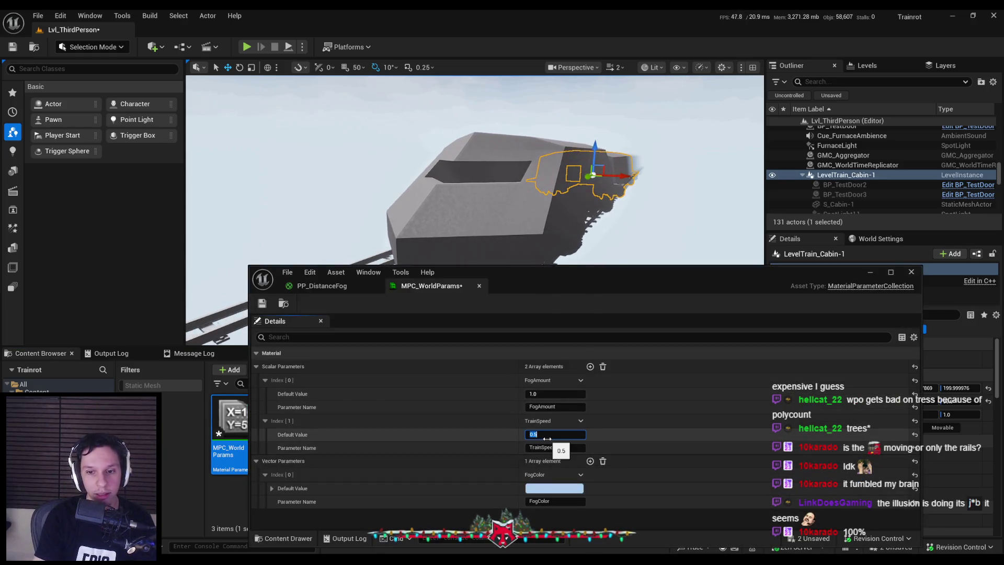
pyautogui.press('Return')
pyautogui.hotkey('ctrl', 's')
pyautogui.click(510, 395)
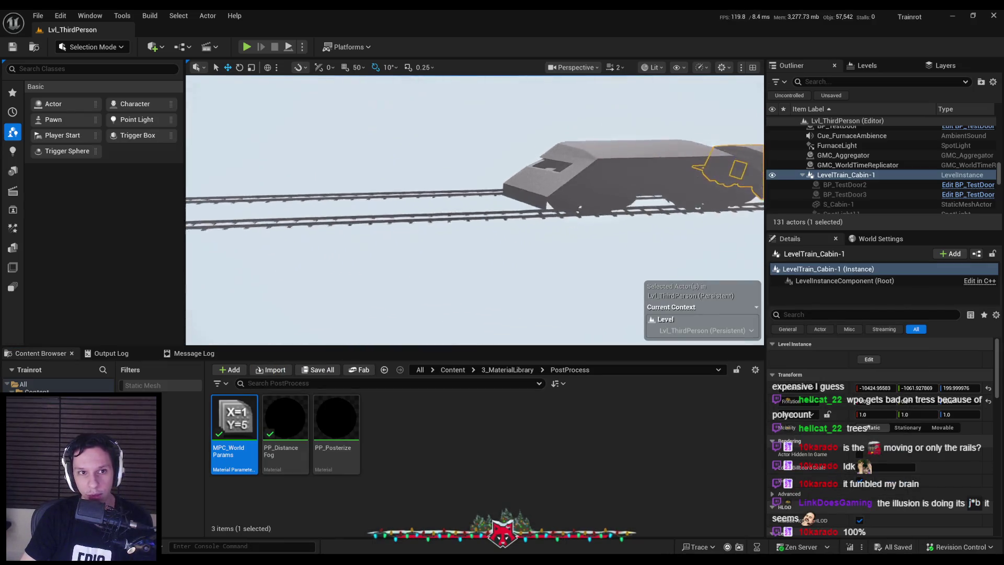
# Fly the view up to the train's roof and tilt it toward the sky, hill at lower left.
pyautogui.scroll(-3, 475, 209)
pyautogui.press('w')
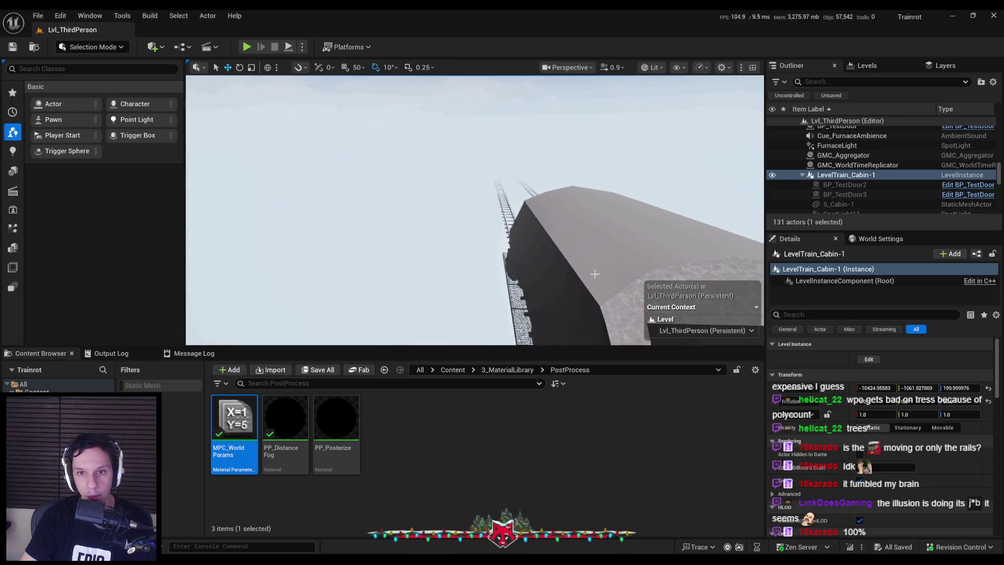
pyautogui.press('f')
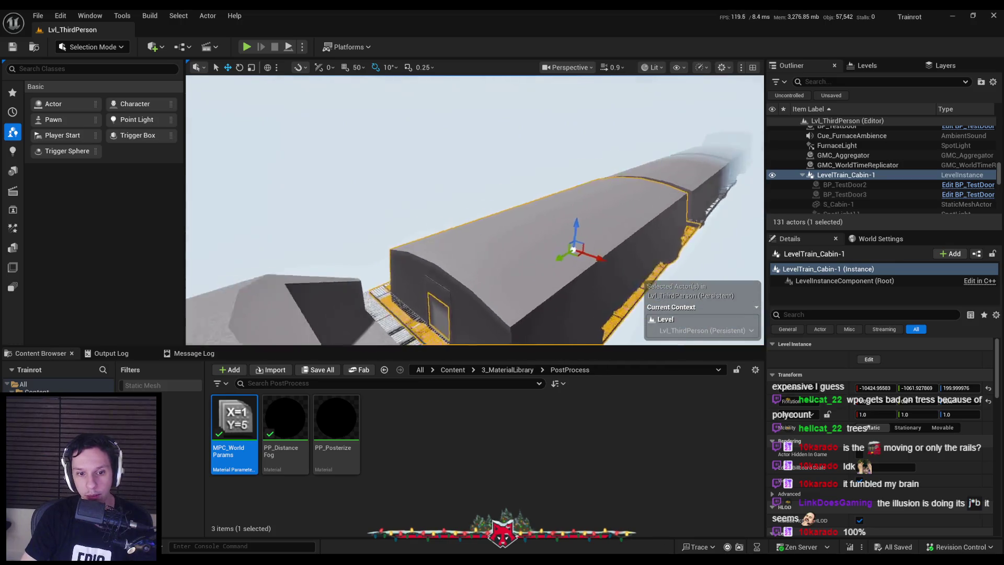
pyautogui.moveTo(609, 241); pyautogui.dragTo(609, 242)
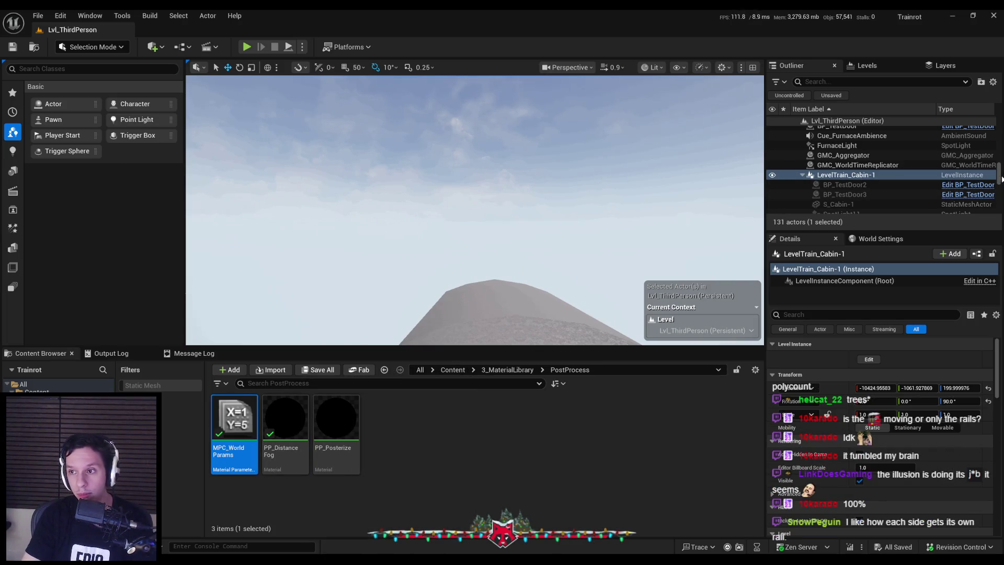
pyautogui.moveTo(998, 178); pyautogui.dragTo(999, 132)
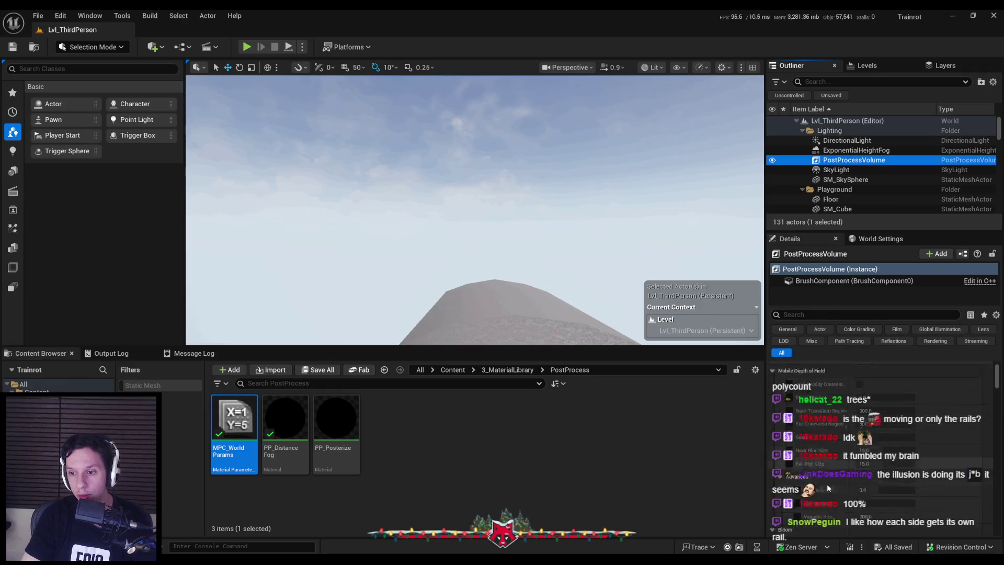
pyautogui.moveTo(997, 378); pyautogui.dragTo(993, 506)
pyautogui.scroll(5, 993, 506)
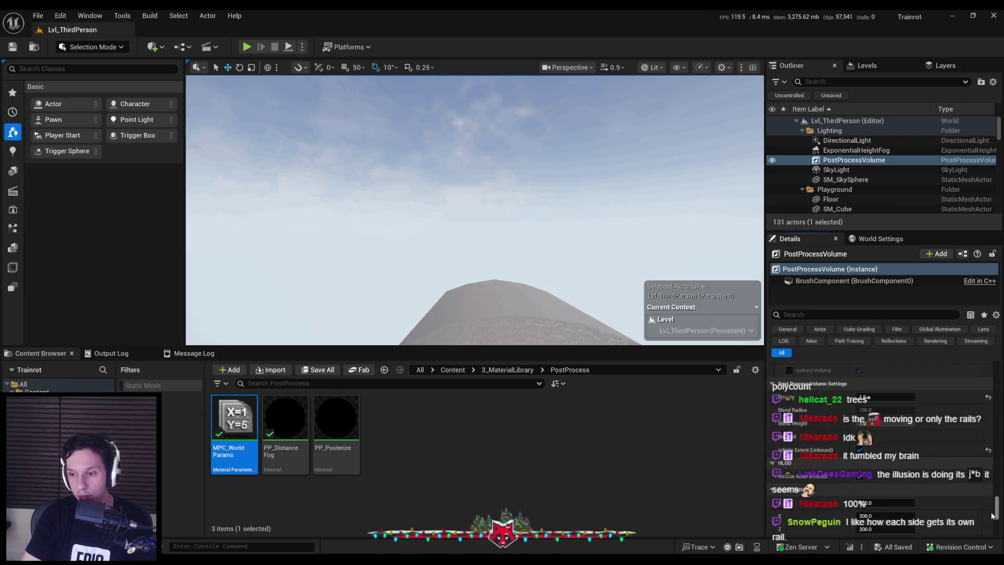
pyautogui.scroll(-3, 985, 482)
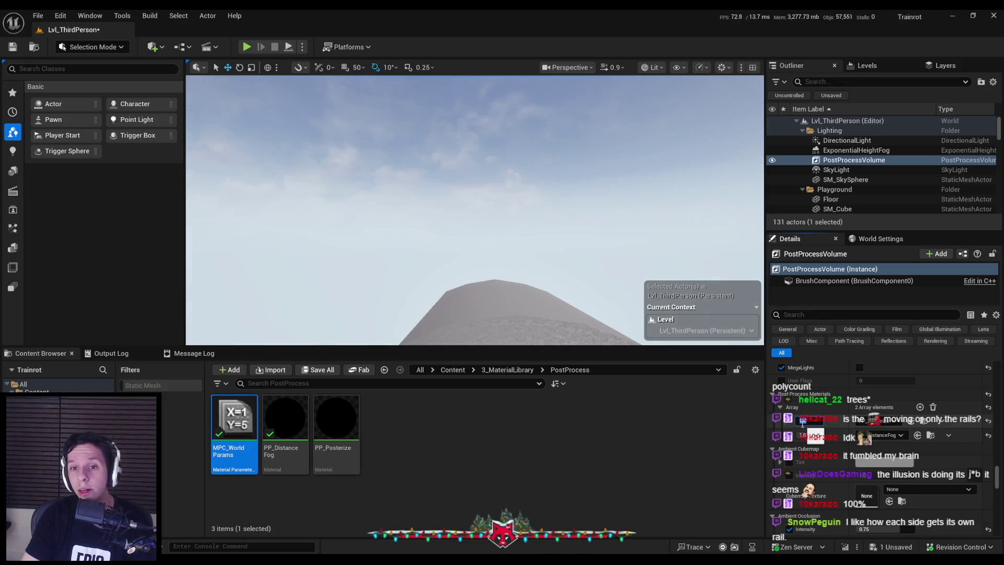
pyautogui.moveTo(603, 239); pyautogui.dragTo(628, 251)
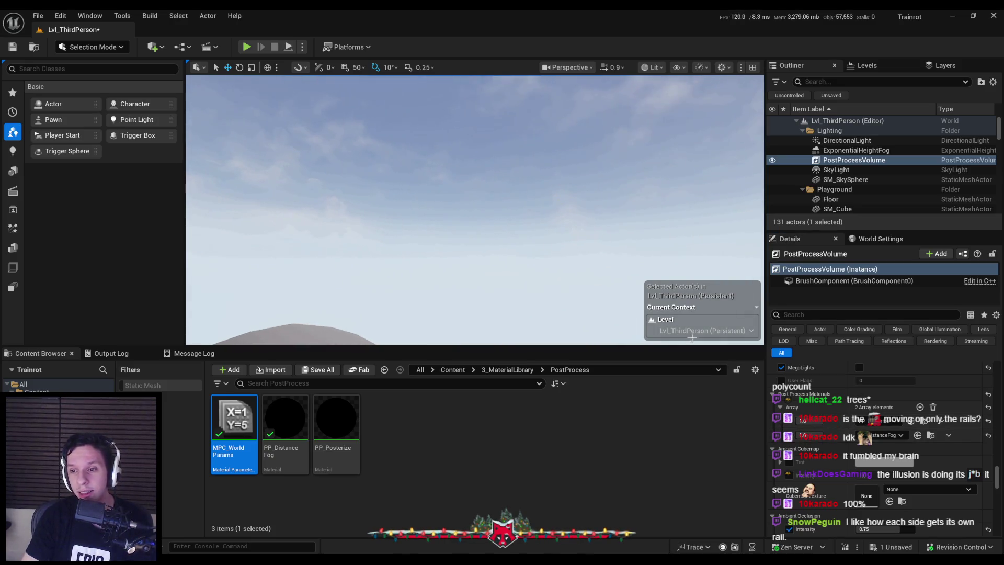
# Commit the edited post-process values so distance fog renders, save the level, and select the sky sphere.
pyautogui.press('Return')
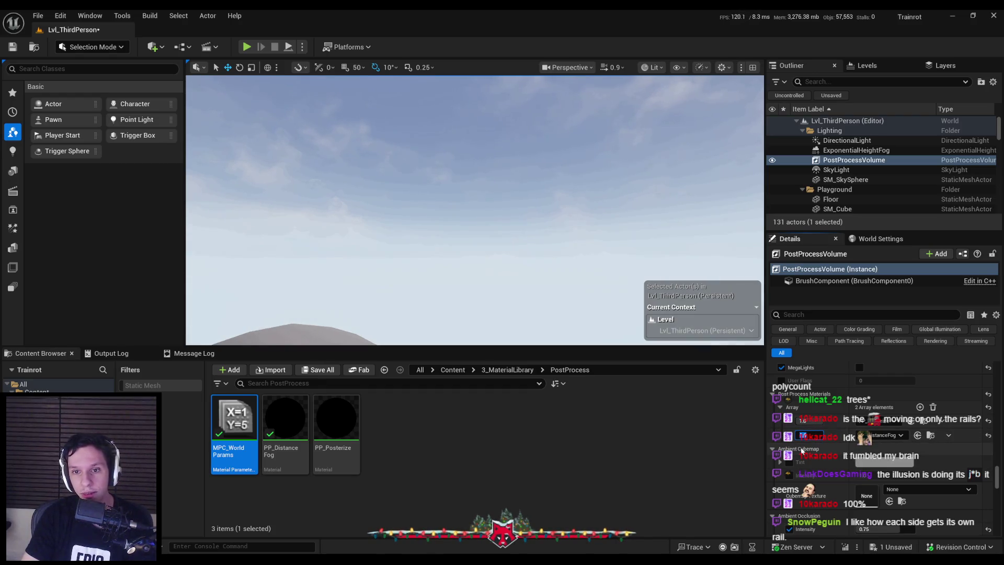
pyautogui.press('Return')
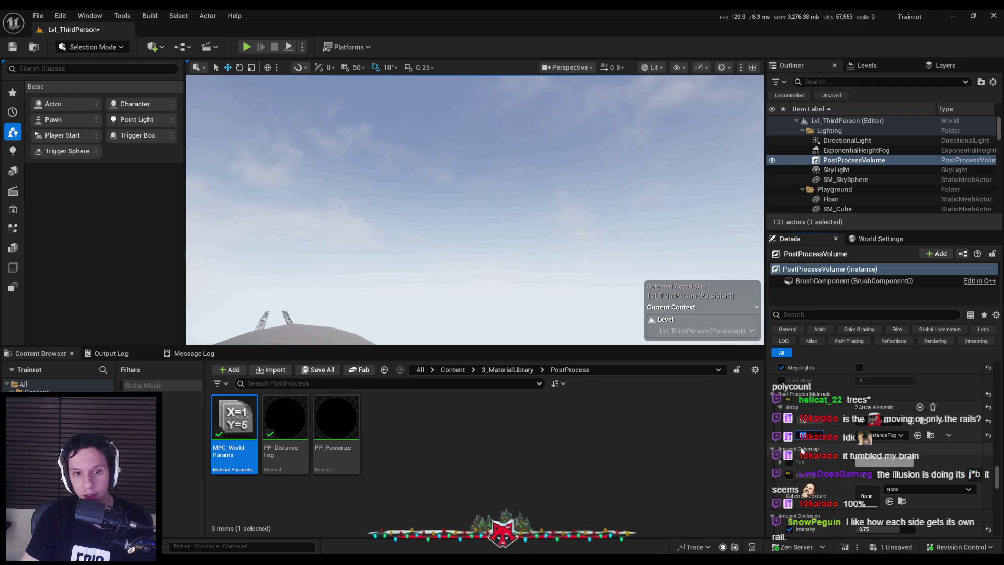
pyautogui.press('Return')
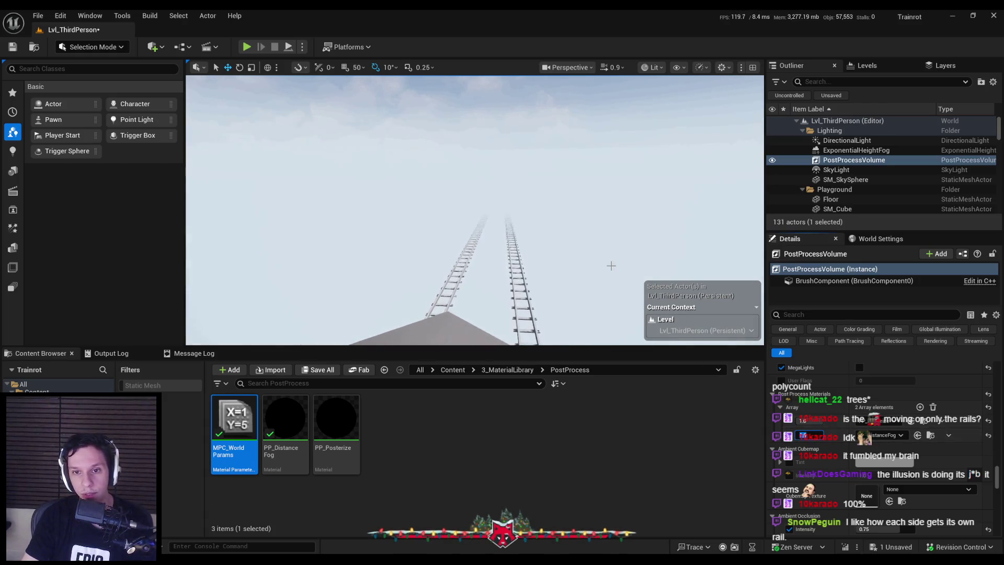
pyautogui.hotkey('ctrl', 's')
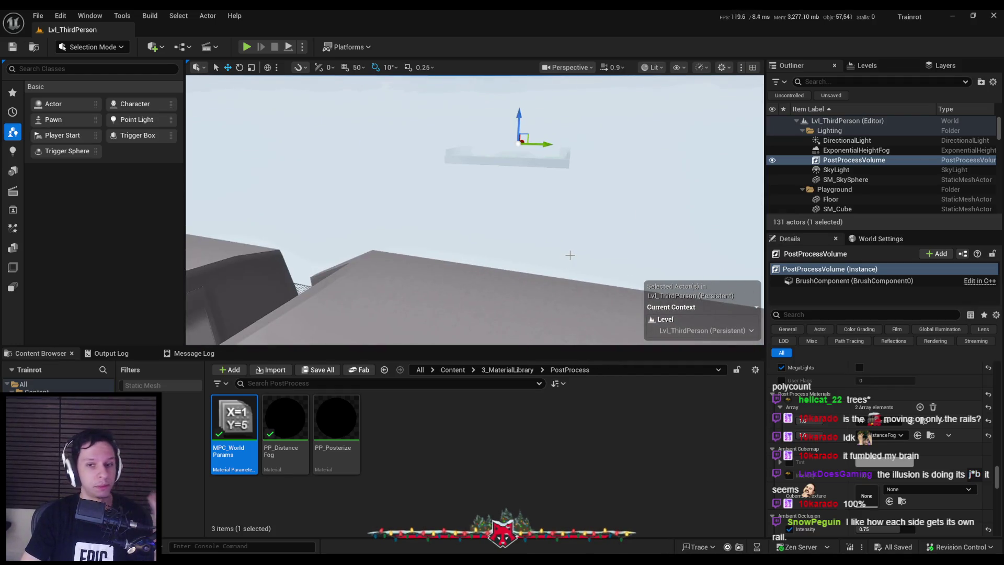
pyautogui.click(853, 180)
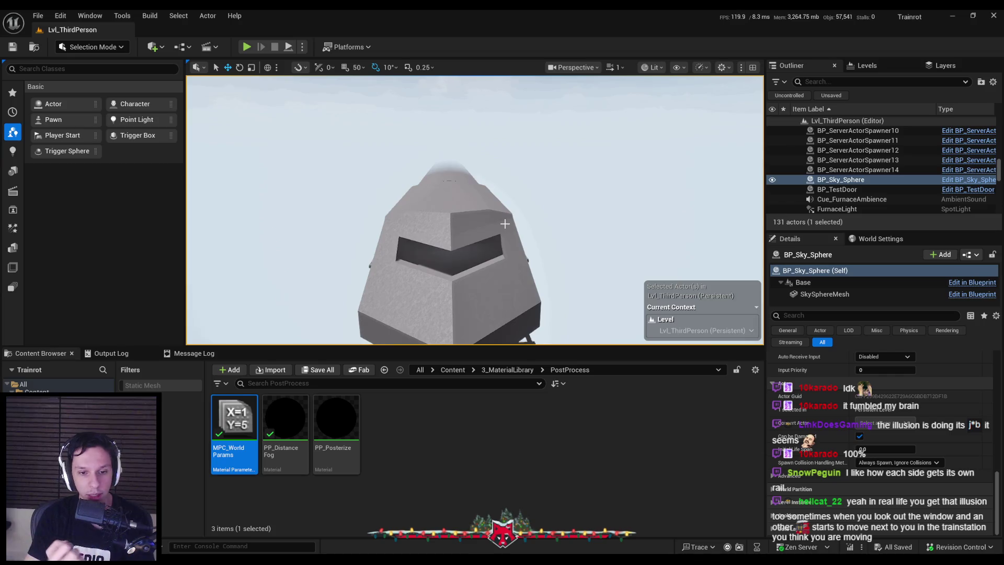
# Orbit around to the train's front and select the S_TrainTrack rails.
pyautogui.moveTo(505, 224)
pyautogui.mouseDown()
pyautogui.moveTo(475, 272)
pyautogui.moveTo(476, 209)
pyautogui.mouseUp()
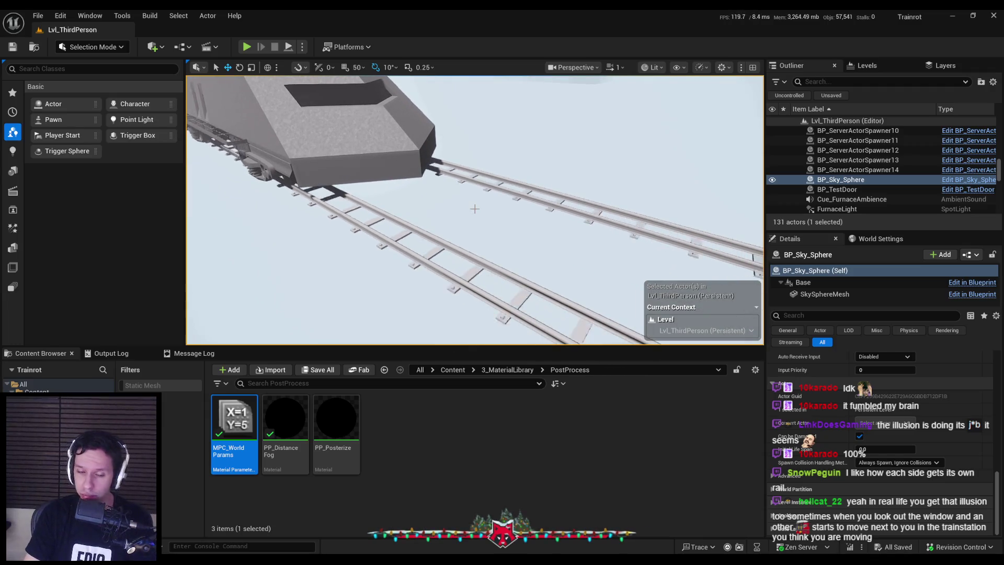
pyautogui.moveTo(397, 216); pyautogui.dragTo(456, 281)
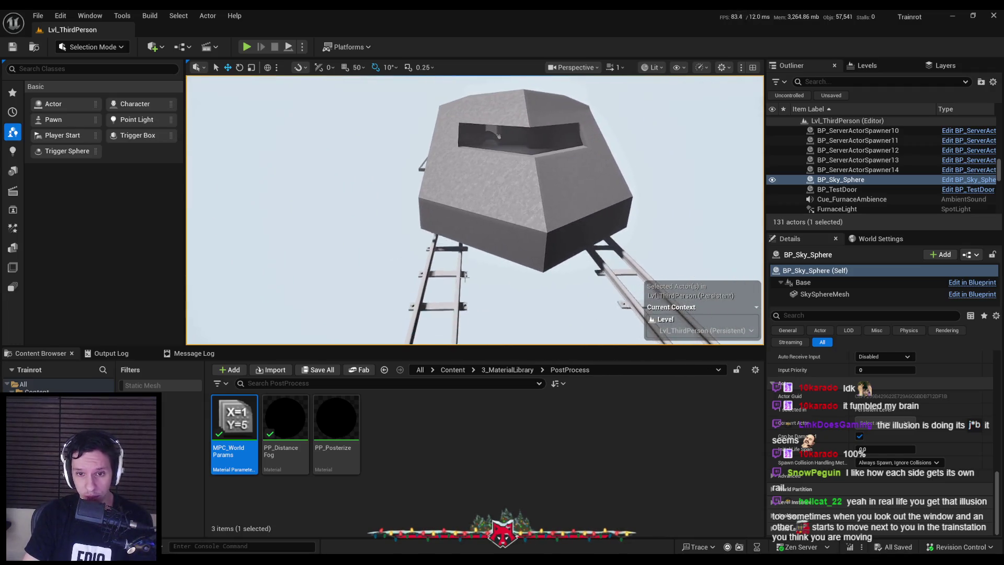
pyautogui.click(457, 281)
pyautogui.click(975, 256)
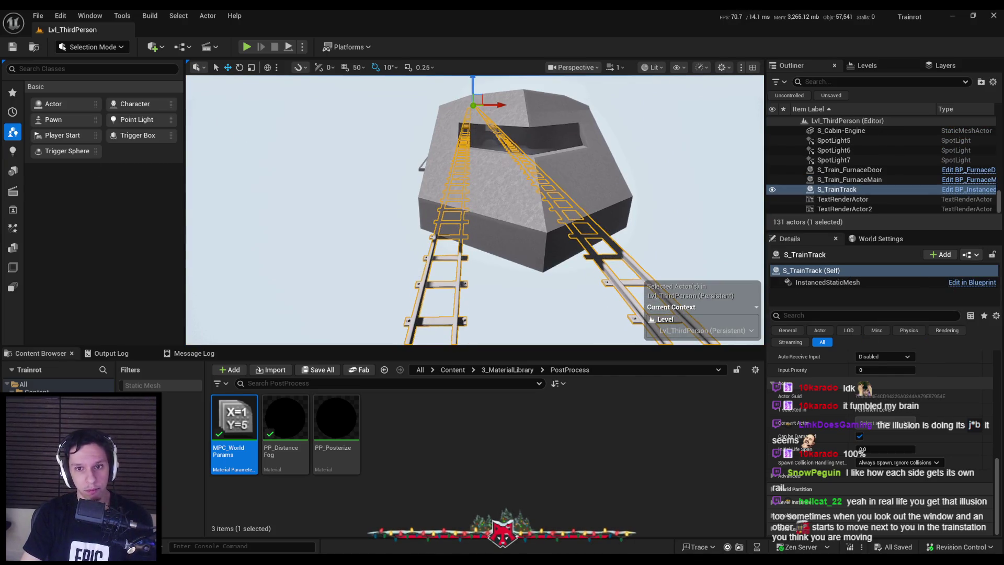
# Open the tracks Blueprint and select its instanced mesh component in the preview.
pyautogui.doubleClick(528, 272)
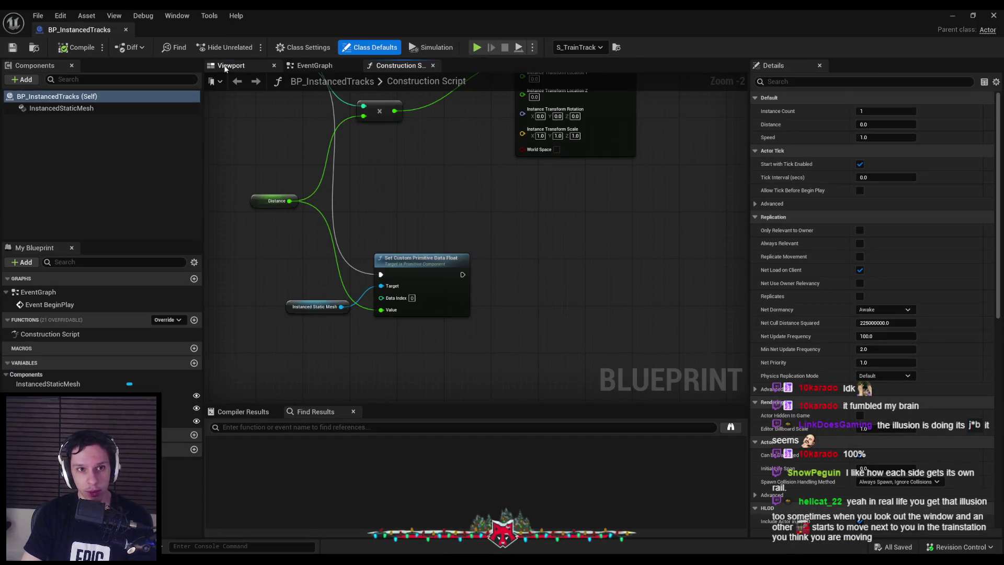
pyautogui.click(226, 66)
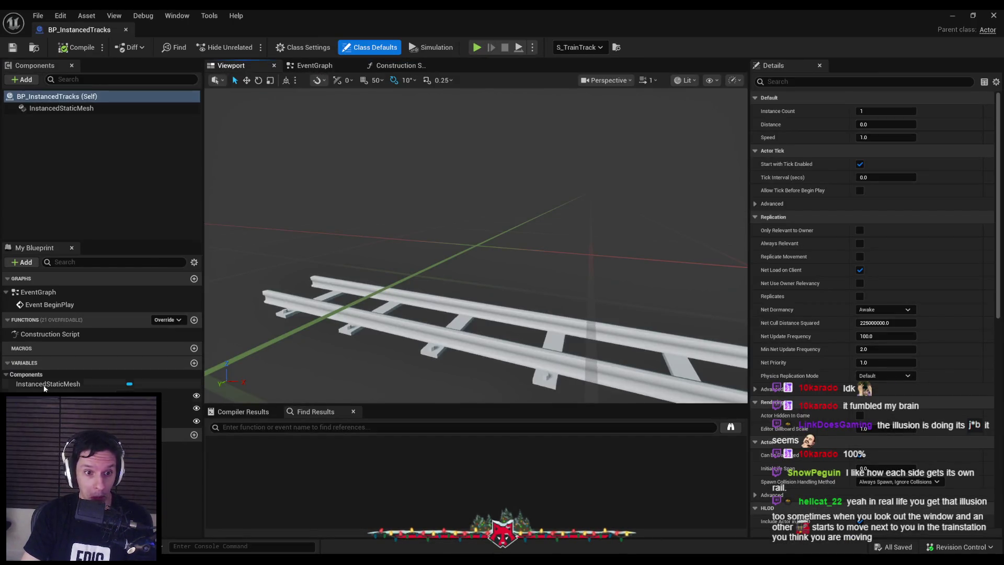
pyautogui.click(62, 108)
pyautogui.scroll(-5, 826, 284)
pyautogui.scroll(-10, 829, 285)
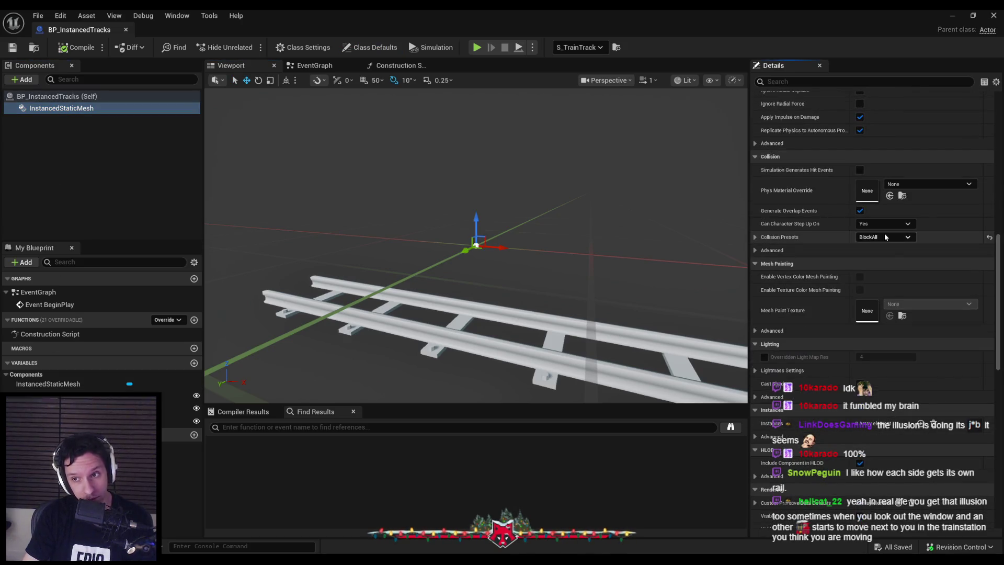
# Set the rails' collision to NoCollision with overlap events off, compile, and check out BP_InstancedTracks.
pyautogui.click(885, 237)
pyautogui.click(879, 261)
pyautogui.click(859, 211)
pyautogui.click(756, 250)
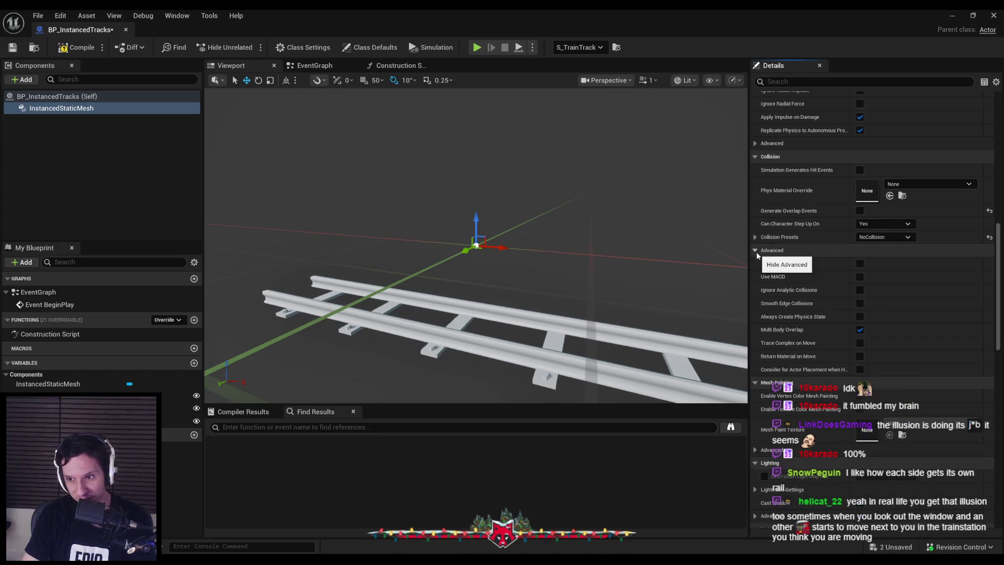
pyautogui.click(755, 250)
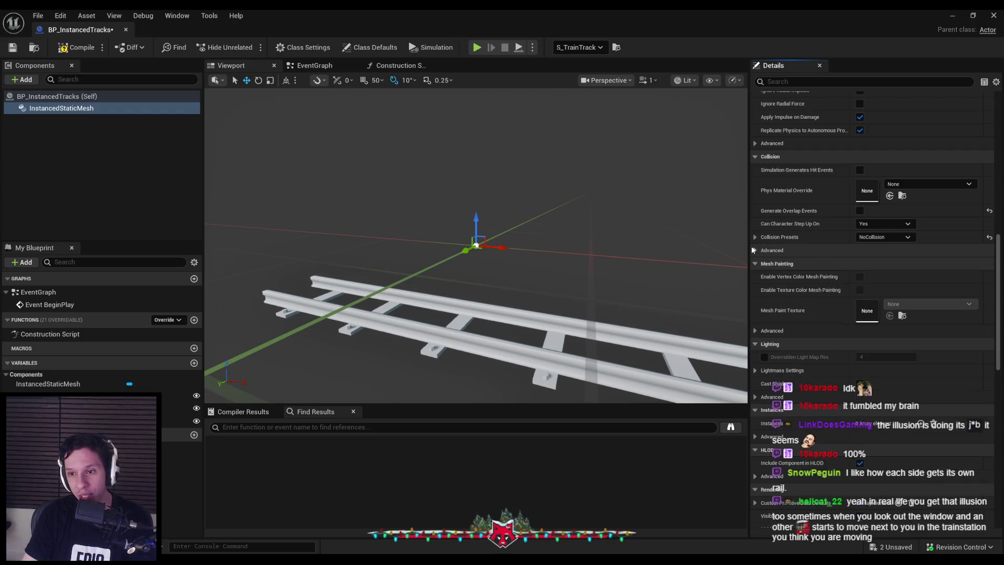
pyautogui.click(76, 48)
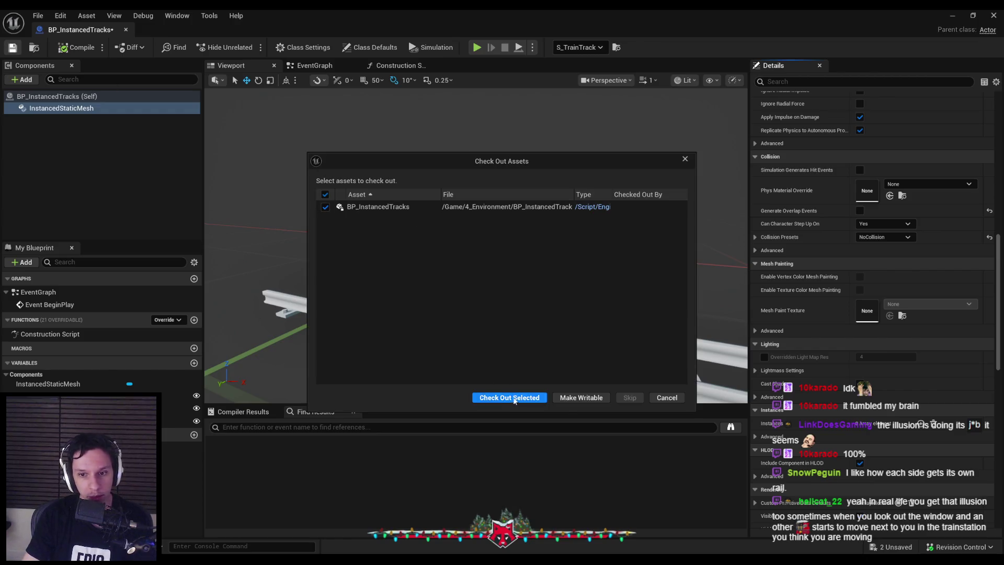
pyautogui.click(509, 398)
pyautogui.hotkey('alt', 'Tab')
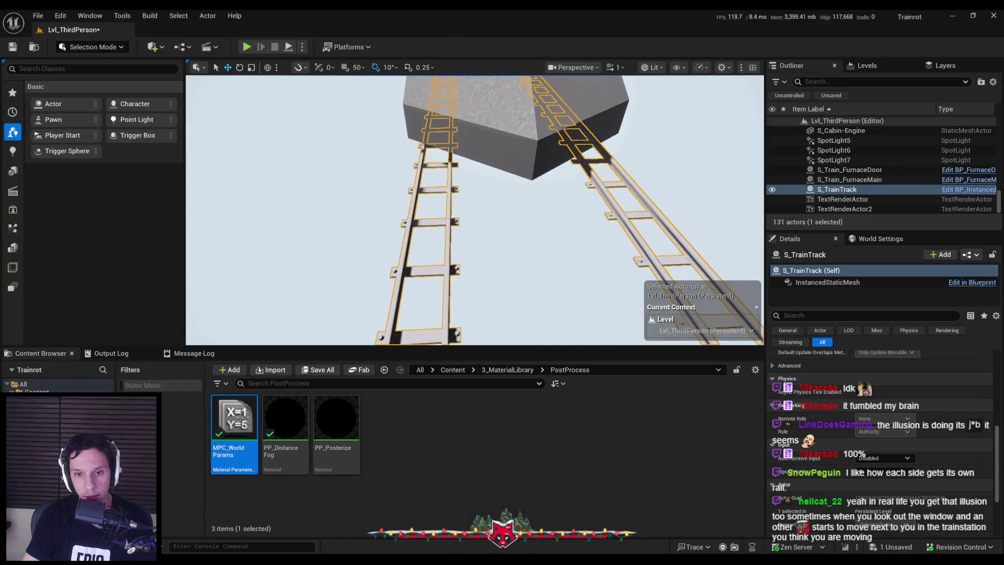
# Save the level with the sky sphere selected, then view the train from above, beside the rails and head-on.
pyautogui.click(313, 209)
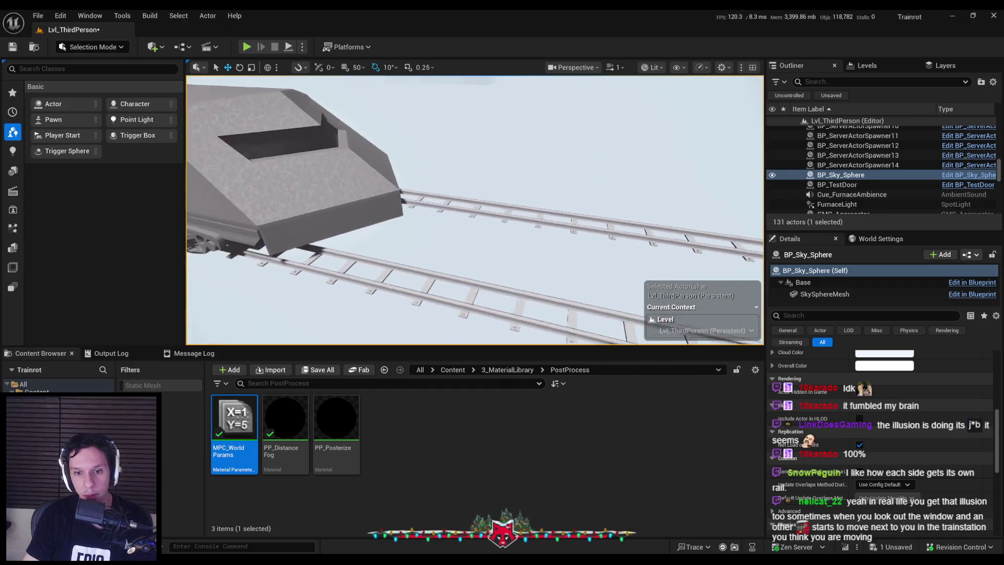
pyautogui.hotkey('ctrl', 's')
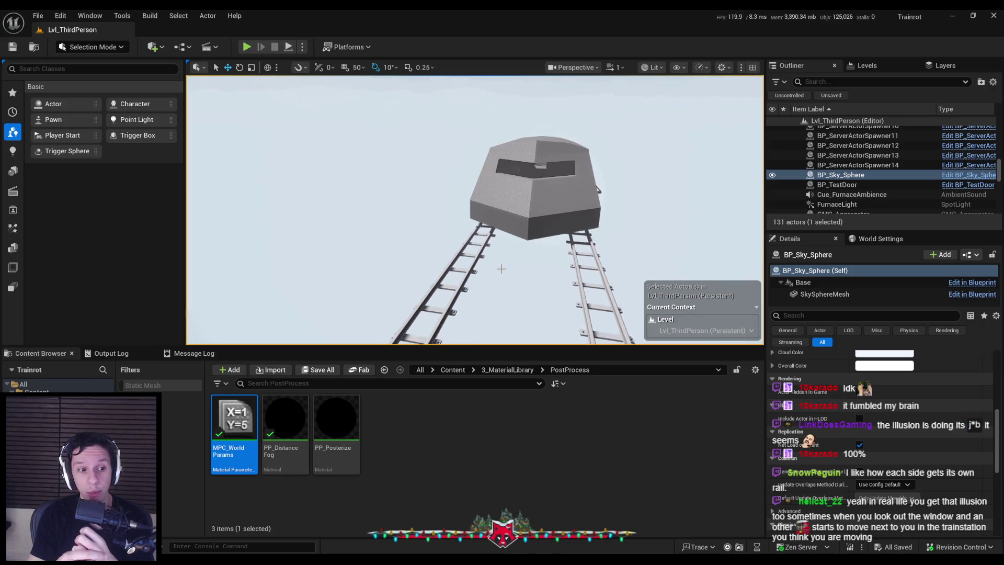
pyautogui.moveTo(501, 269)
pyautogui.mouseDown()
pyautogui.moveTo(548, 309)
pyautogui.moveTo(528, 329)
pyautogui.moveTo(473, 246)
pyautogui.mouseUp()
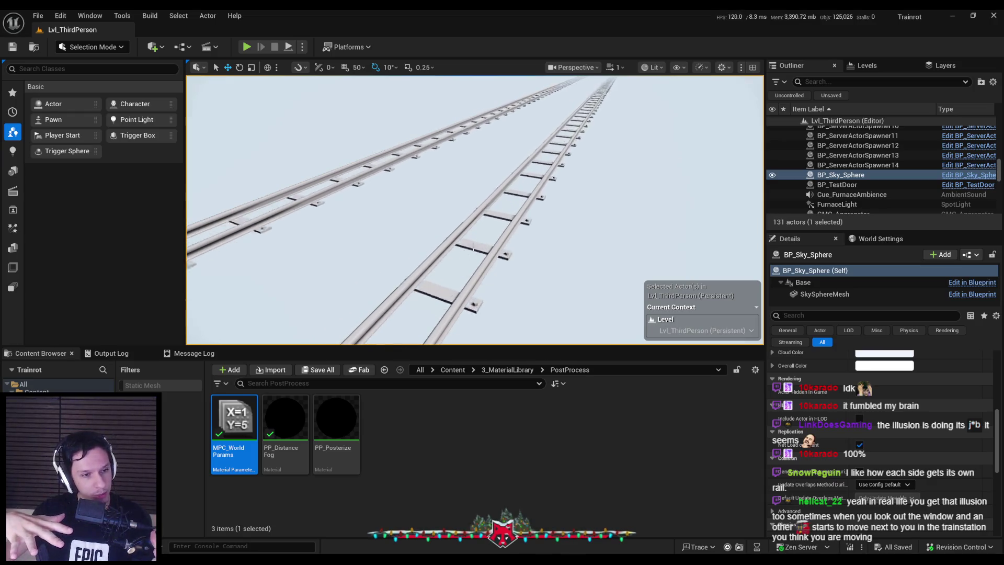
pyautogui.moveTo(473, 246); pyautogui.dragTo(387, 213)
pyautogui.scroll(-5, 456, 237)
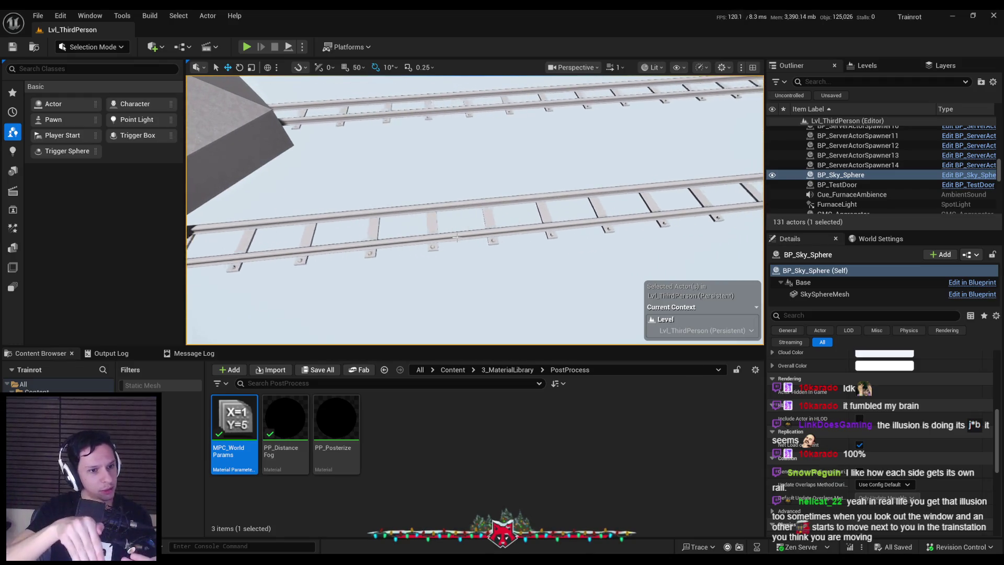
pyautogui.moveTo(456, 237)
pyautogui.mouseDown()
pyautogui.moveTo(423, 224)
pyautogui.moveTo(485, 281)
pyautogui.mouseUp()
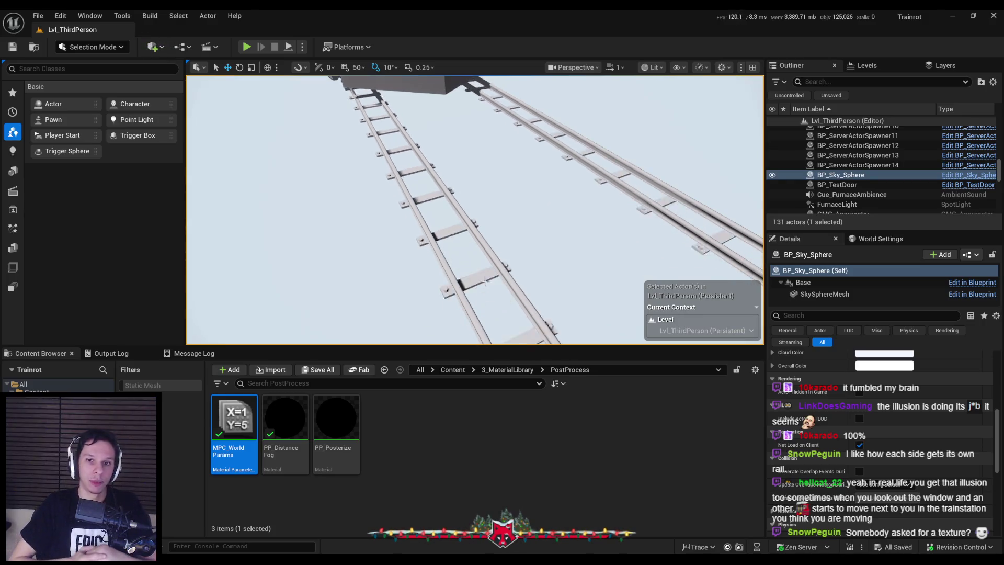
pyautogui.moveTo(485, 282)
pyautogui.mouseDown()
pyautogui.moveTo(374, 294)
pyautogui.moveTo(230, 284)
pyautogui.moveTo(206, 272)
pyautogui.mouseUp()
pyautogui.moveTo(470, 298); pyautogui.dragTo(470, 313)
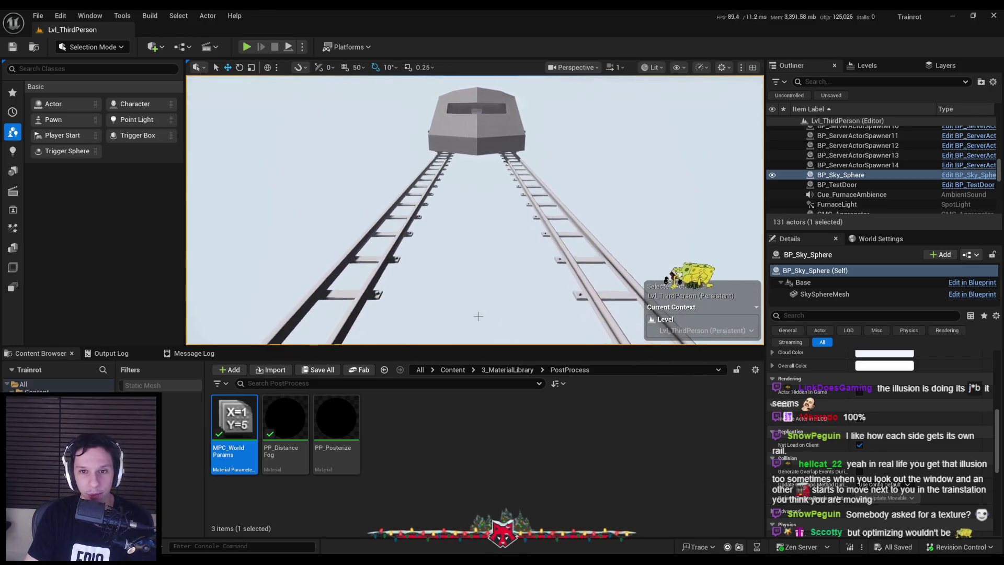
pyautogui.scroll(2, 470, 314)
# Browse up to 3_MaterialLibrary and Content, returning to the PostProcess folder, and wake the viewport.
pyautogui.click(506, 432)
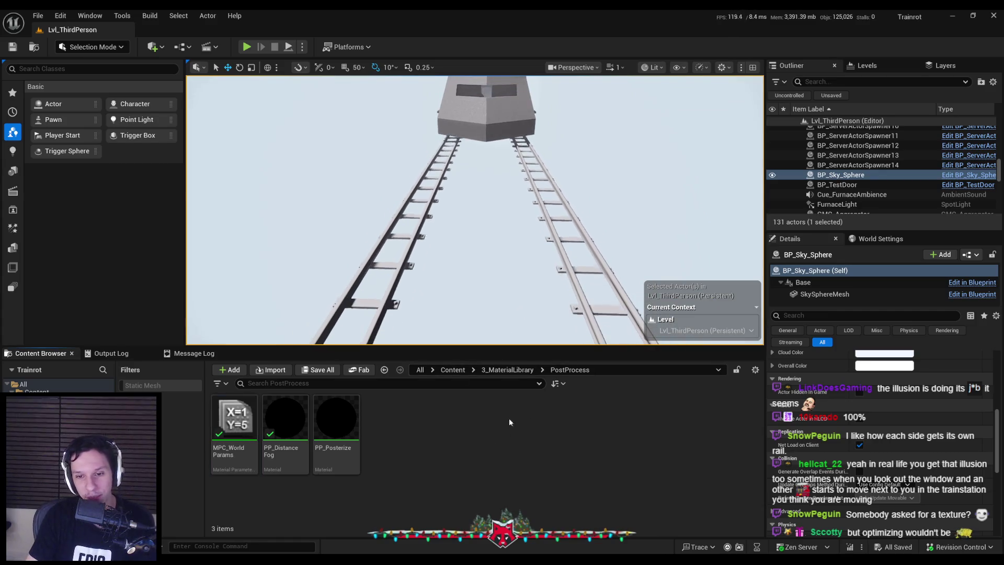
pyautogui.click(508, 370)
pyautogui.hotkey('alt', 'Left')
pyautogui.click(448, 369)
pyautogui.hotkey('alt', 'Left')
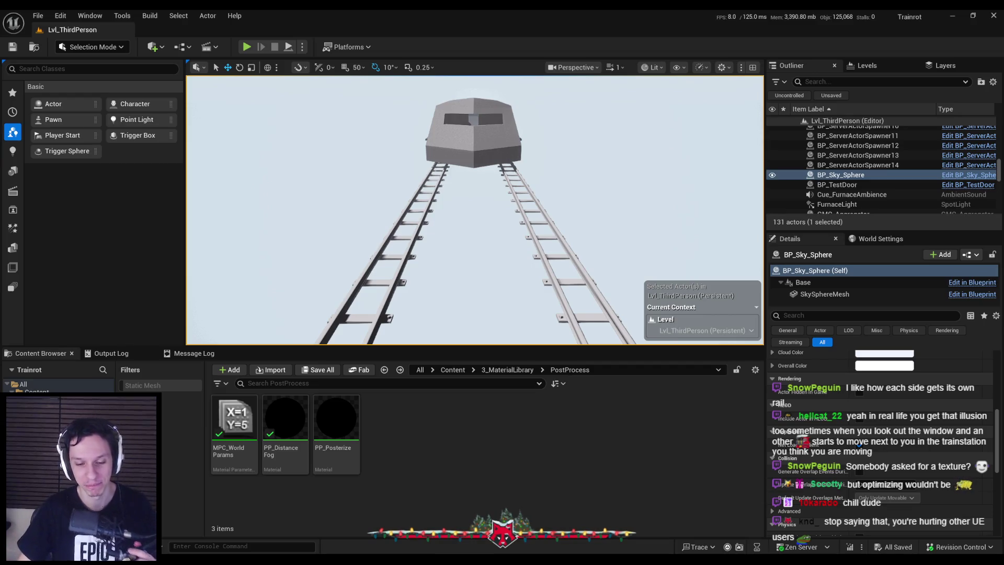
pyautogui.click(494, 265)
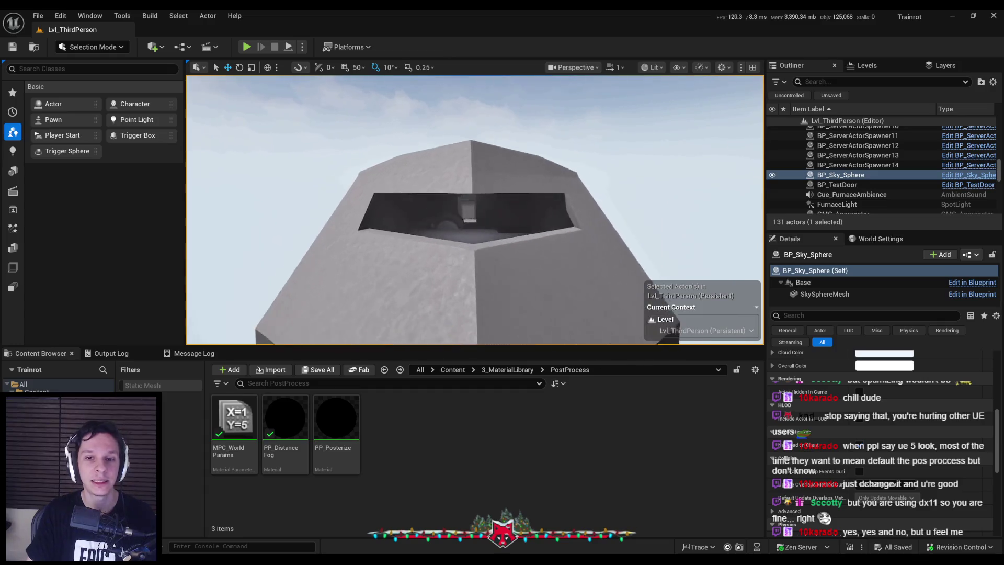
# Launch a Play session of the level from the toolbar.
pyautogui.click(248, 47)
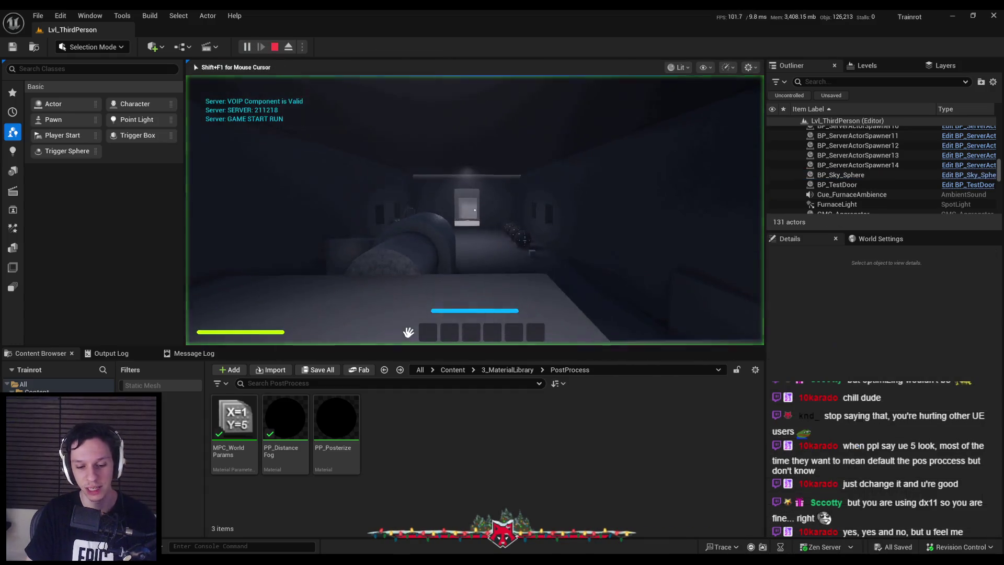
# Play full-screen, walking and running out of the room onto the walkway, then stop.
pyautogui.press('F11')
pyautogui.press('w')
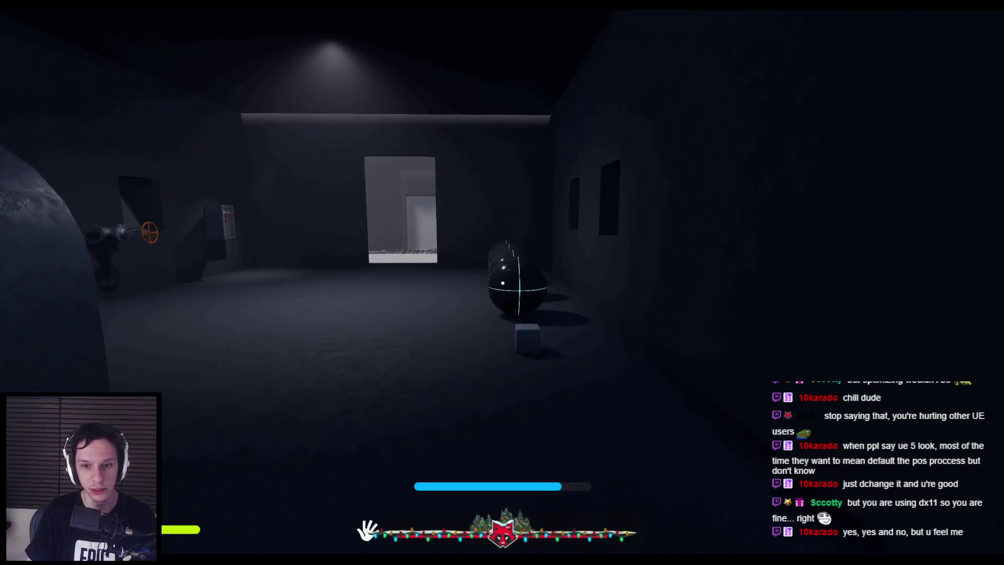
pyautogui.hotkey('shift', 'w')
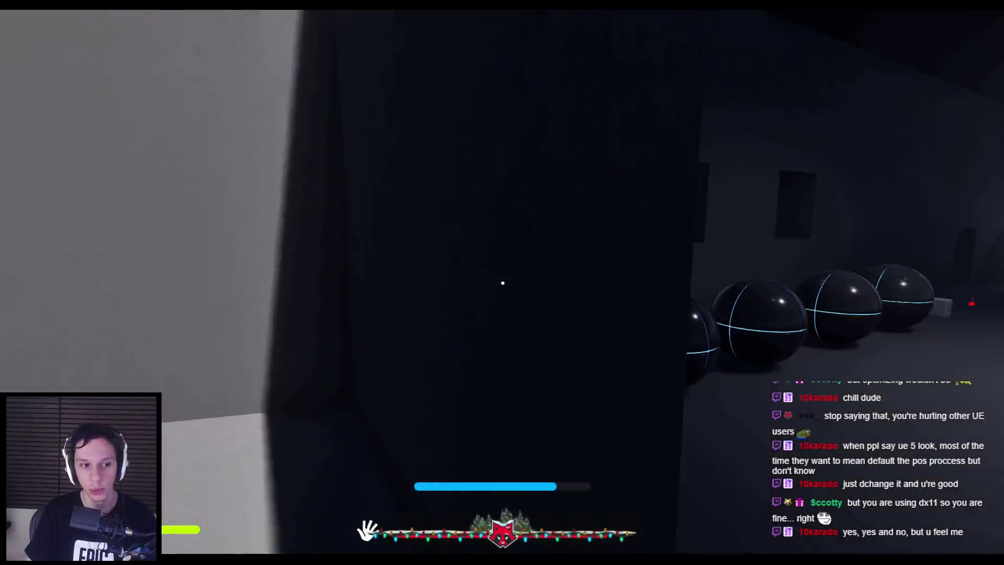
pyautogui.press('Escape')
# Exit immersive mode and select the PostProcessVolume in the Outliner.
pyautogui.press('Left')
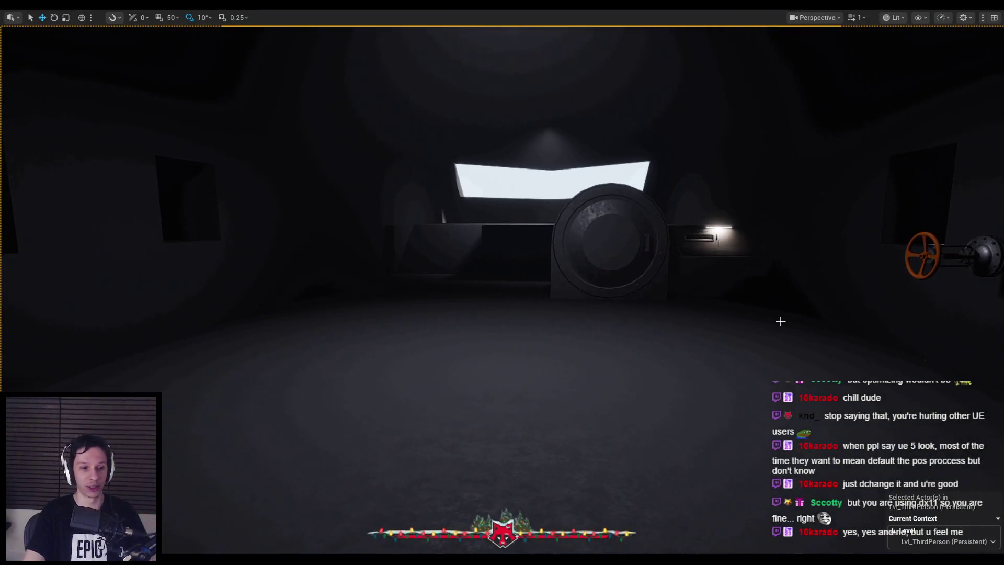
pyautogui.press('F11')
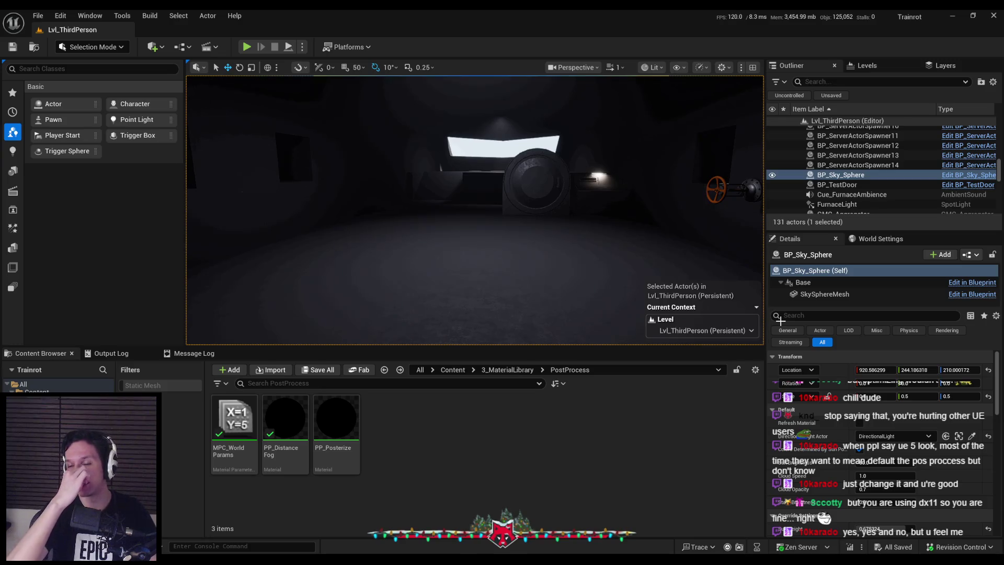
pyautogui.moveTo(999, 175); pyautogui.dragTo(998, 123)
pyautogui.click(853, 160)
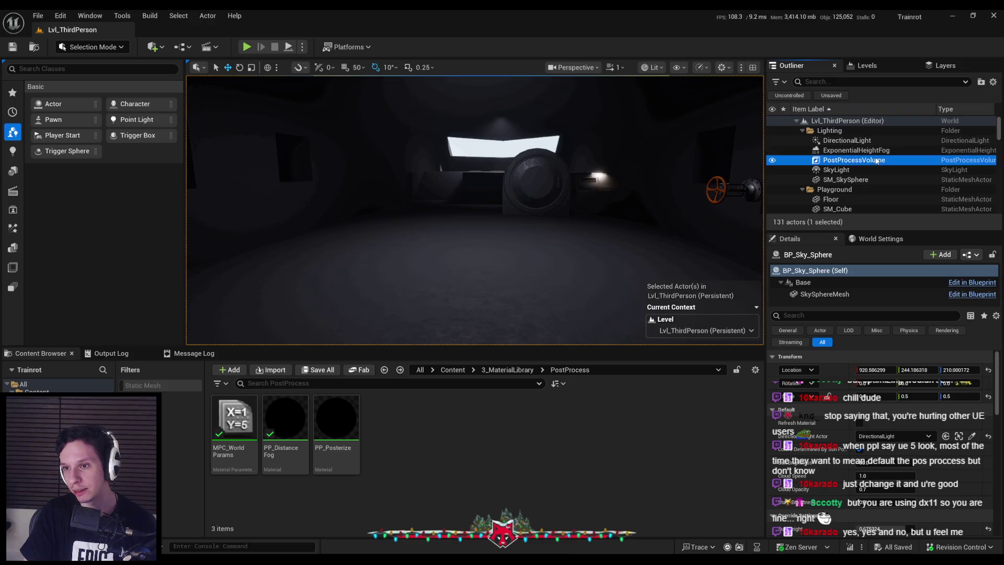
pyautogui.click(60, 15)
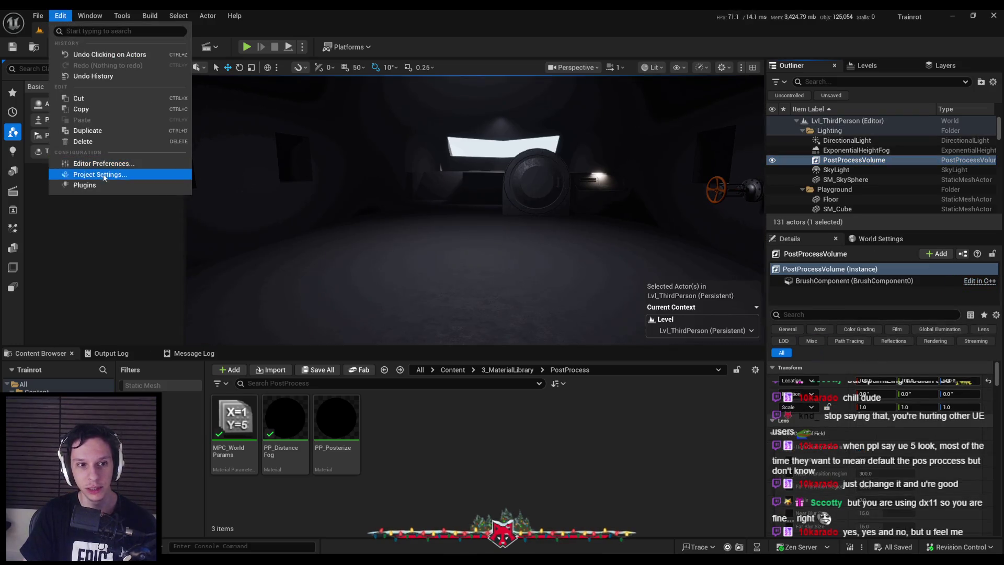
pyautogui.click(127, 183)
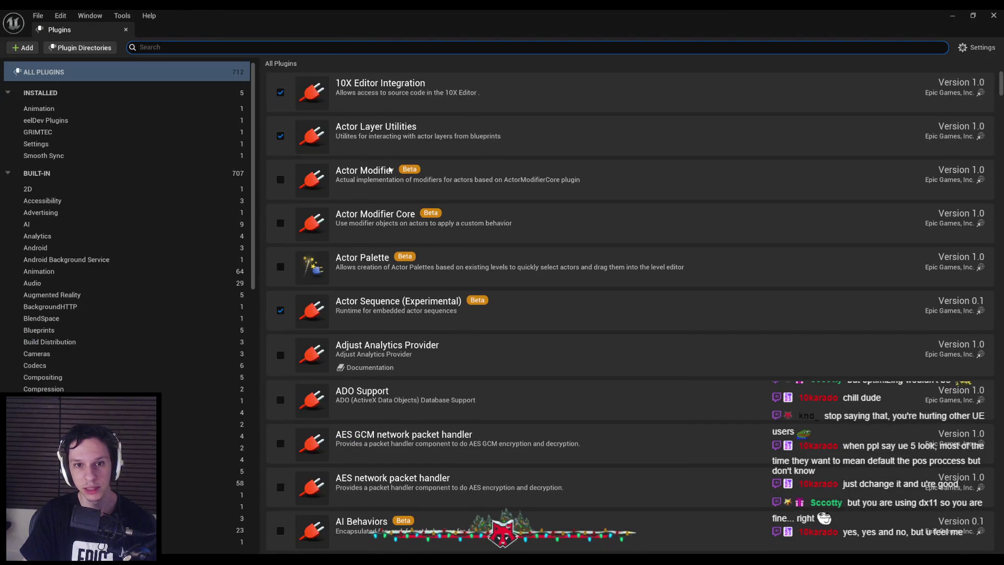
pyautogui.scroll(-2, 389, 170)
pyautogui.moveTo(1001, 93); pyautogui.dragTo(997, 550)
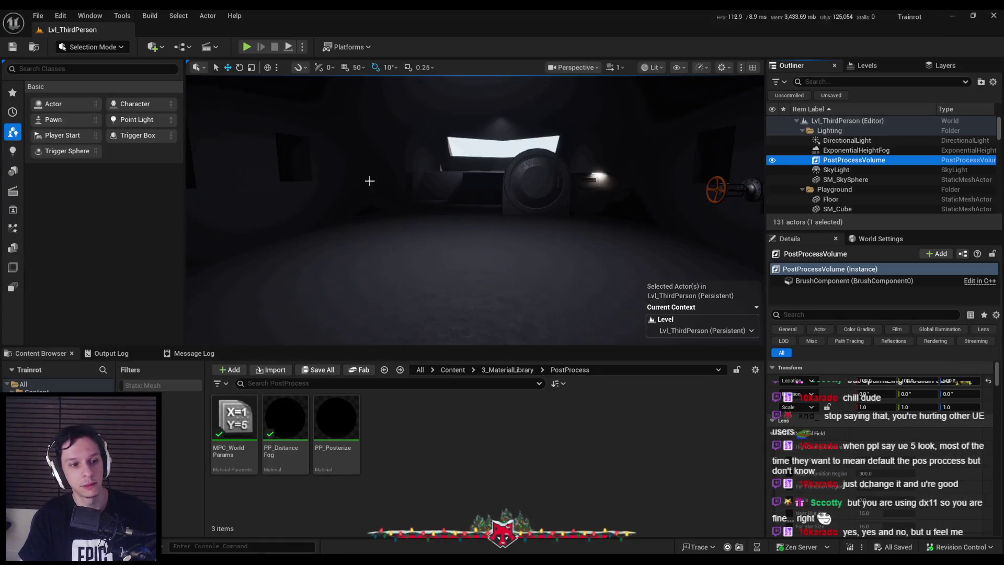
pyautogui.moveTo(370, 181)
pyautogui.mouseDown()
pyautogui.moveTo(376, 188)
pyautogui.moveTo(374, 172)
pyautogui.moveTo(445, 200)
pyautogui.mouseUp()
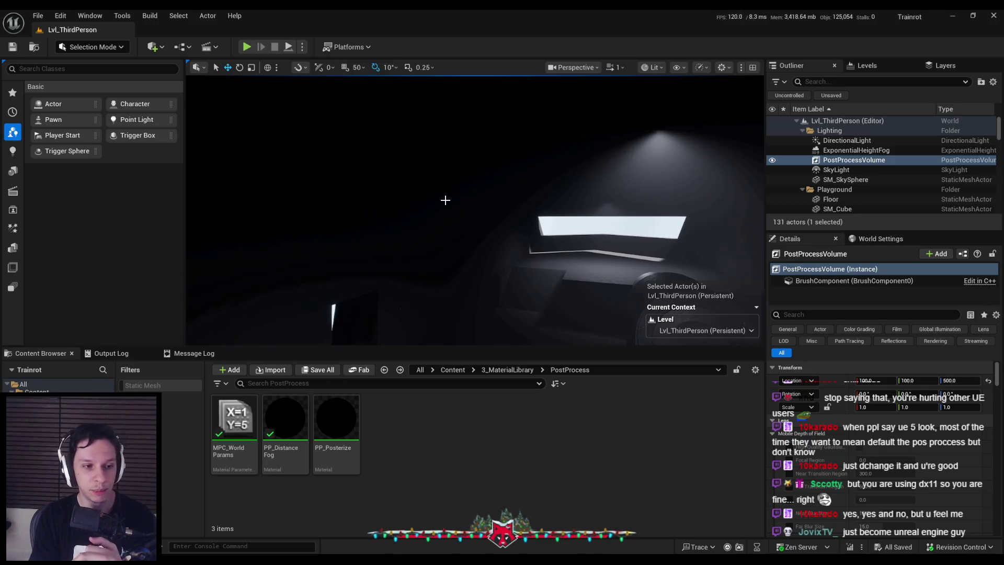
# Reposition the view inside the dark room and run a quick test play.
pyautogui.moveTo(445, 200)
pyautogui.mouseDown()
pyautogui.moveTo(418, 191)
pyautogui.moveTo(325, 335)
pyautogui.moveTo(336, 311)
pyautogui.mouseUp()
pyautogui.click(247, 47)
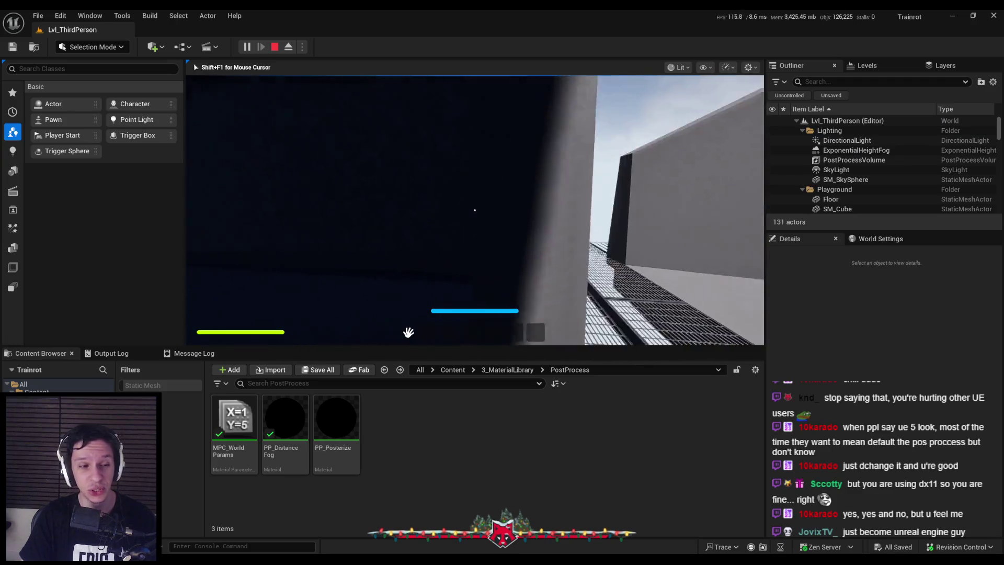
pyautogui.press('Escape')
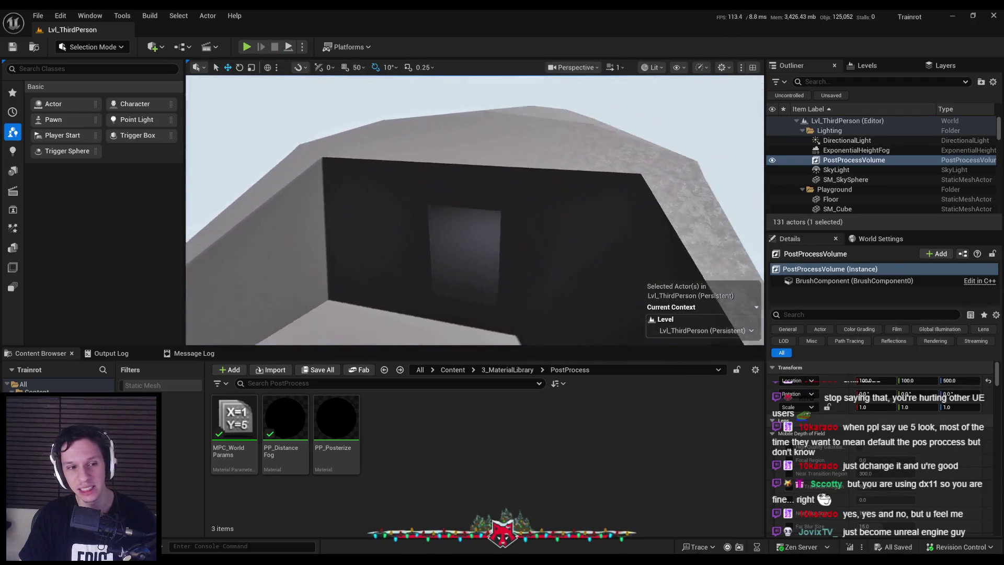
# Select the SkyLight and edit its Volumetric Scattering Intensity, keeping it at 1.2.
pyautogui.click(862, 169)
pyautogui.scroll(-5, 486, 247)
pyautogui.scroll(-5, 811, 450)
pyautogui.scroll(-2, 811, 439)
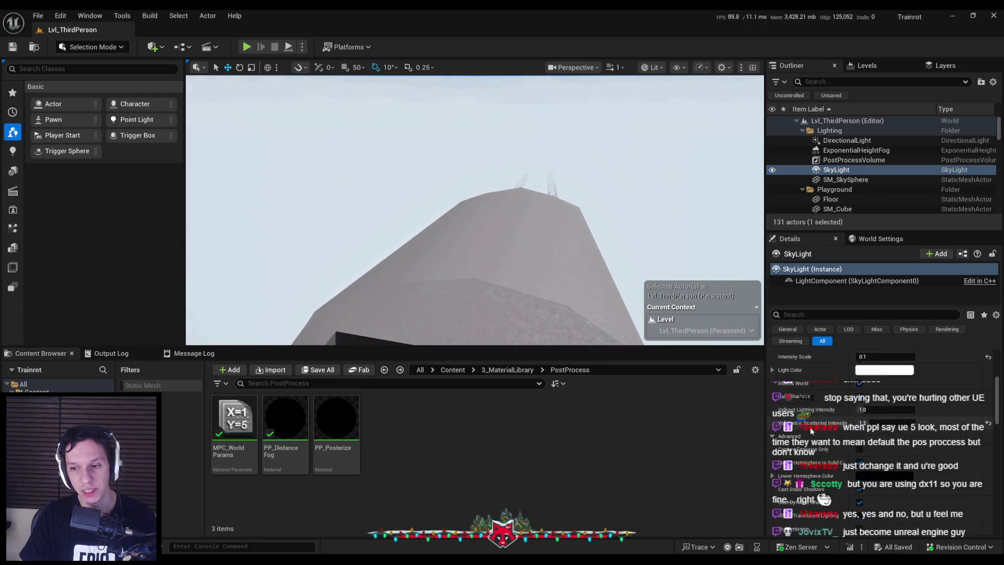
pyautogui.click(867, 407)
pyautogui.write('1')
# Look back over the SkyLight details, then bring up the UE tips page maximized.
pyautogui.scroll(5, 534, 199)
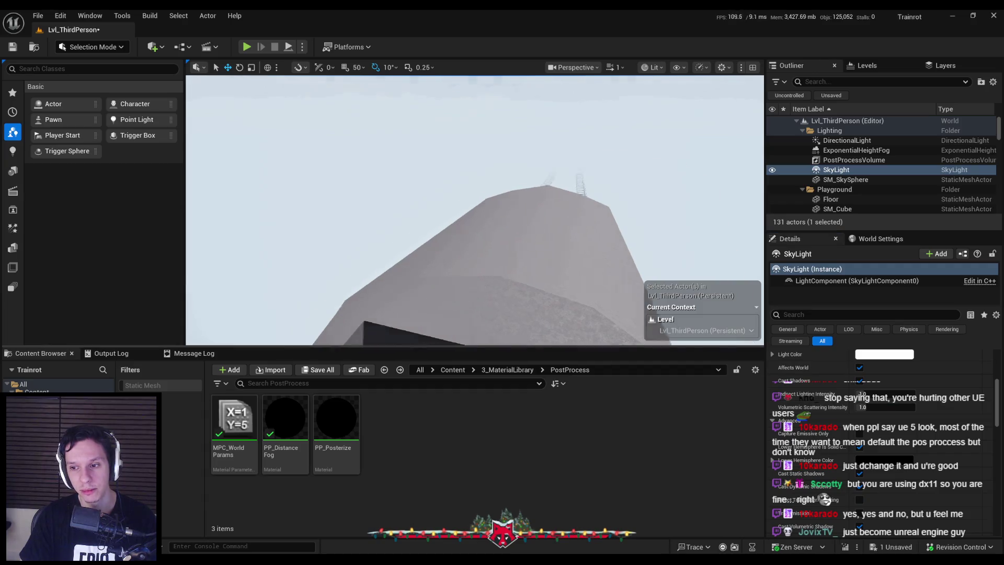
pyautogui.scroll(10, 534, 198)
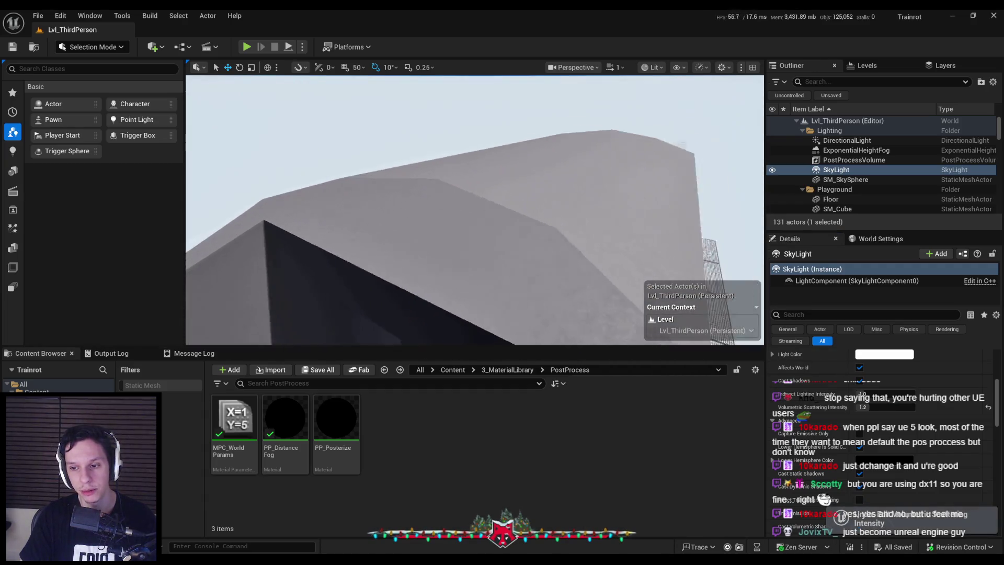
pyautogui.scroll(10, 533, 199)
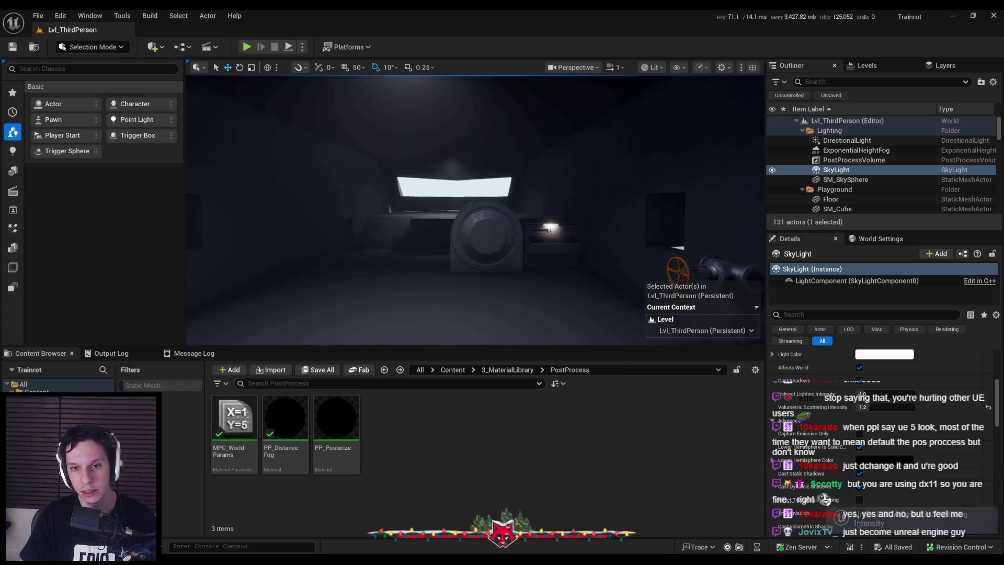
pyautogui.scroll(-10, 474, 209)
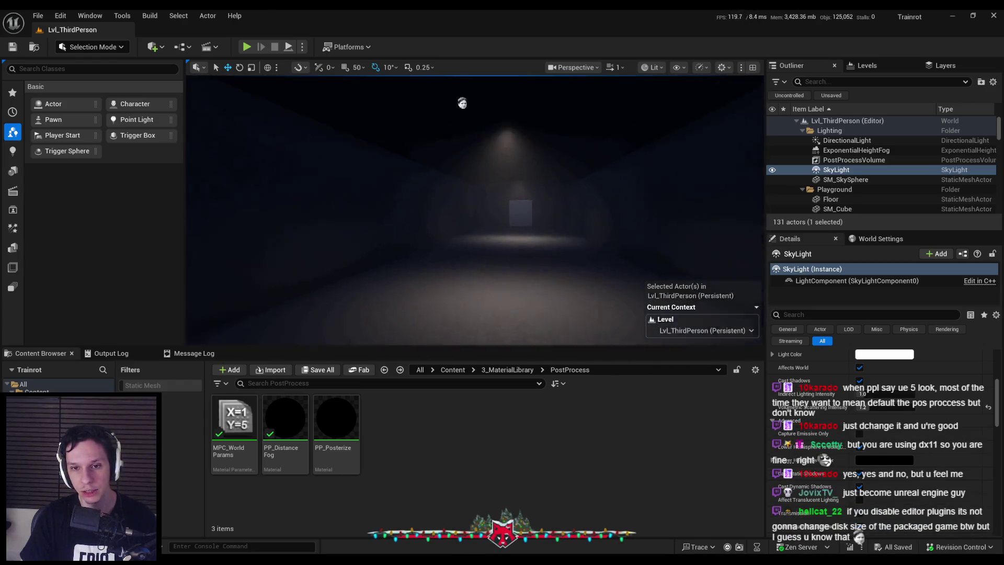
pyautogui.scroll(3, 560, 273)
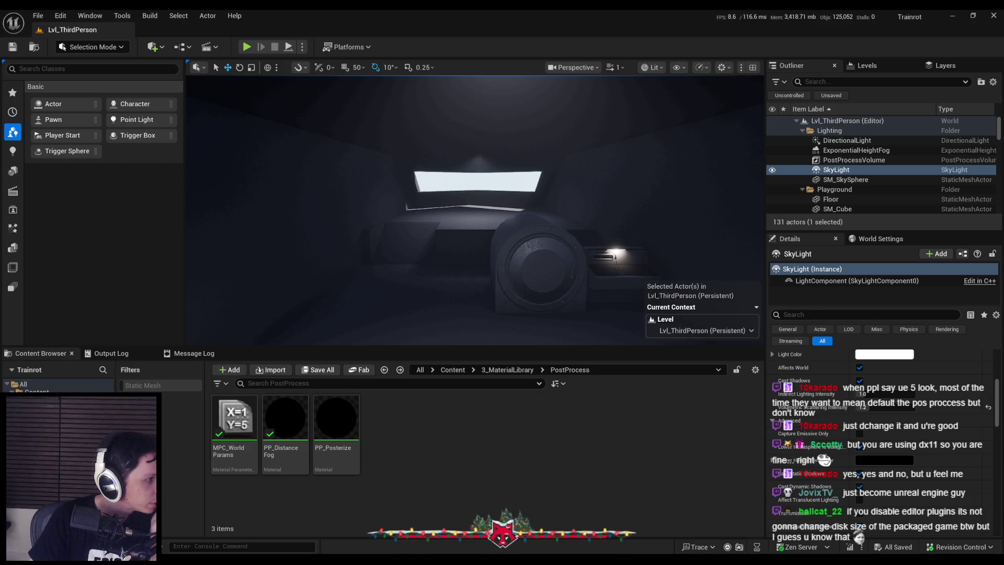
pyautogui.hotkey('alt', 'Tab')
pyautogui.doubleClick(465, 127)
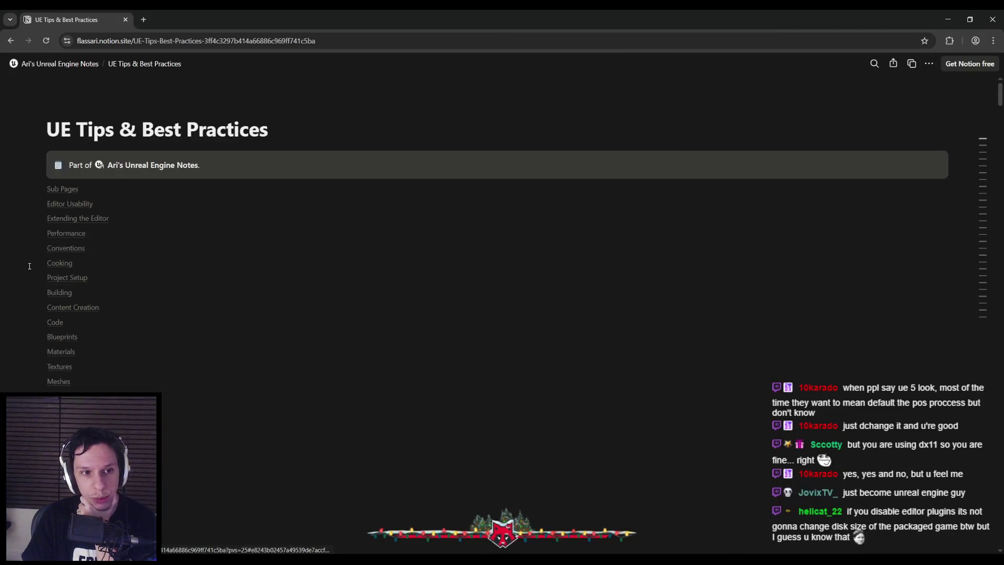
# Jump from the contents list to Extending the Editor and read down to Project Setup.
pyautogui.scroll(-10, 31, 266)
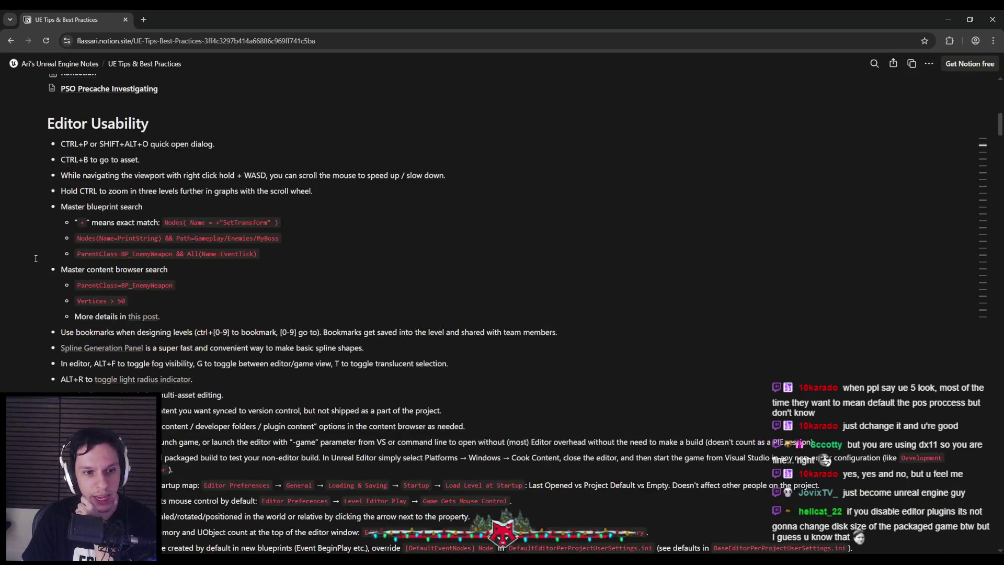
pyautogui.scroll(10, 35, 258)
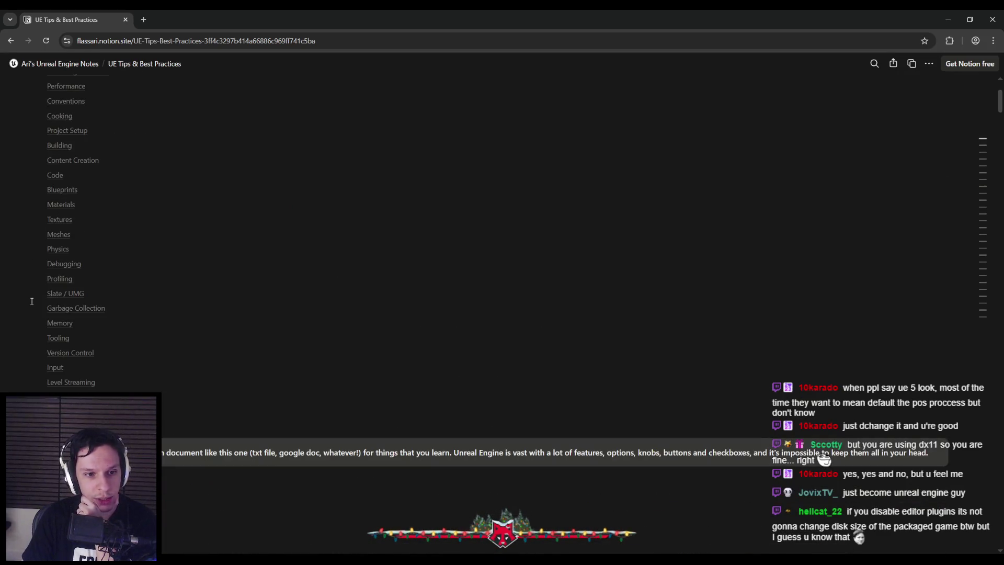
pyautogui.scroll(3, 32, 302)
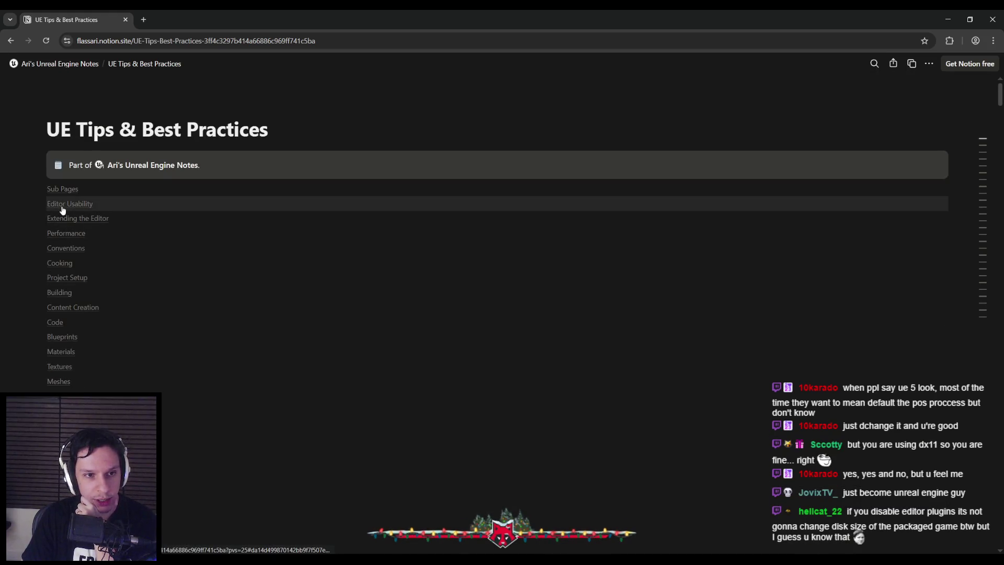
pyautogui.scroll(-1, 46, 262)
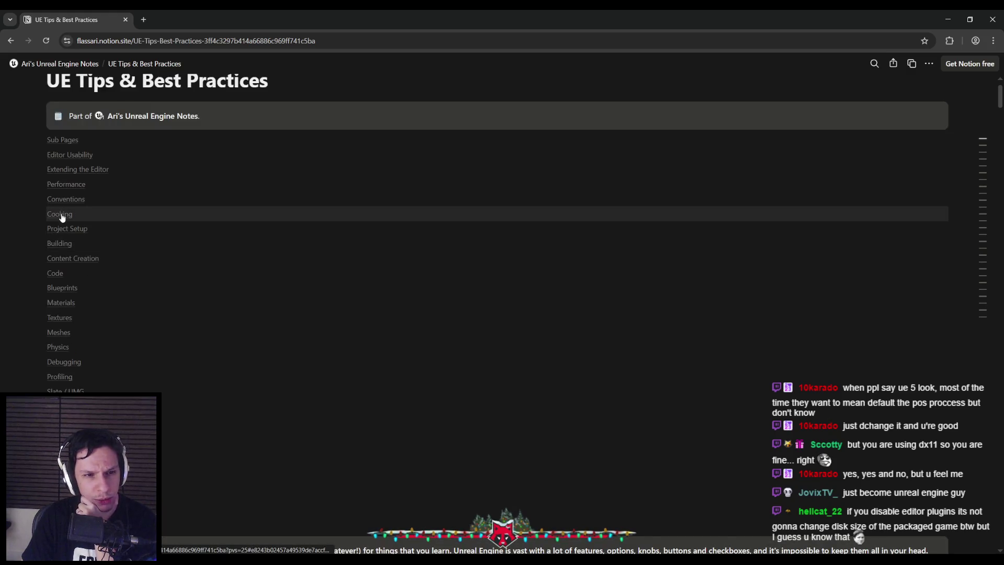
pyautogui.click(71, 170)
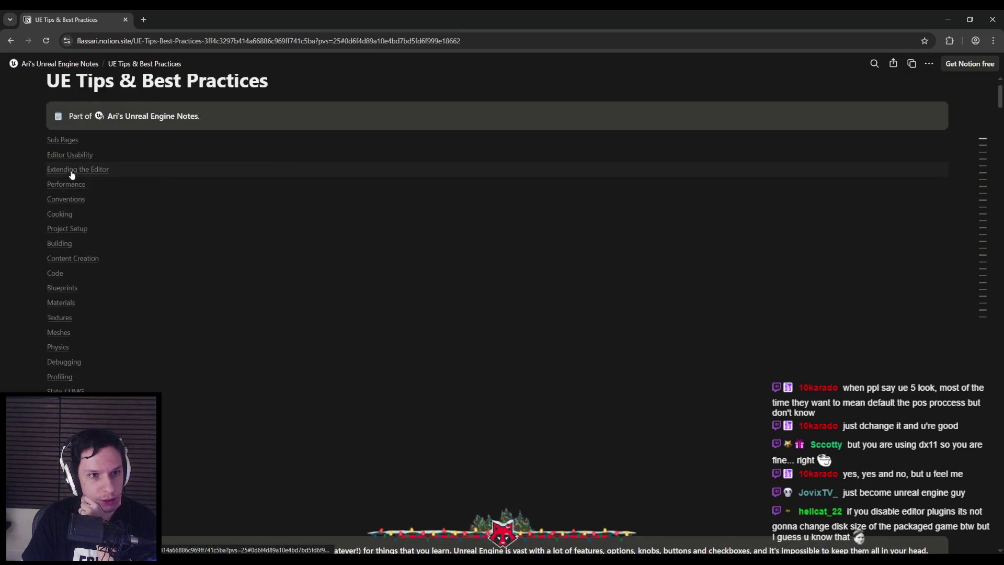
pyautogui.scroll(6, 50, 246)
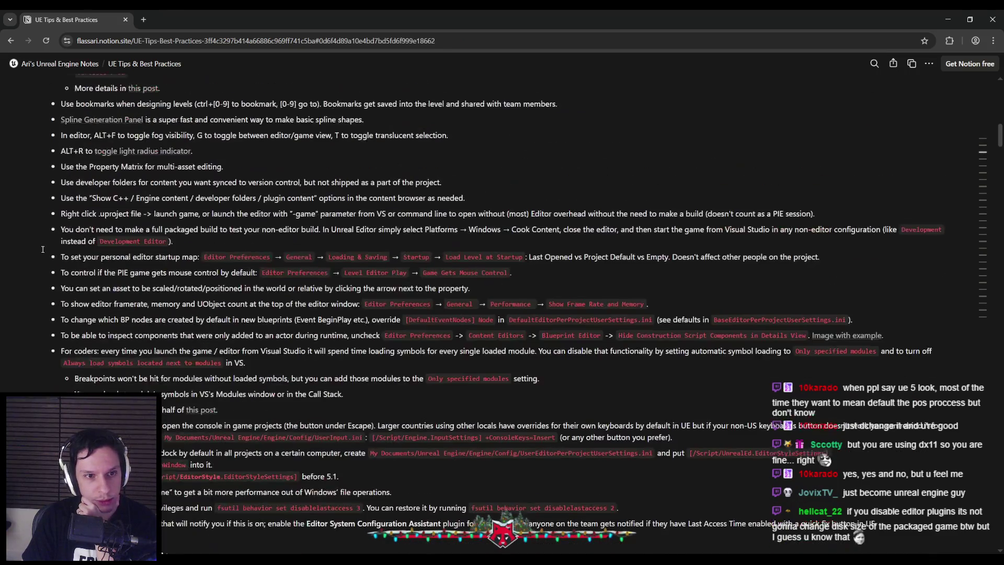
pyautogui.scroll(-20, 42, 249)
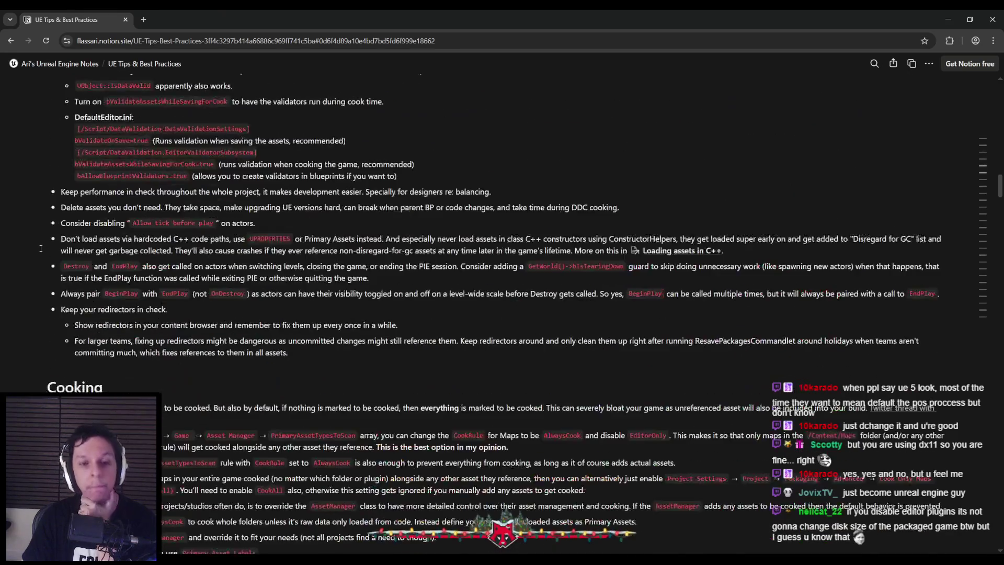
pyautogui.scroll(-5, 41, 249)
pyautogui.scroll(5, 40, 249)
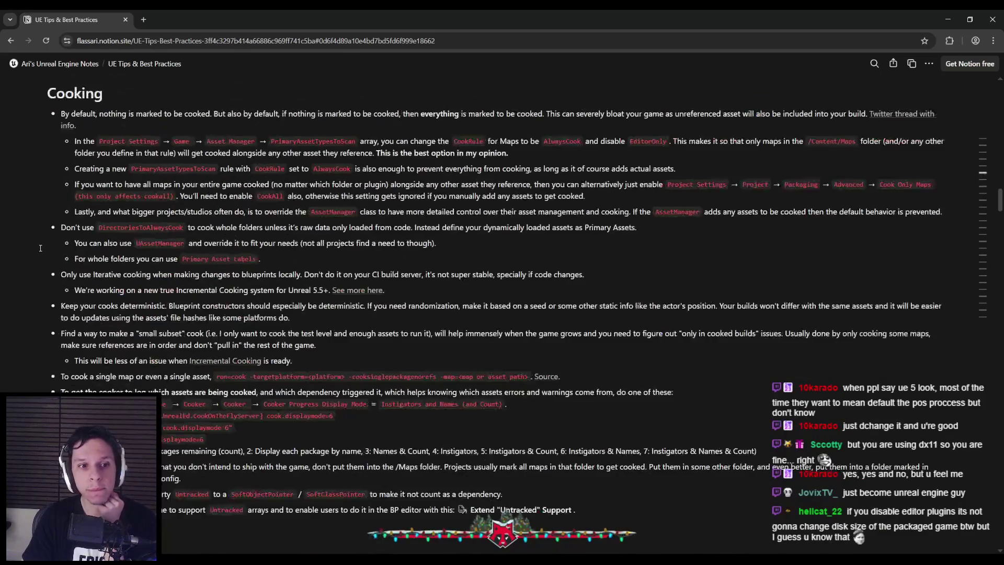
pyautogui.scroll(1, 40, 248)
pyautogui.scroll(-7, 40, 248)
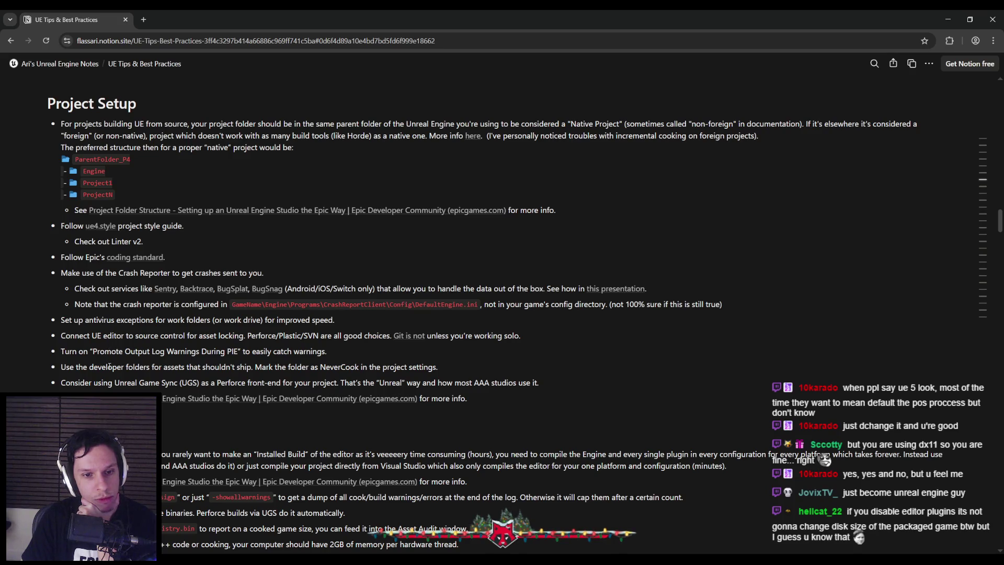
# Read the Unreal Game Sync and Installed Build tips, highlighting each briefly.
pyautogui.moveTo(114, 383); pyautogui.dragTo(498, 383)
pyautogui.click(115, 389)
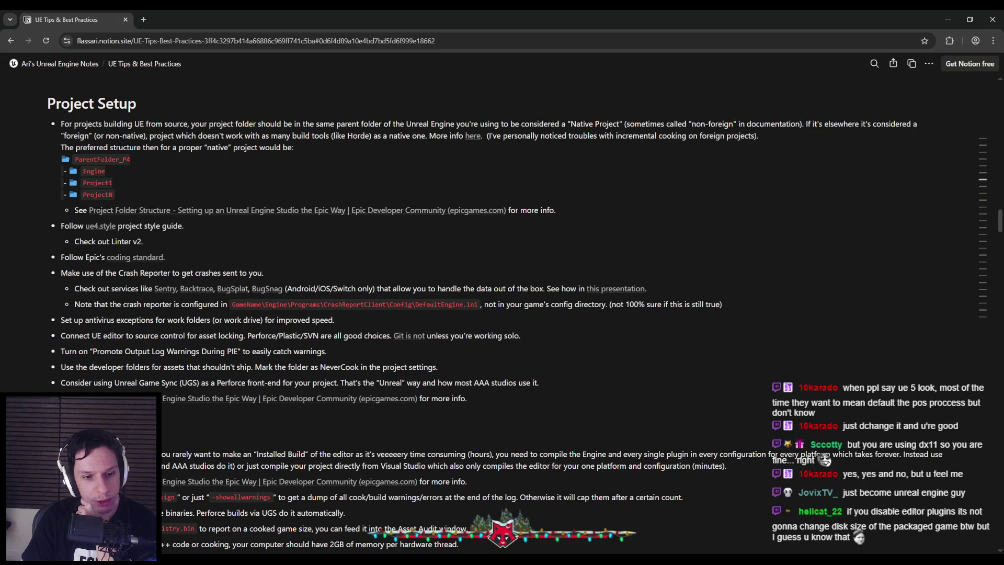
pyautogui.scroll(-2, 495, 311)
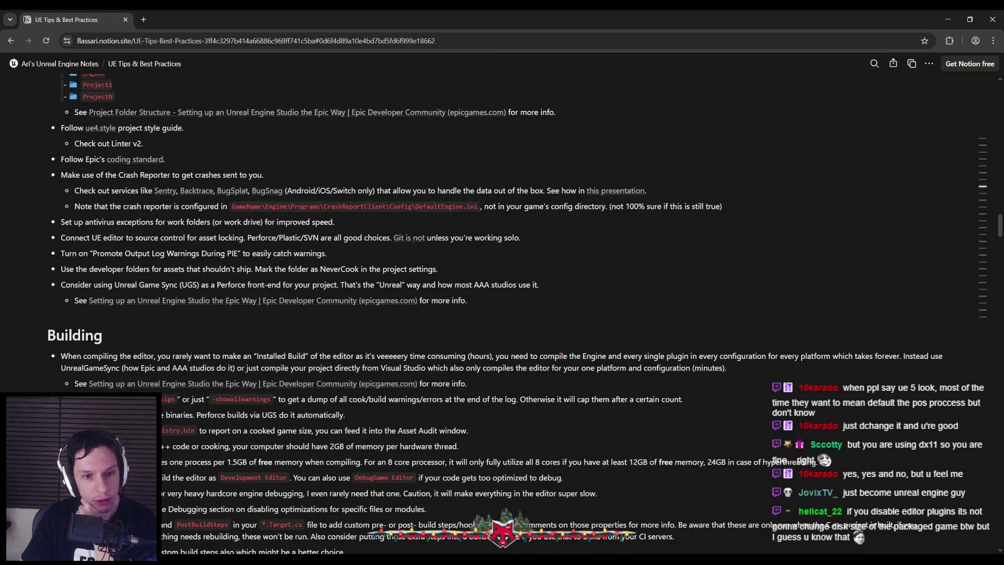
pyautogui.scroll(-1, 180, 300)
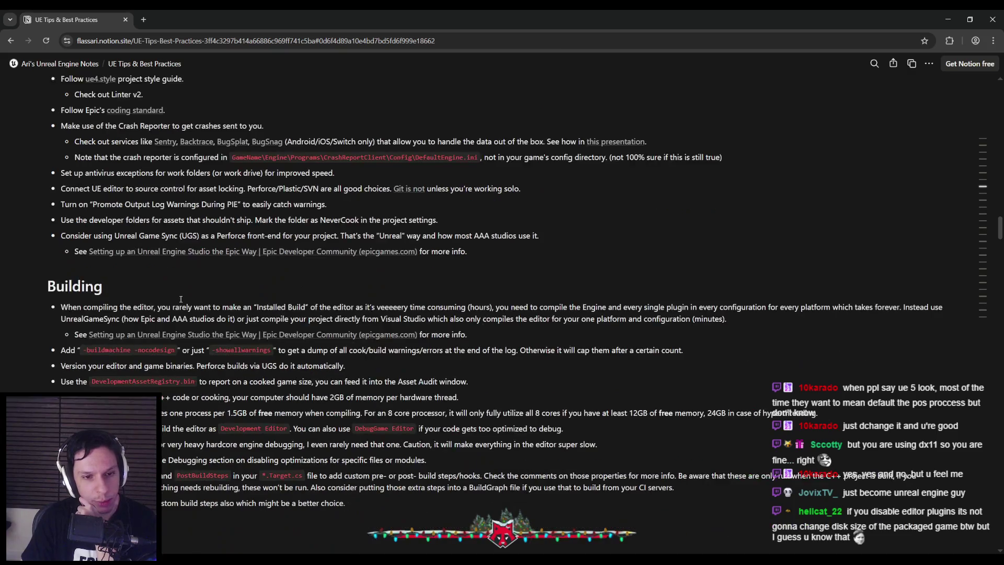
pyautogui.moveTo(158, 308)
pyautogui.mouseDown()
pyautogui.moveTo(497, 308)
pyautogui.moveTo(298, 319)
pyautogui.moveTo(308, 308)
pyautogui.mouseUp()
pyautogui.click(307, 308)
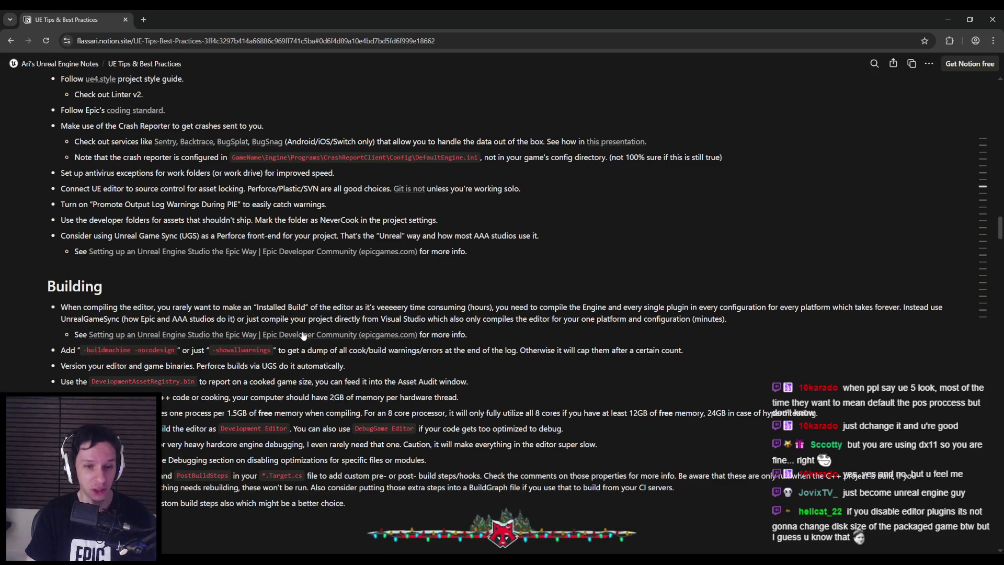
# Bring the tips page back full-screen and scroll up to the Unreal Insights profiling advice.
pyautogui.hotkey('alt', 'Tab')
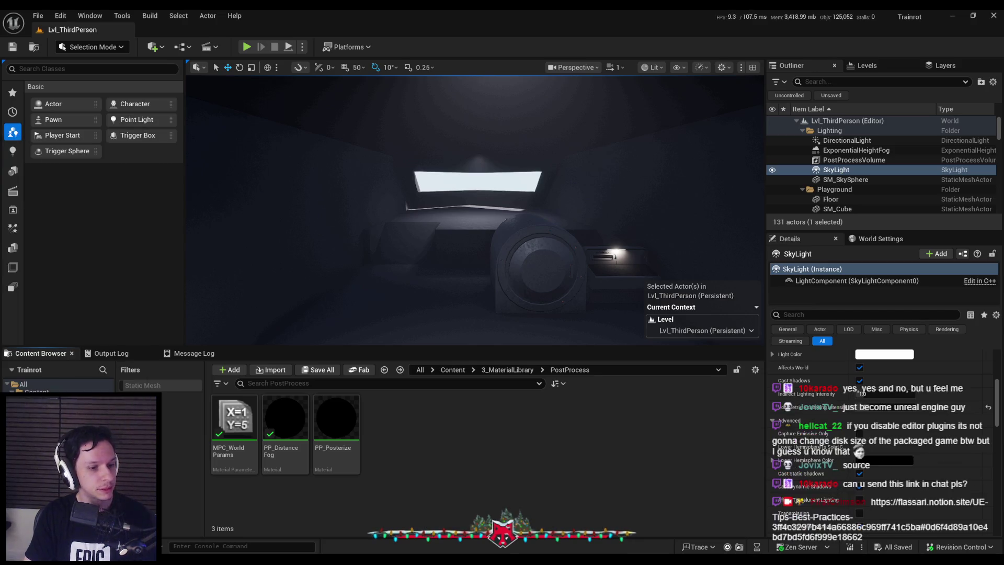
pyautogui.moveTo(177, 200); pyautogui.dragTo(486, 222)
pyautogui.doubleClick(485, 221)
pyautogui.scroll(-4, 251, 272)
pyautogui.scroll(10, 12, 321)
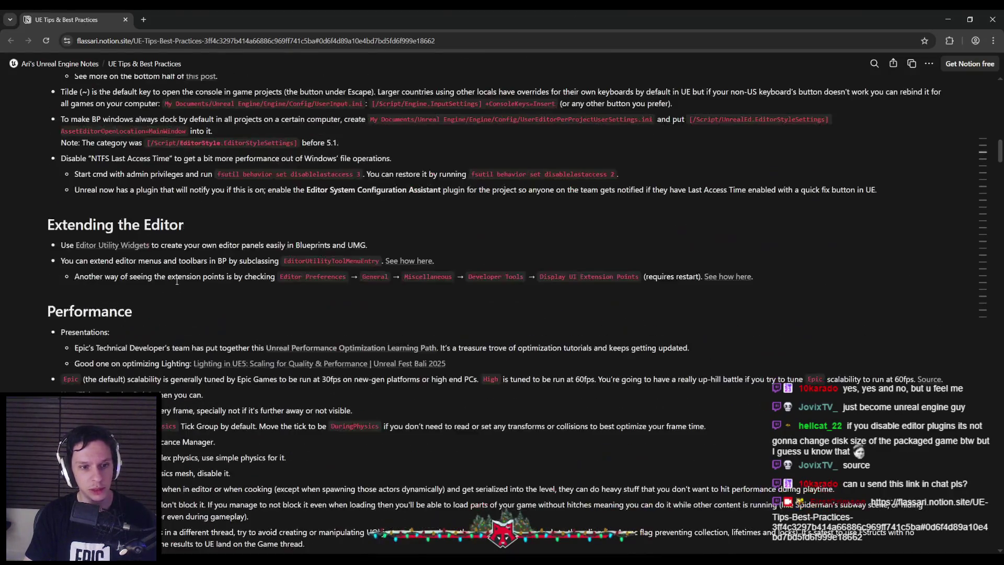
pyautogui.scroll(15, 13, 322)
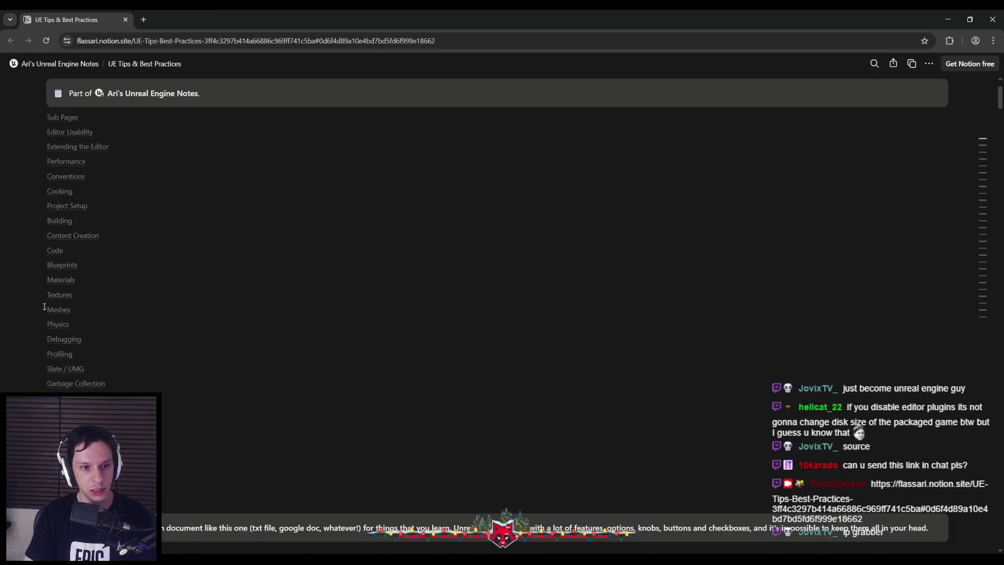
pyautogui.scroll(-10, 30, 307)
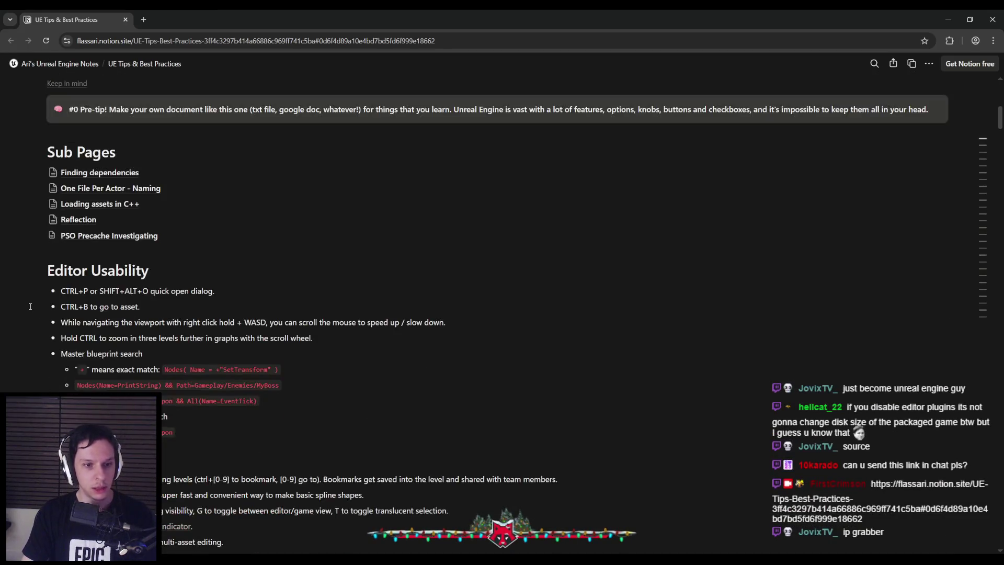
pyautogui.scroll(-14, 30, 307)
pyautogui.scroll(8, 28, 303)
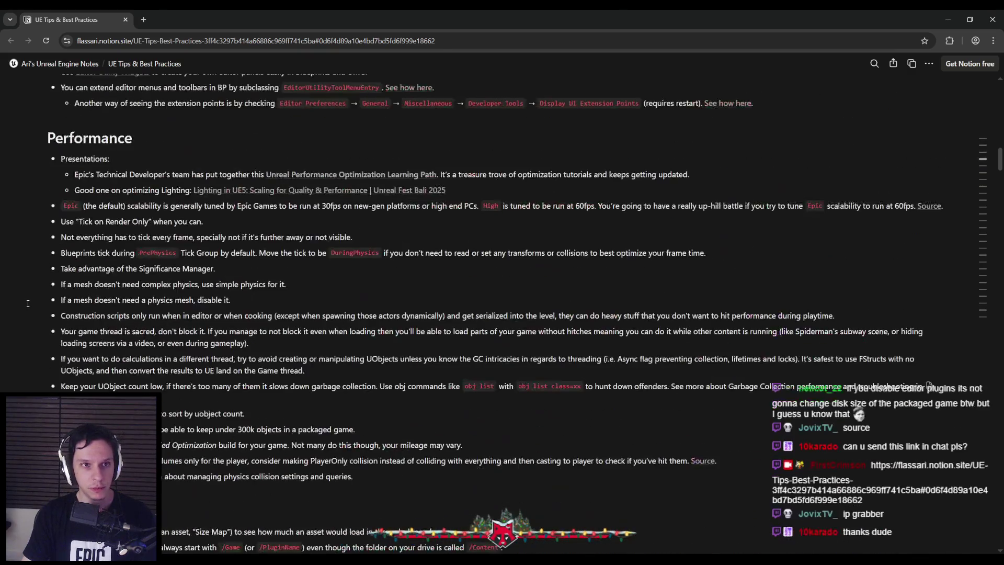
pyautogui.scroll(15, 28, 303)
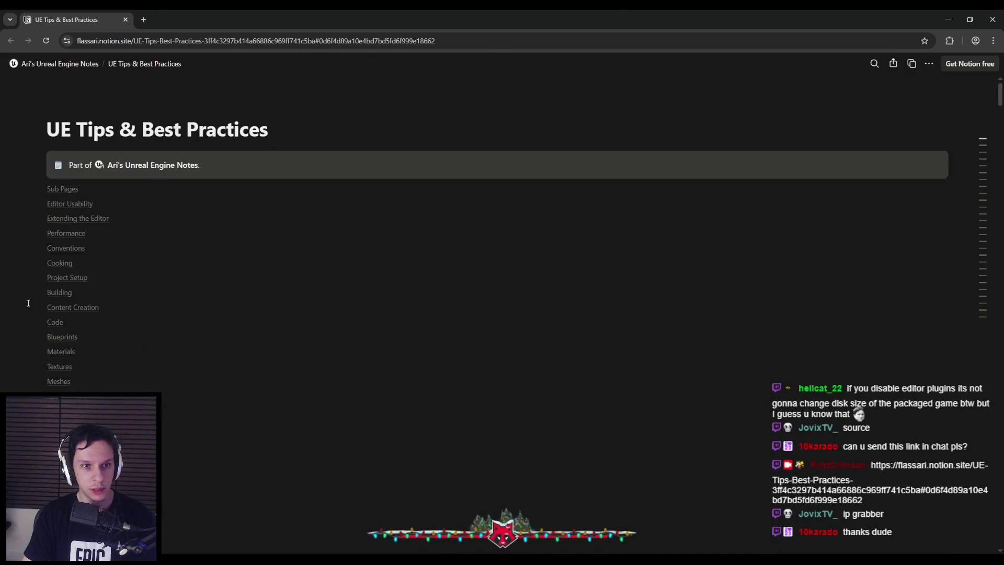
pyautogui.scroll(-5, 28, 302)
pyautogui.scroll(6, 29, 302)
pyautogui.scroll(-5, 29, 303)
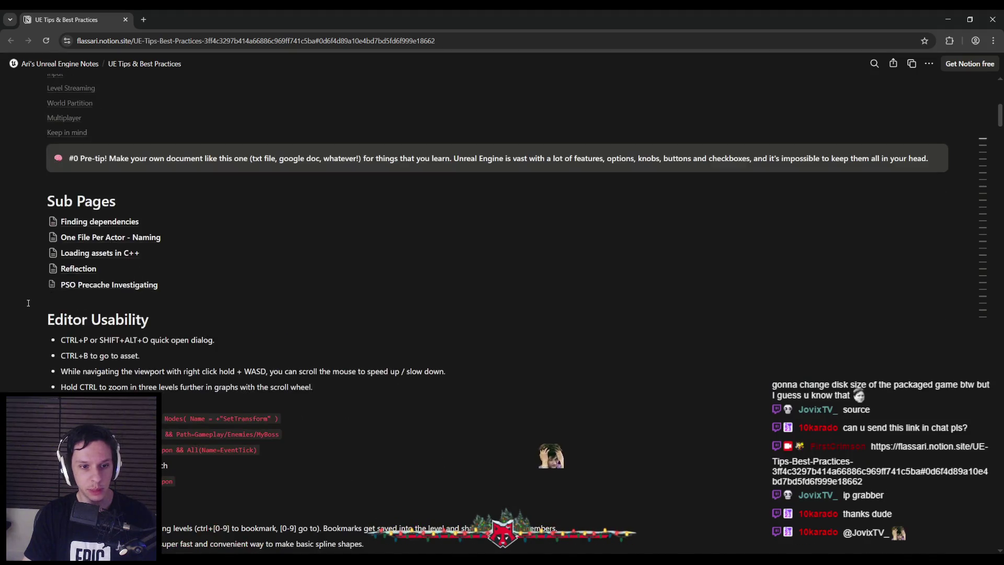
pyautogui.scroll(-10, 28, 302)
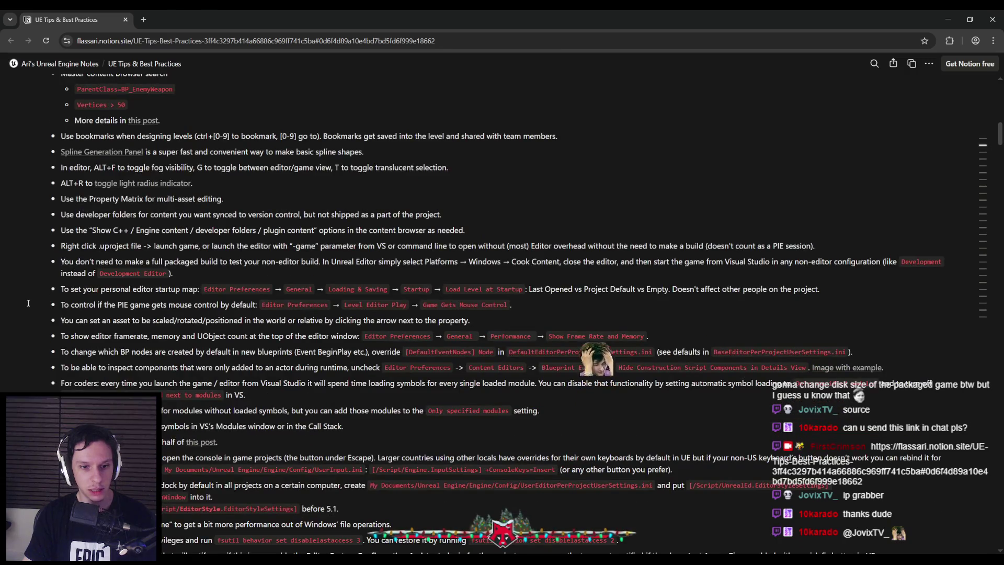
pyautogui.scroll(-4, 28, 302)
pyautogui.scroll(-5, 29, 303)
pyautogui.scroll(3, 28, 298)
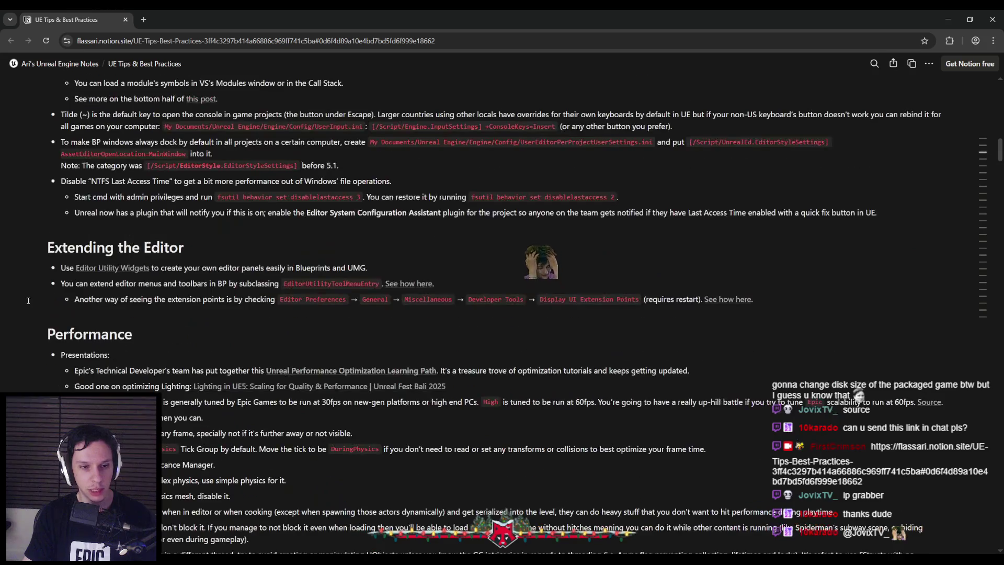
pyautogui.scroll(-1, 28, 297)
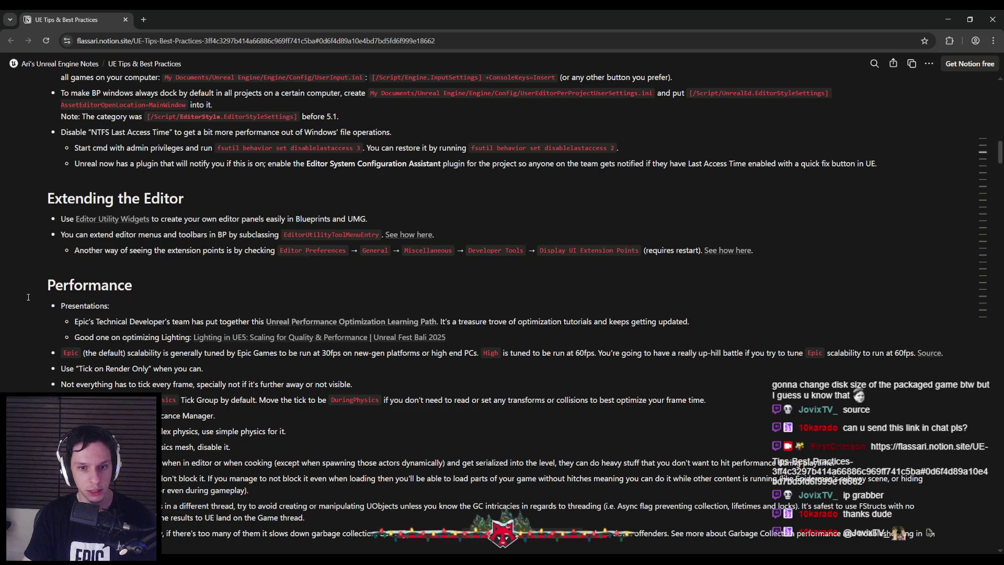
pyautogui.scroll(-2, 28, 297)
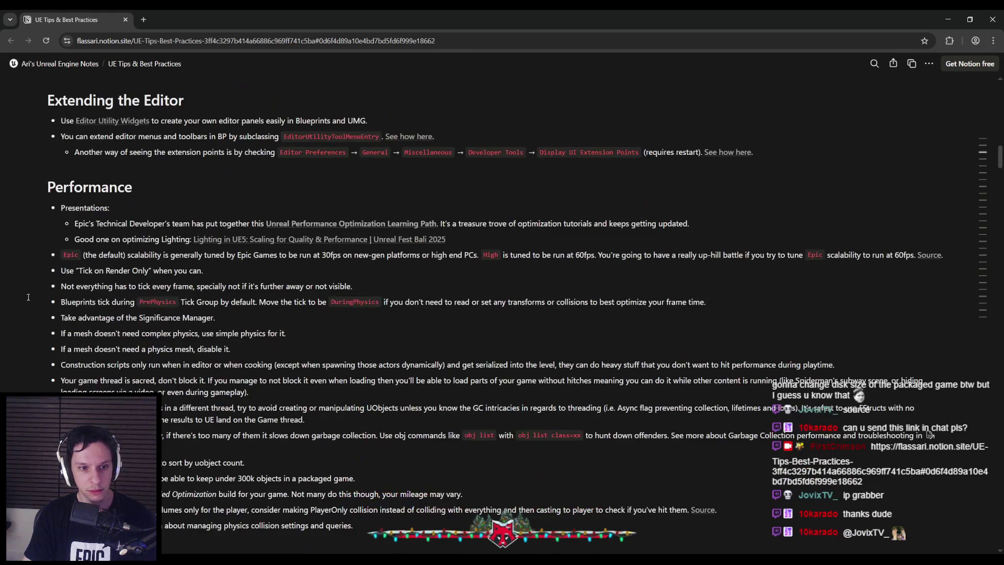
pyautogui.scroll(-20, 28, 297)
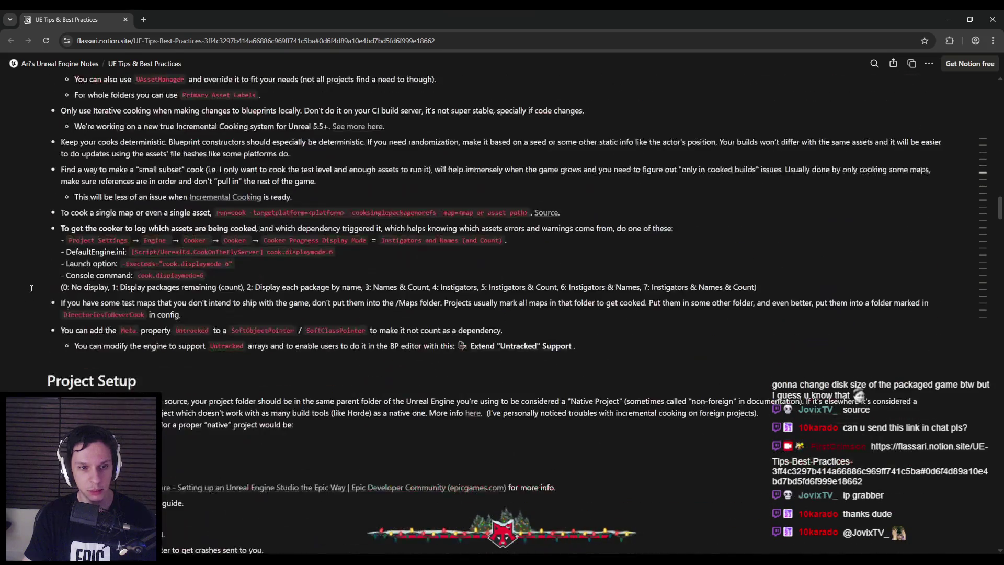
pyautogui.scroll(-20, 31, 270)
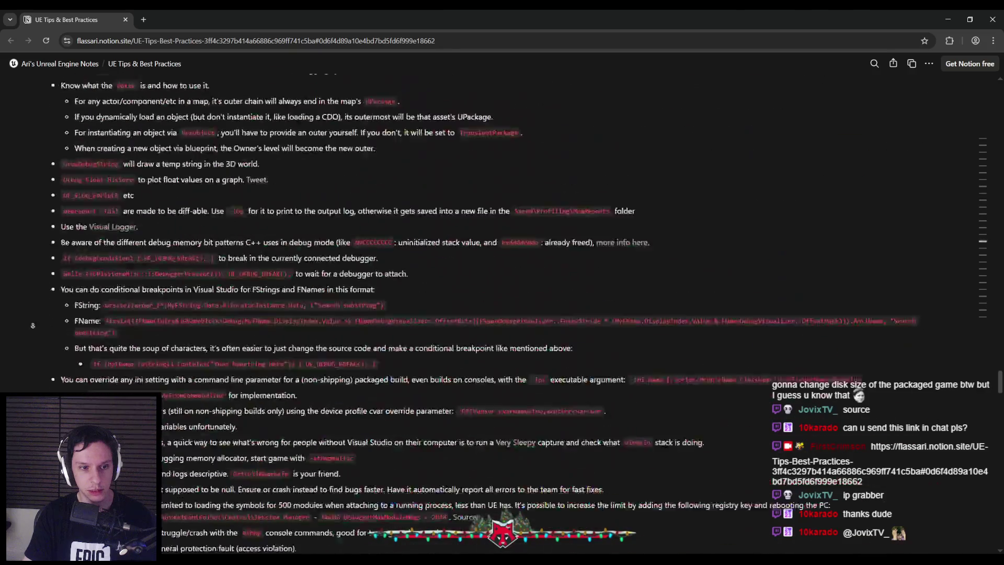
pyautogui.scroll(-20, 25, 387)
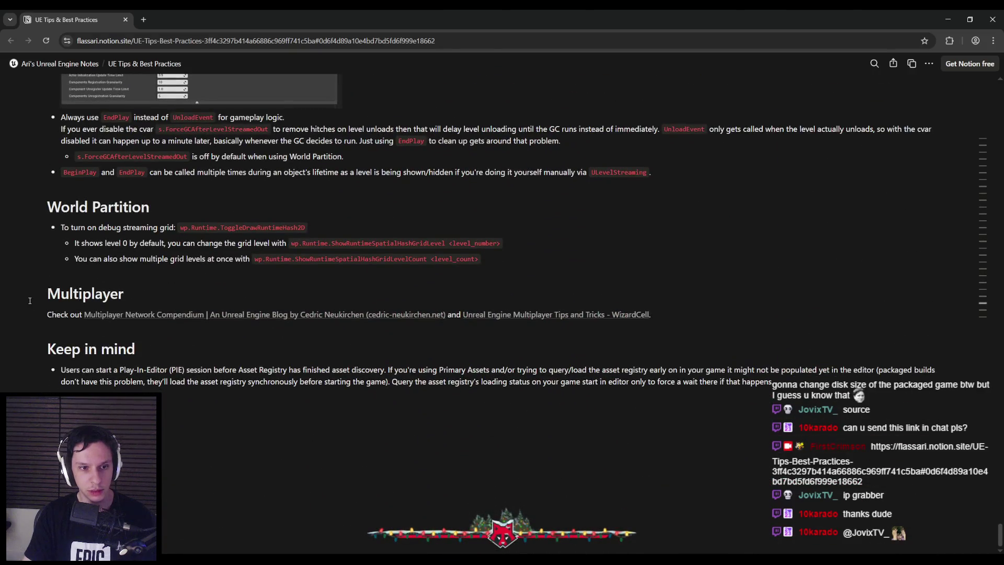
pyautogui.scroll(2, 30, 300)
pyautogui.scroll(-2, 29, 299)
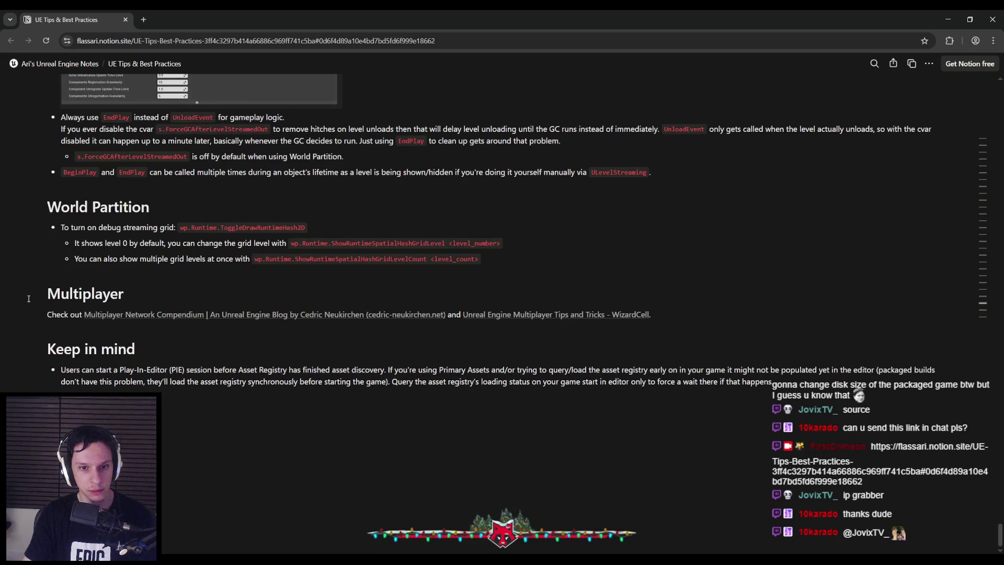
pyautogui.scroll(4, 29, 296)
pyautogui.scroll(2, 29, 296)
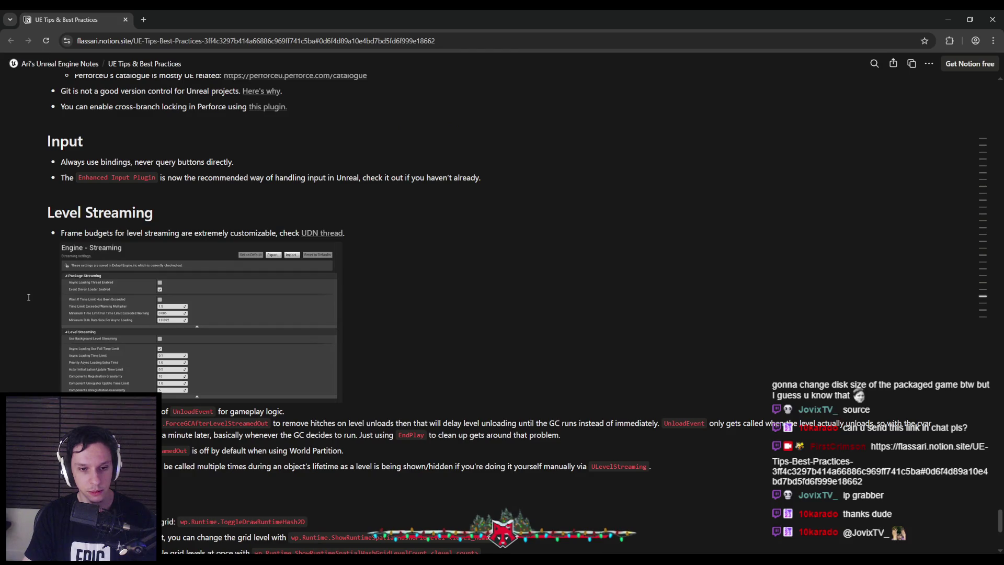
pyautogui.scroll(8, 29, 297)
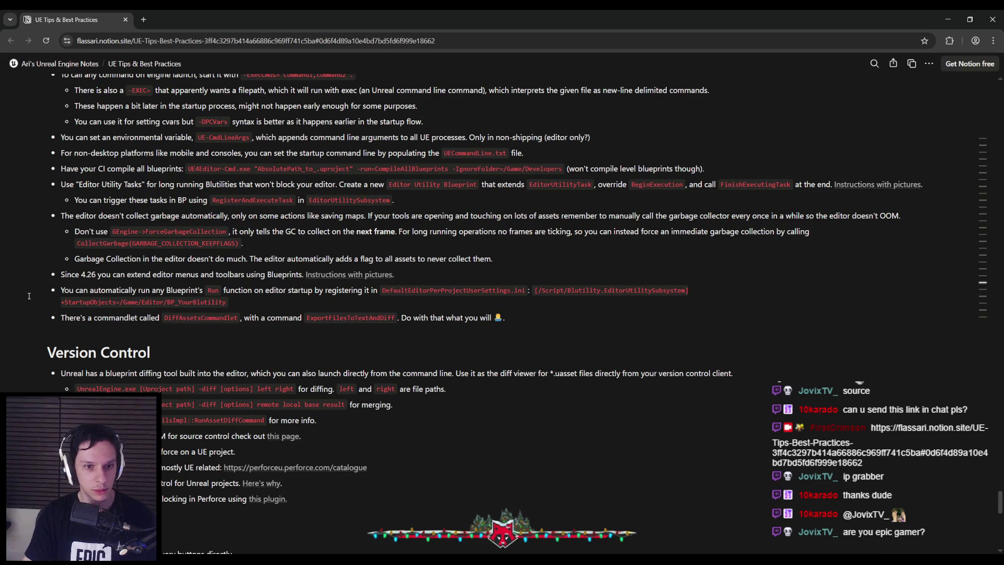
pyautogui.scroll(4, 29, 295)
pyautogui.scroll(6, 30, 295)
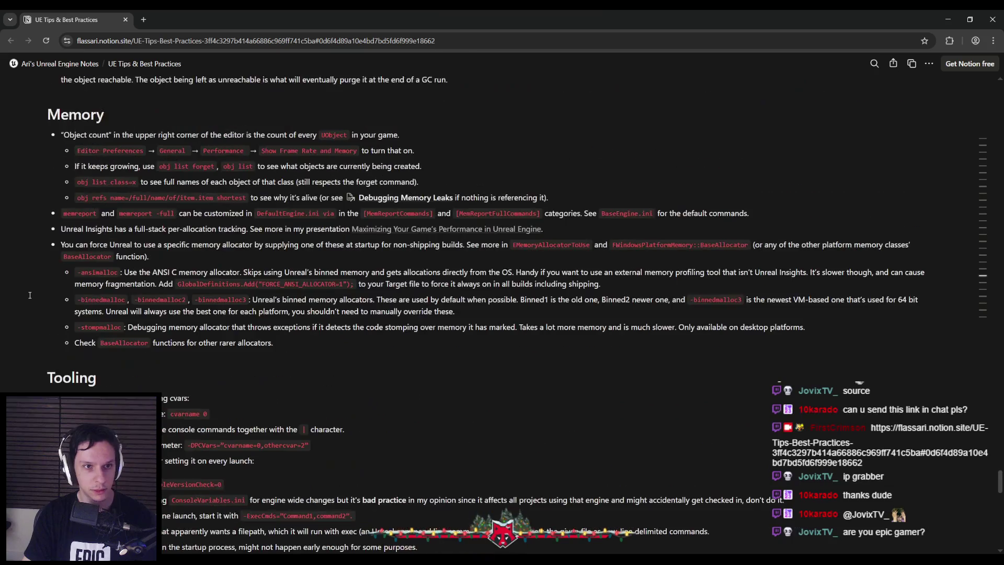
pyautogui.scroll(2, 30, 293)
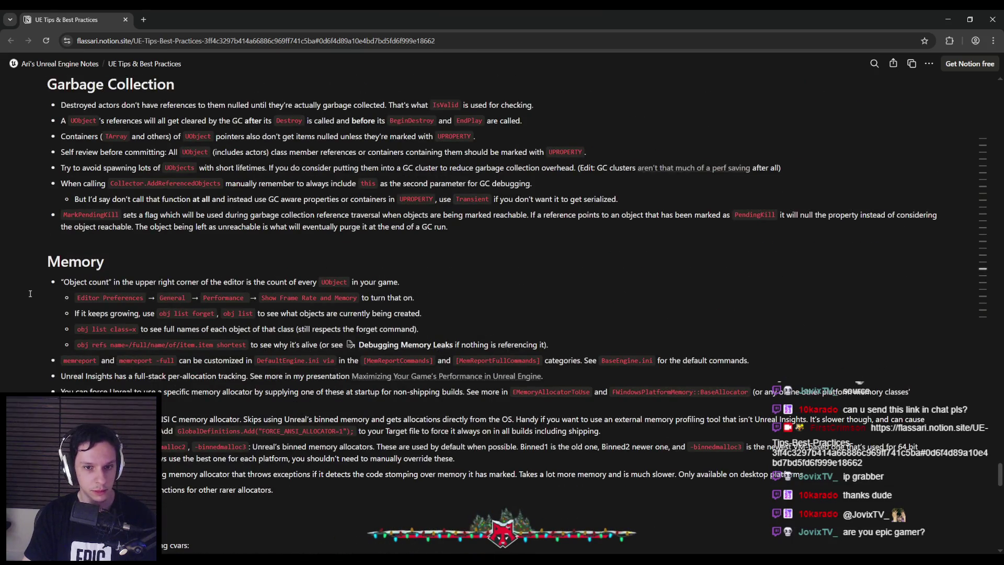
pyautogui.scroll(5, 29, 294)
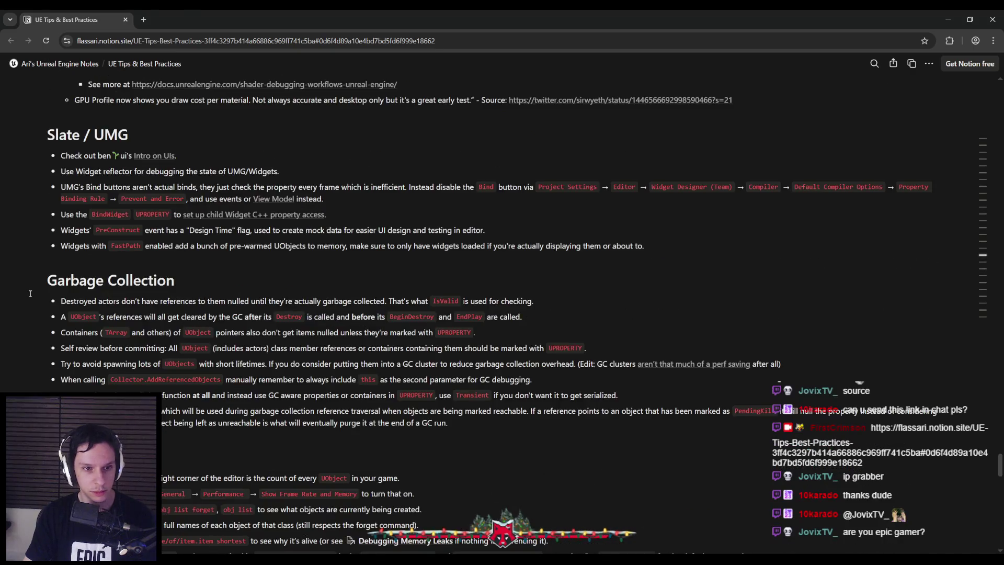
pyautogui.scroll(2, 30, 293)
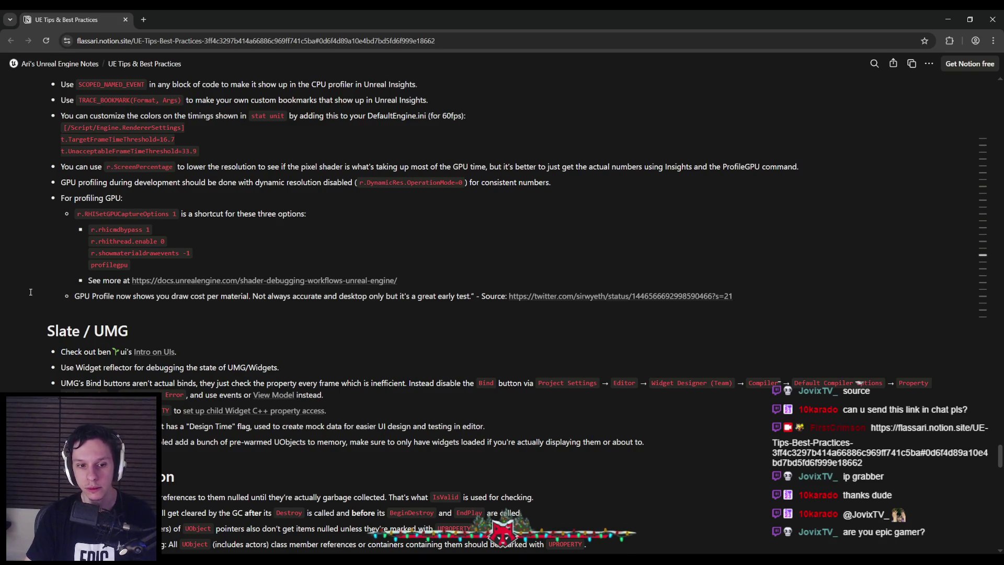
pyautogui.scroll(-1, 30, 292)
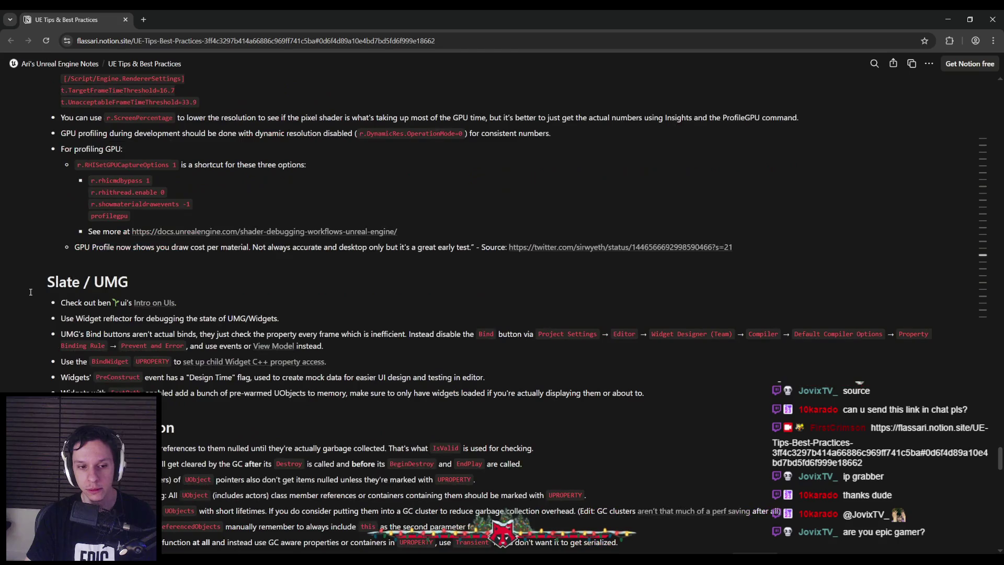
pyautogui.scroll(1, 31, 292)
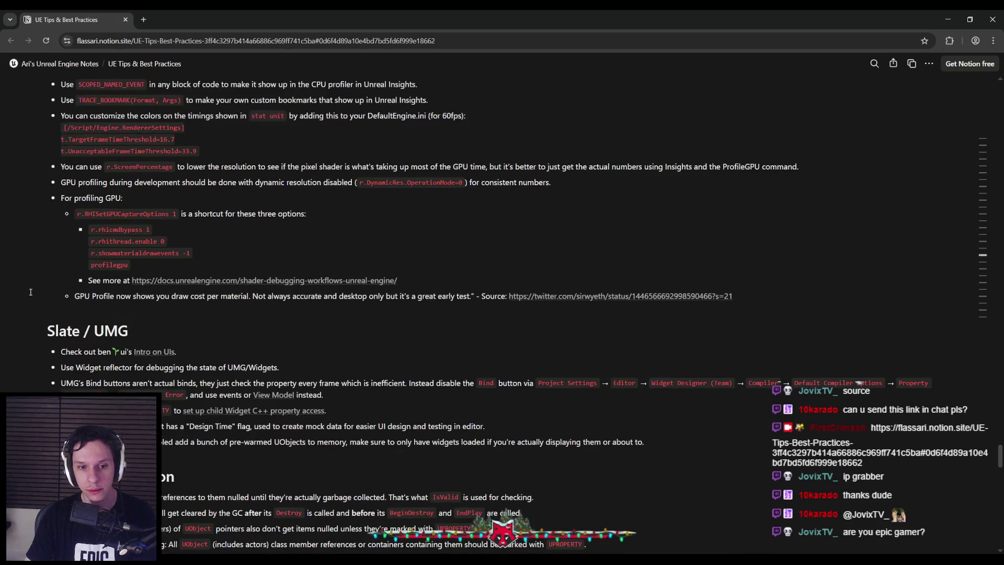
pyautogui.scroll(6, 30, 292)
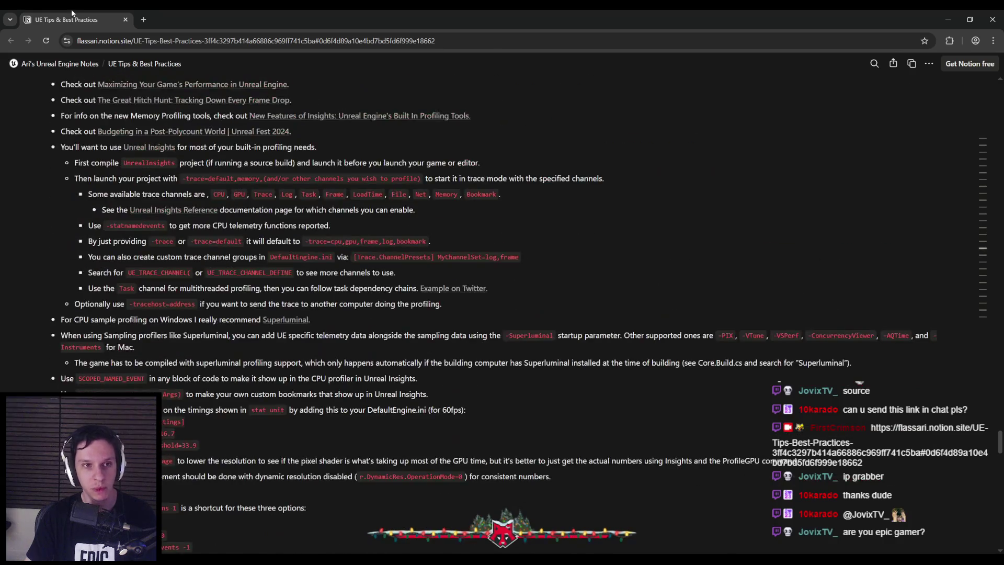
pyautogui.hotkey('alt', 'Tab')
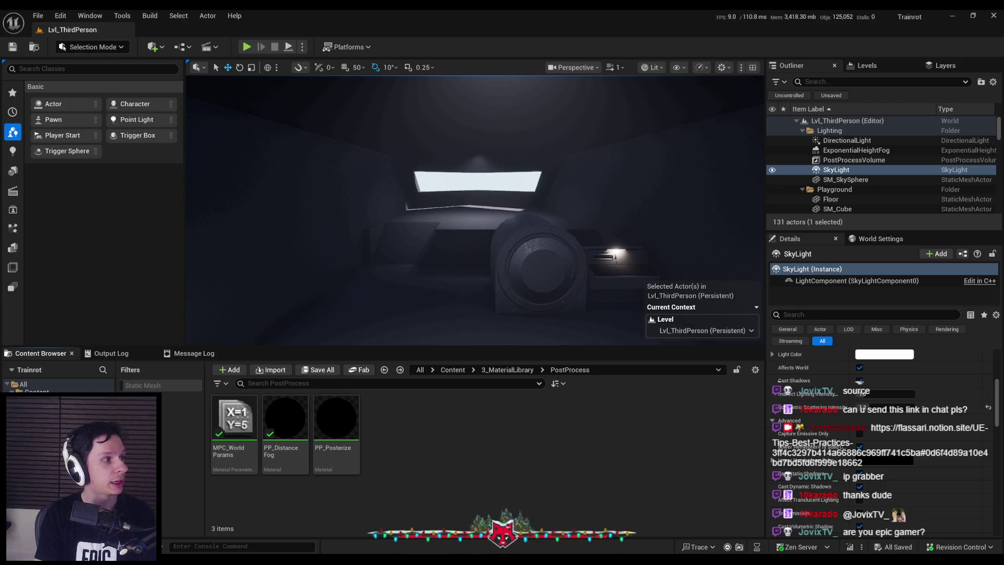
# Switch to the Trainrot Trello board and maximize its browser window.
pyautogui.hotkey('alt', 'Tab')
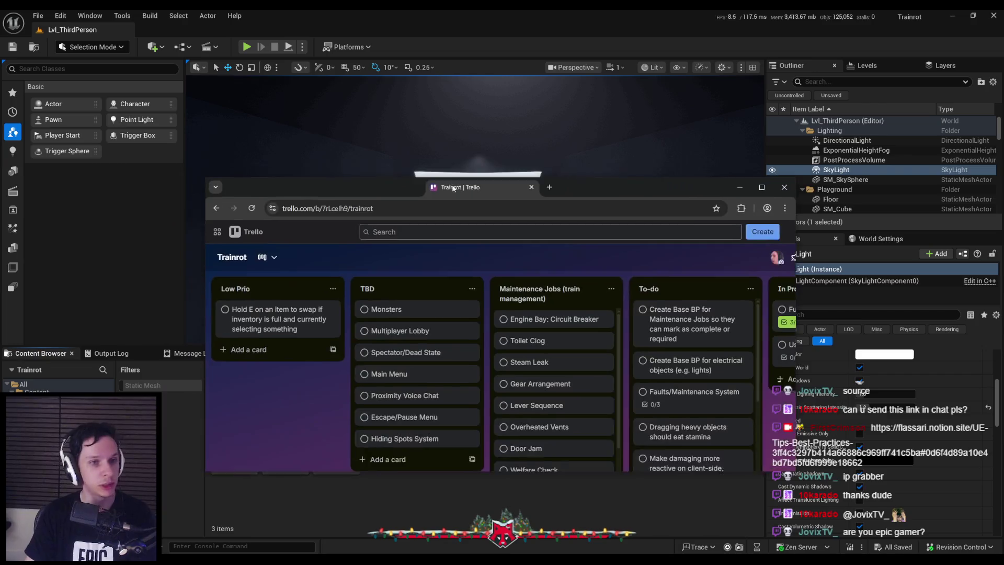
pyautogui.doubleClick(473, 191)
# Review the checklists on the Fuel System and Usable/Equippable Items cards, closing each afterwards.
pyautogui.click(618, 156)
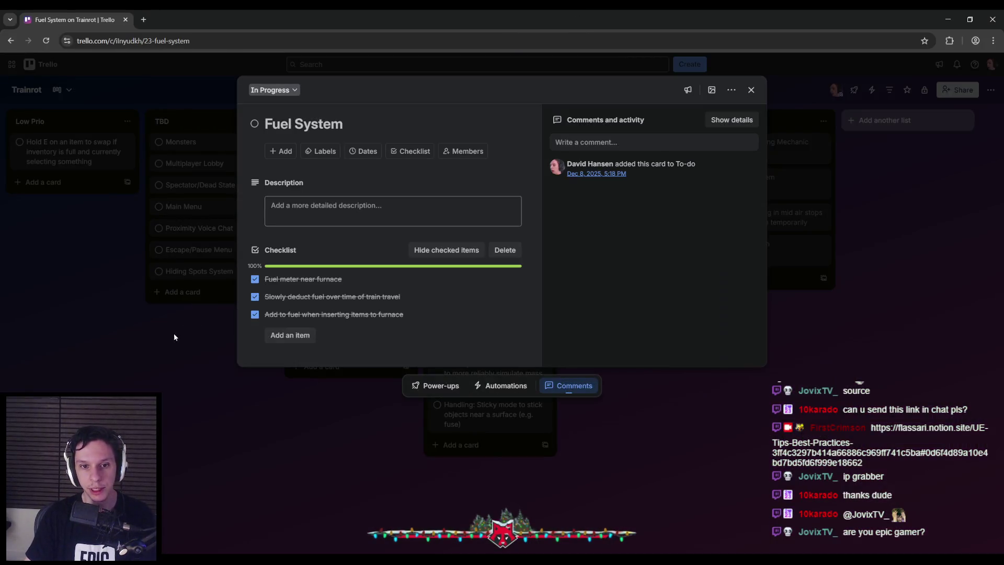
pyautogui.click(176, 368)
pyautogui.click(622, 142)
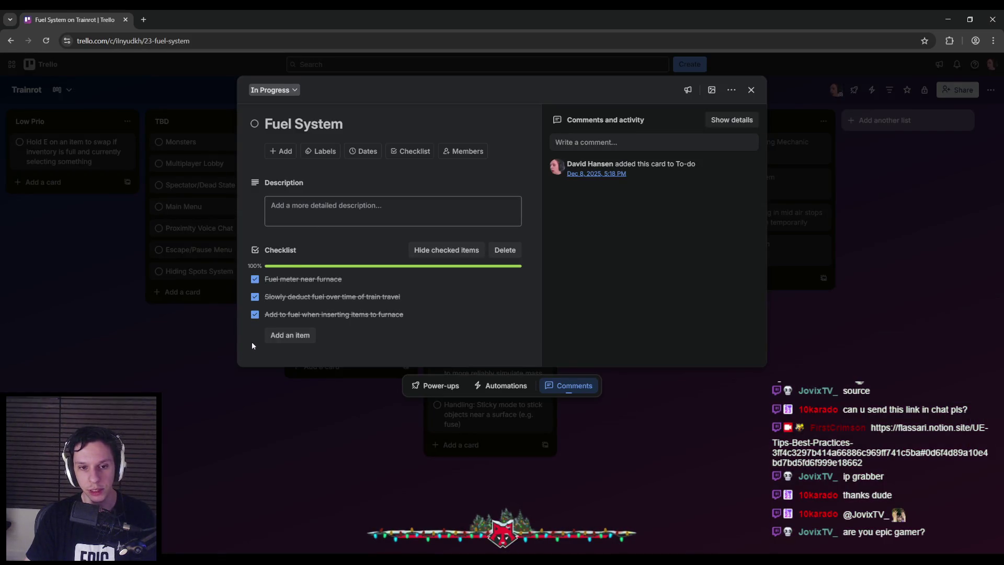
pyautogui.click(184, 366)
pyautogui.click(616, 183)
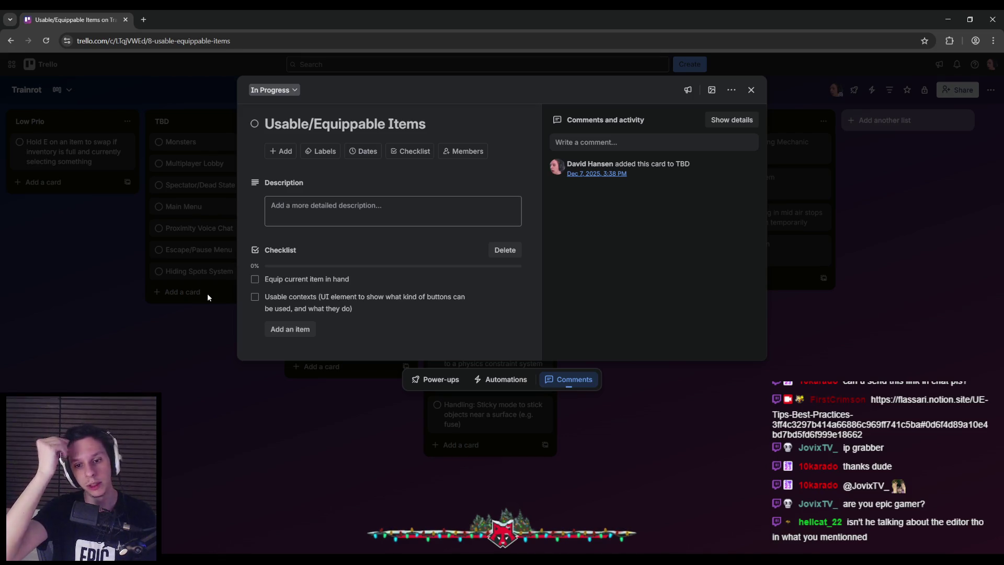
pyautogui.click(159, 347)
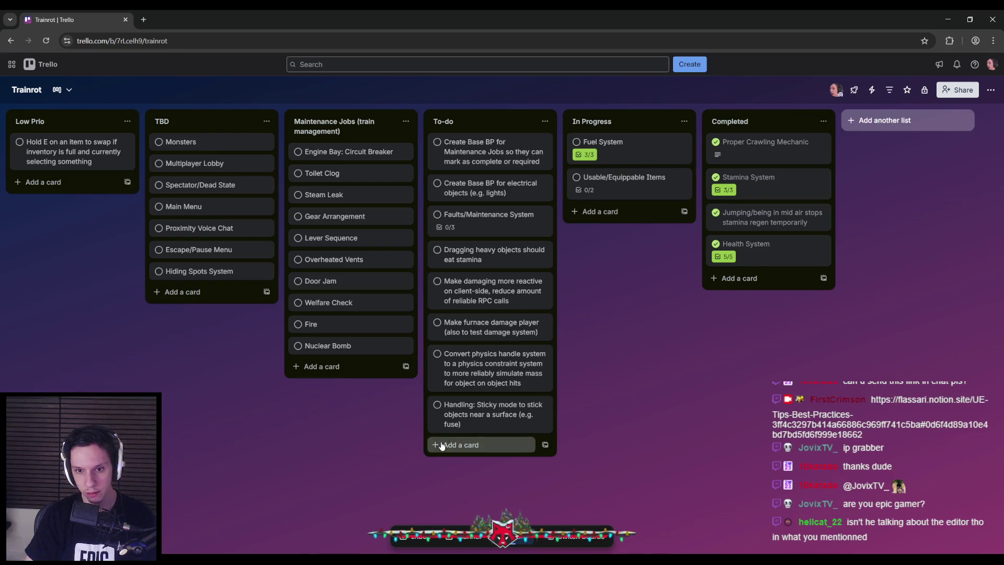
# Add the To-do card 'Scroll wheel to move a handled/grabbed object closer or farther from player'.
pyautogui.click(441, 445)
pyautogui.write('Scroll wheel to move a')
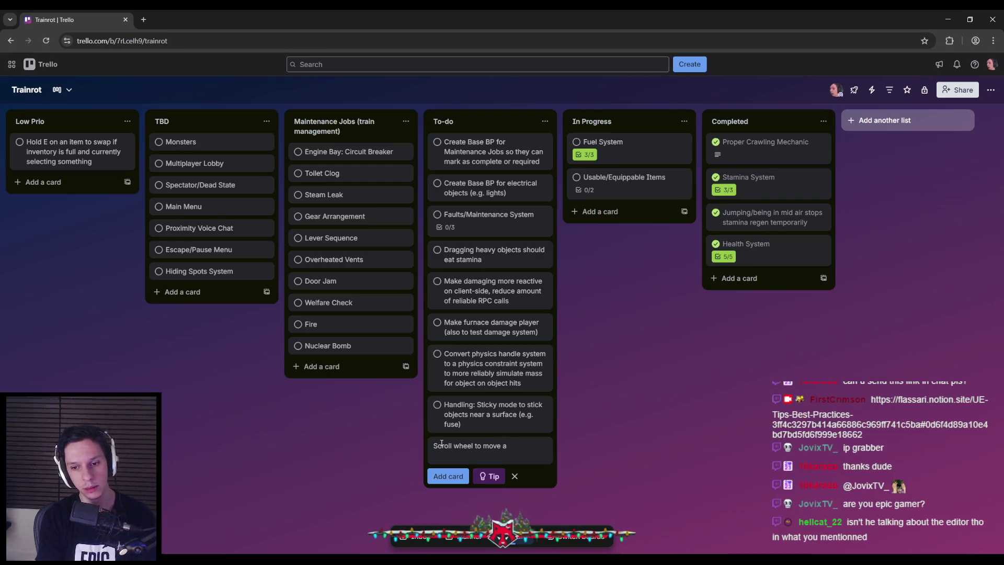
pyautogui.write(' handled/grabbed ob')
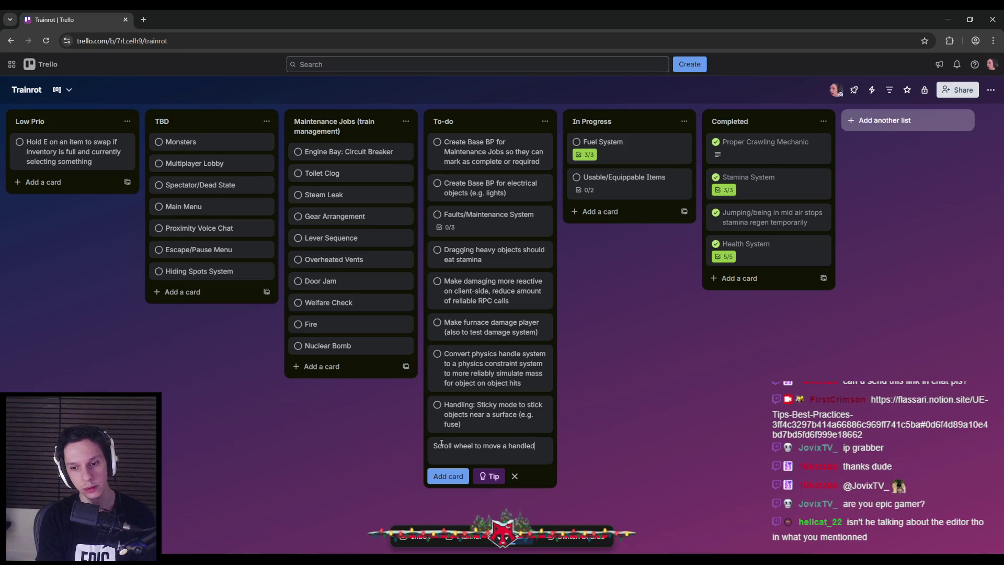
pyautogui.write('ject closer or farther from player')
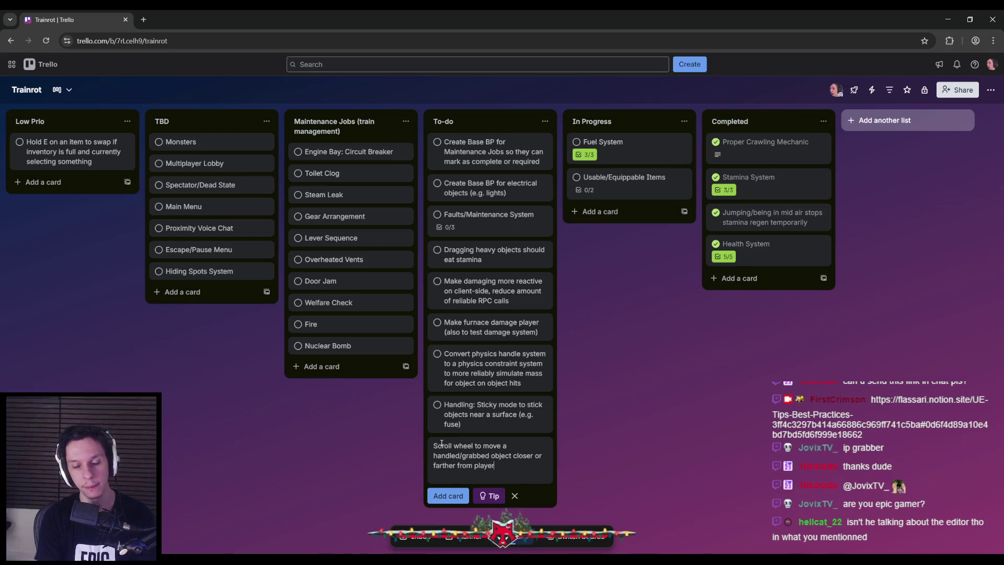
pyautogui.press('Return')
pyautogui.press('Escape')
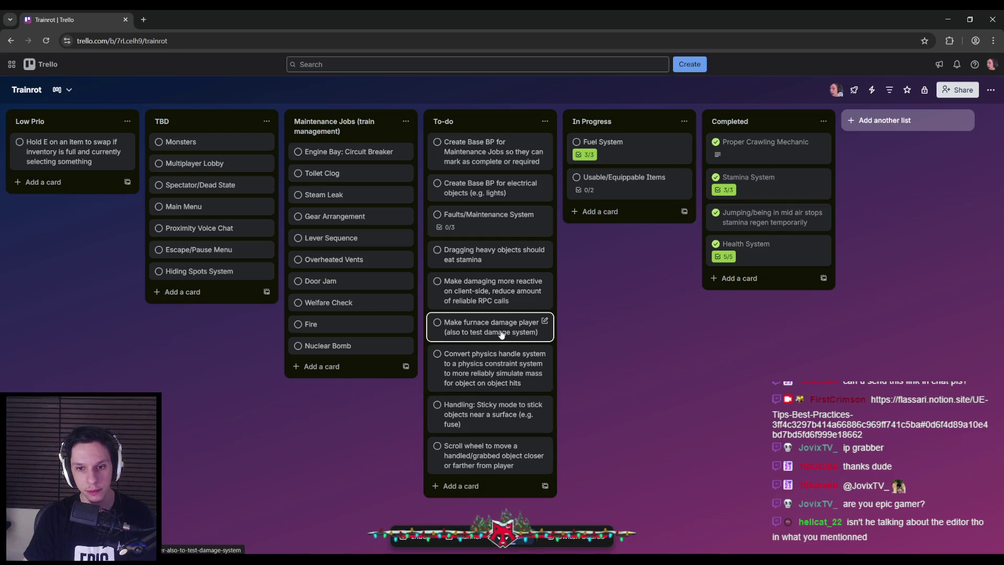
# Look over the physics handle conversion card, then go back to the UE Tips & Best Practices page.
pyautogui.click(476, 365)
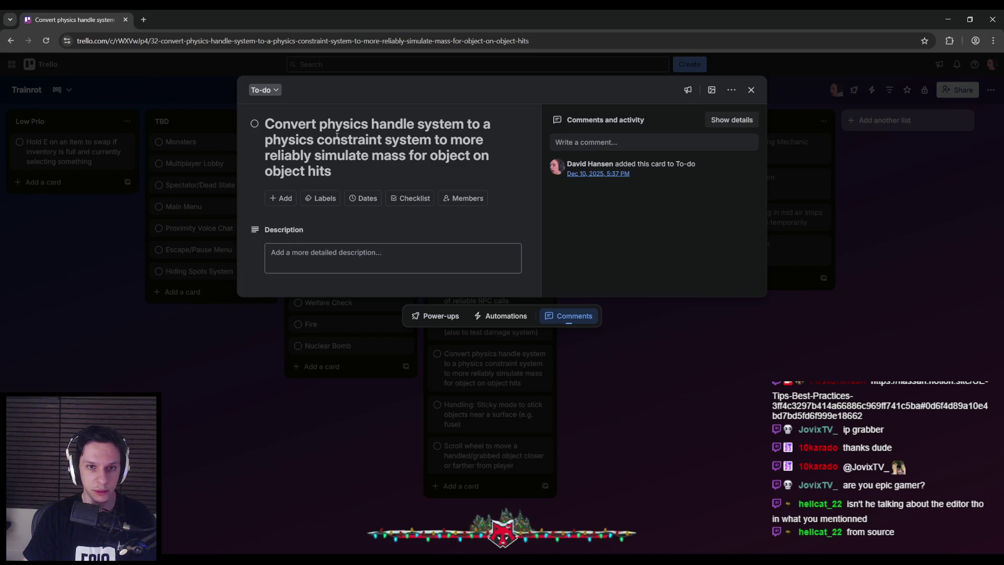
pyautogui.click(262, 345)
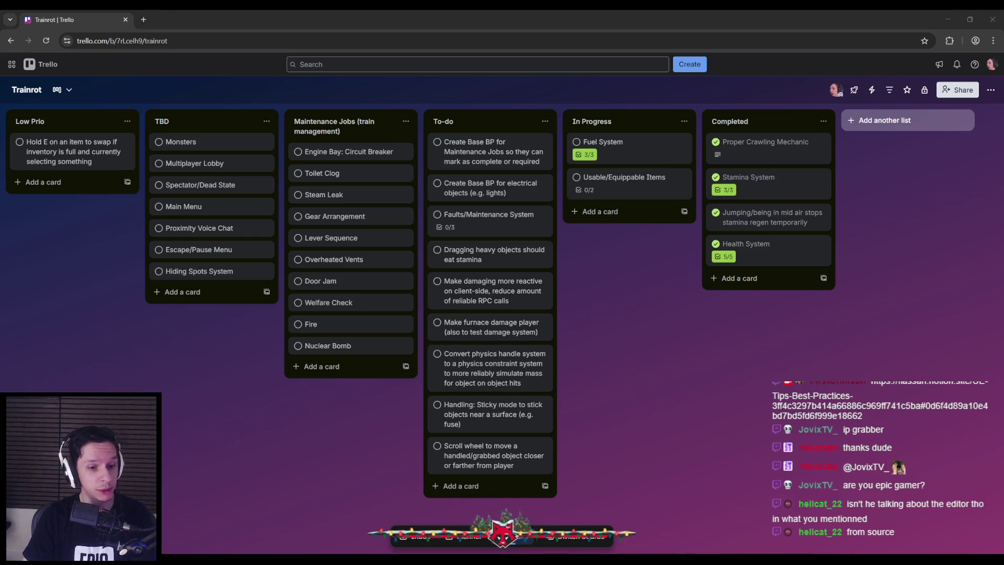
pyautogui.hotkey('alt', 'Tab')
pyautogui.hotkey('alt', 'Tab')
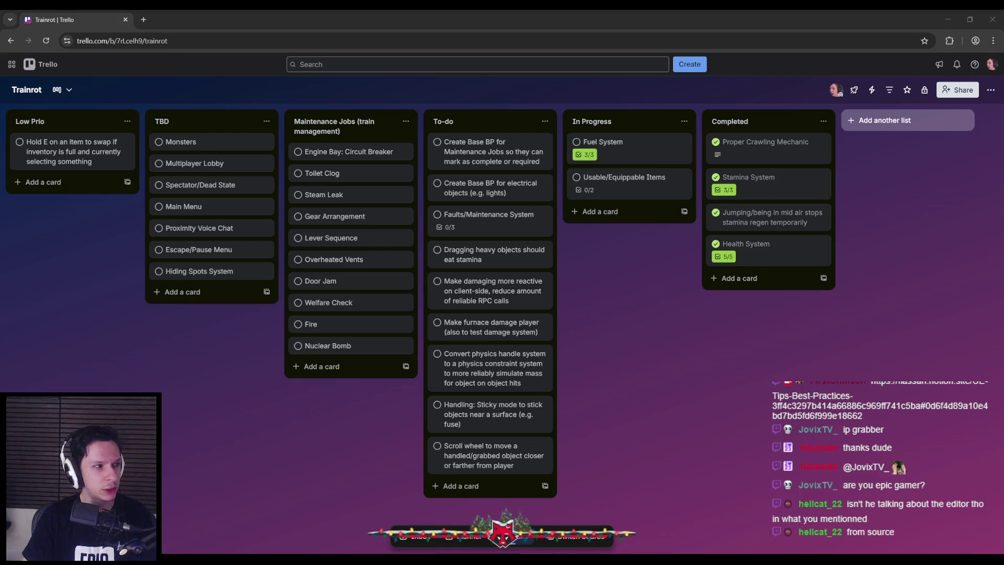
pyautogui.hotkey('alt', 'Tab')
# Scroll to the Building section and highlight the tip about avoiding Installed Builds of the editor.
pyautogui.scroll(5, 62, 325)
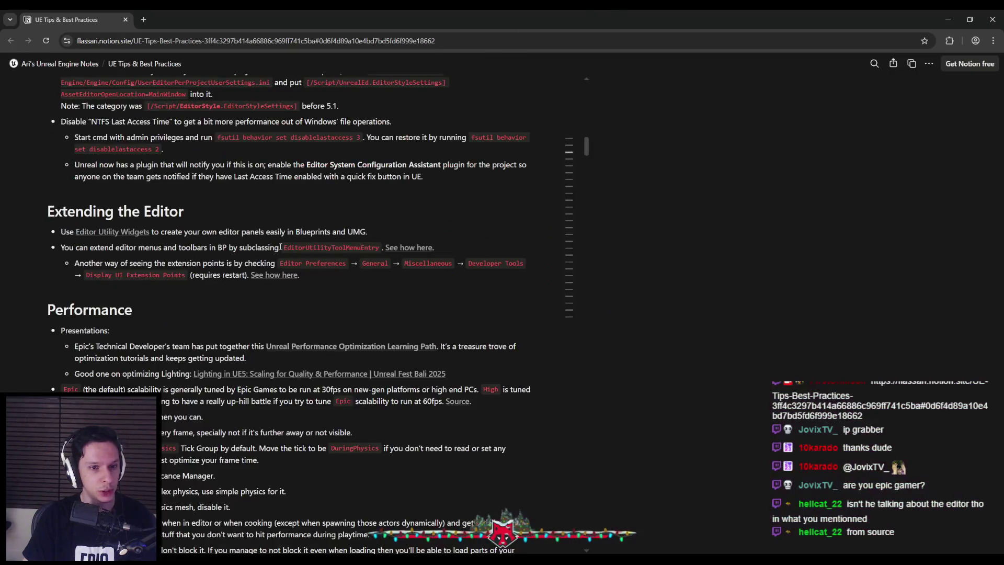
pyautogui.scroll(15, 62, 326)
pyautogui.scroll(-3, 45, 322)
pyautogui.scroll(-15, 45, 321)
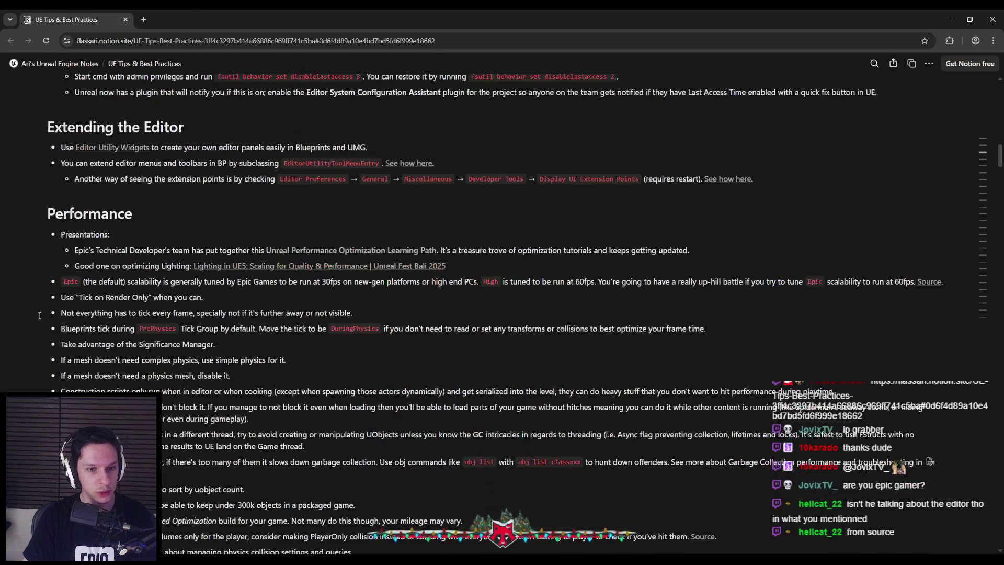
pyautogui.scroll(-20, 39, 315)
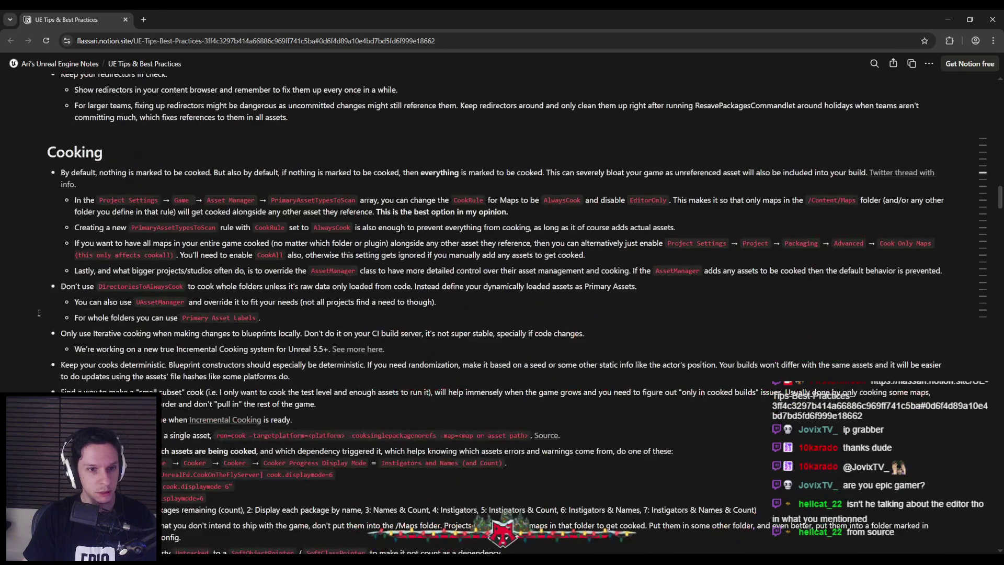
pyautogui.scroll(-15, 39, 313)
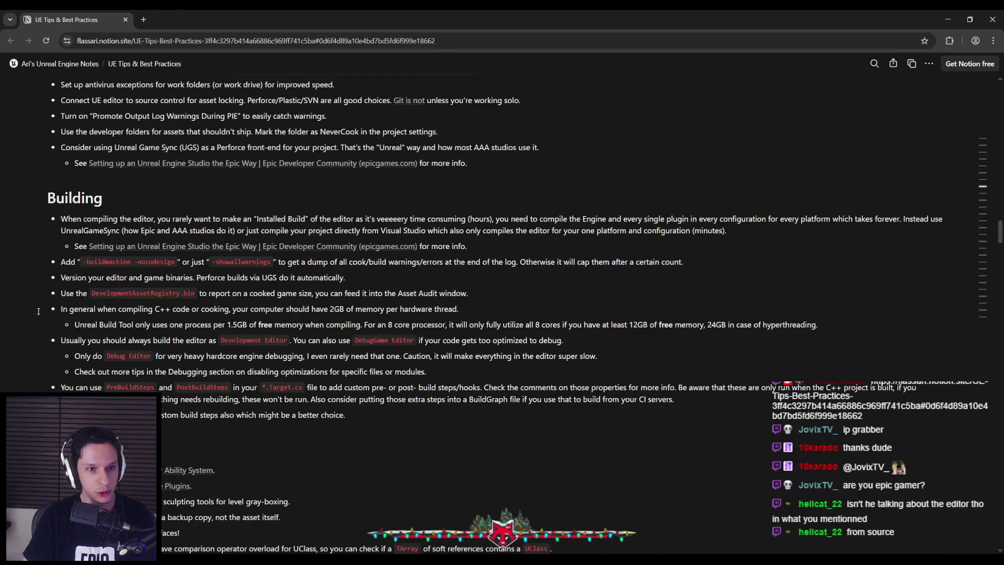
pyautogui.scroll(-2, 38, 311)
pyautogui.scroll(1, 61, 280)
pyautogui.moveTo(169, 171)
pyautogui.mouseDown()
pyautogui.moveTo(712, 168)
pyautogui.moveTo(157, 181)
pyautogui.moveTo(729, 183)
pyautogui.moveTo(314, 170)
pyautogui.moveTo(116, 183)
pyautogui.moveTo(170, 183)
pyautogui.mouseUp()
pyautogui.click(166, 197)
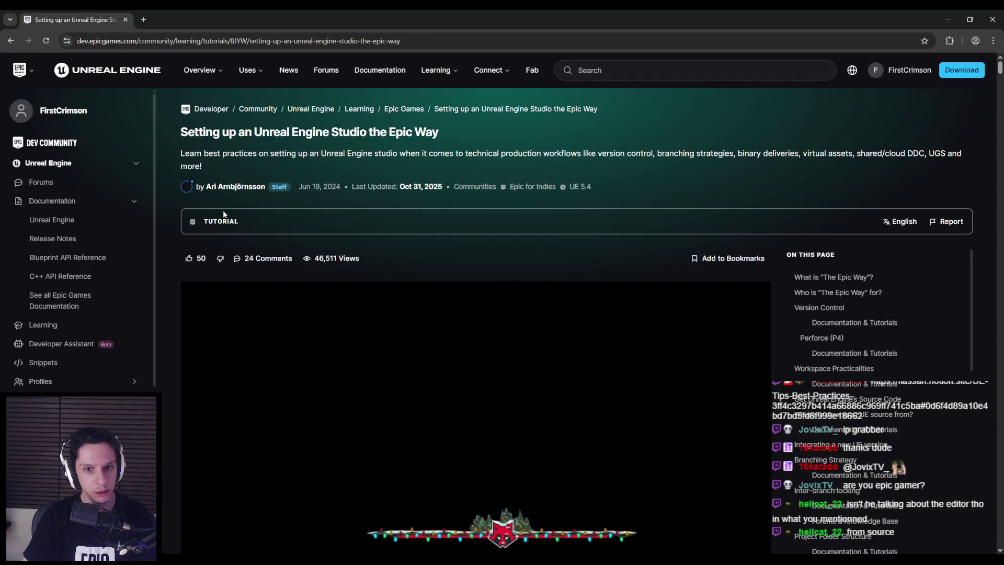
pyautogui.scroll(-8, 174, 248)
pyautogui.scroll(-1, 174, 253)
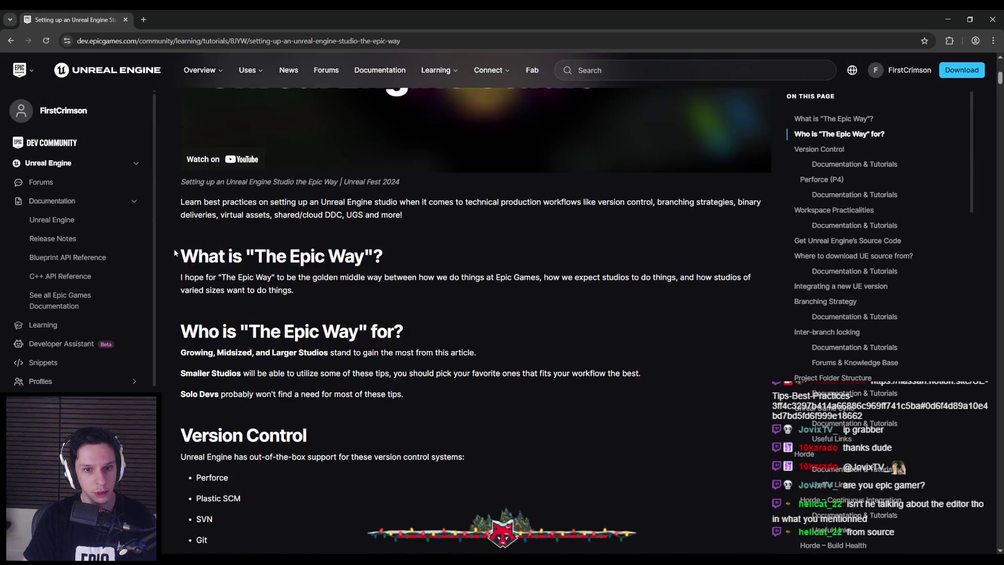
pyautogui.scroll(-5, 174, 252)
pyautogui.scroll(-6, 174, 253)
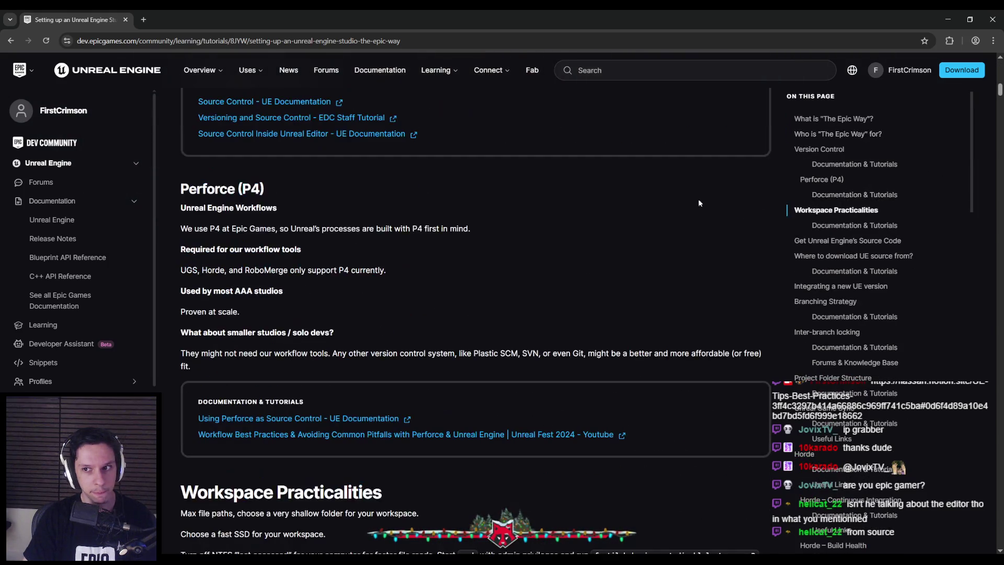
pyautogui.scroll(3, 190, 241)
pyautogui.scroll(6, 174, 242)
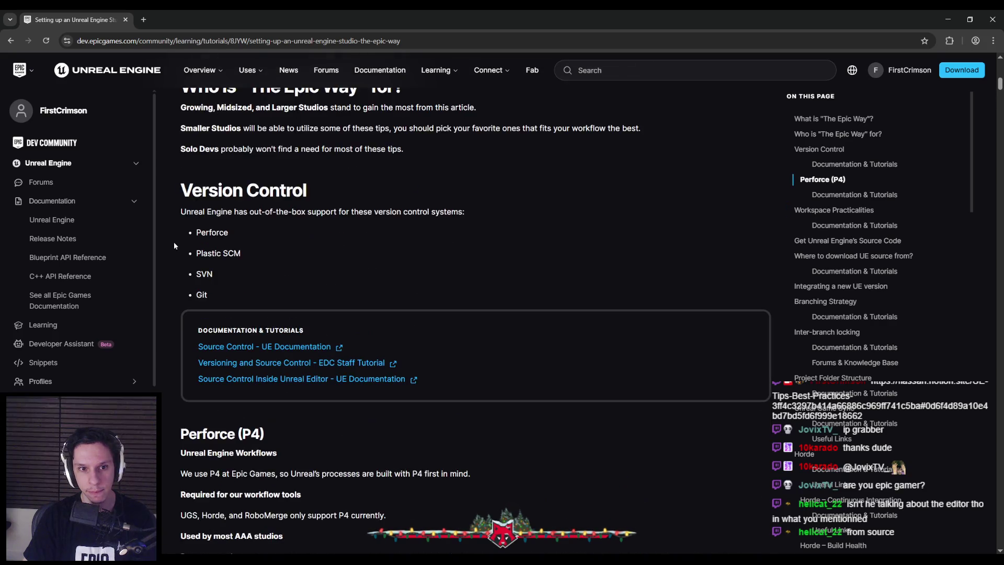
pyautogui.scroll(-3, 173, 242)
pyautogui.scroll(-12, 172, 243)
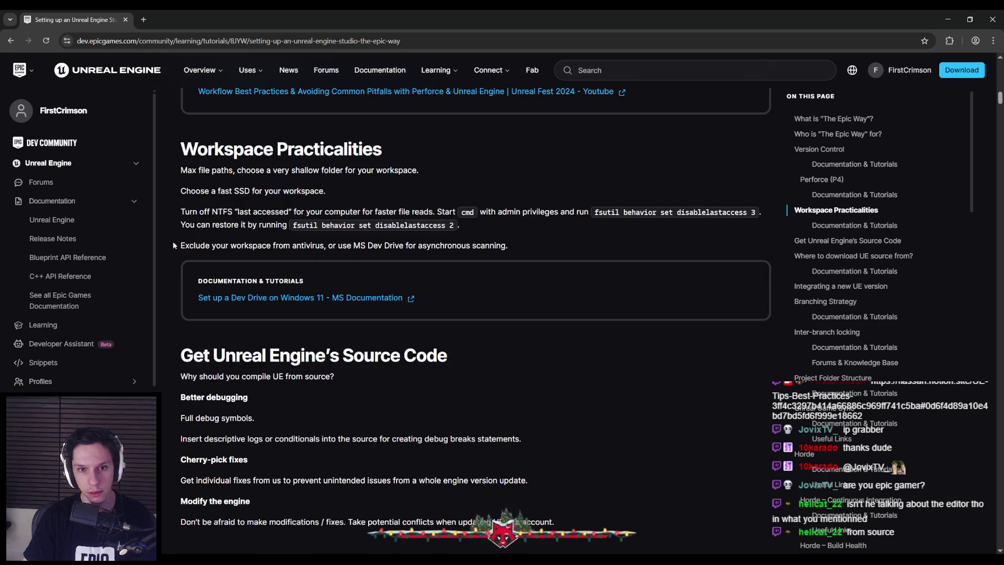
pyautogui.scroll(-2, 173, 245)
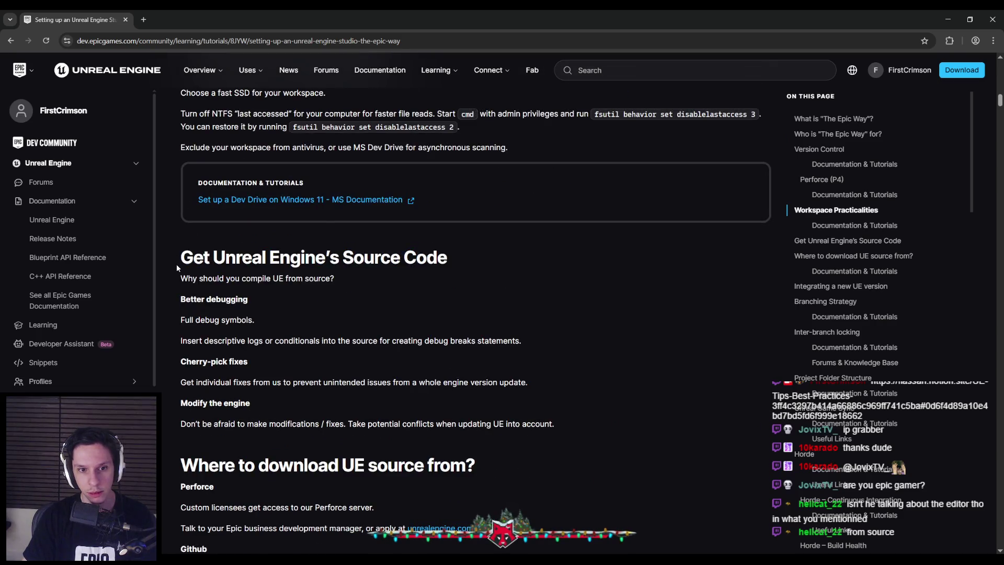
pyautogui.scroll(-1, 177, 264)
pyautogui.moveTo(180, 229); pyautogui.dragTo(335, 230)
pyautogui.click(358, 232)
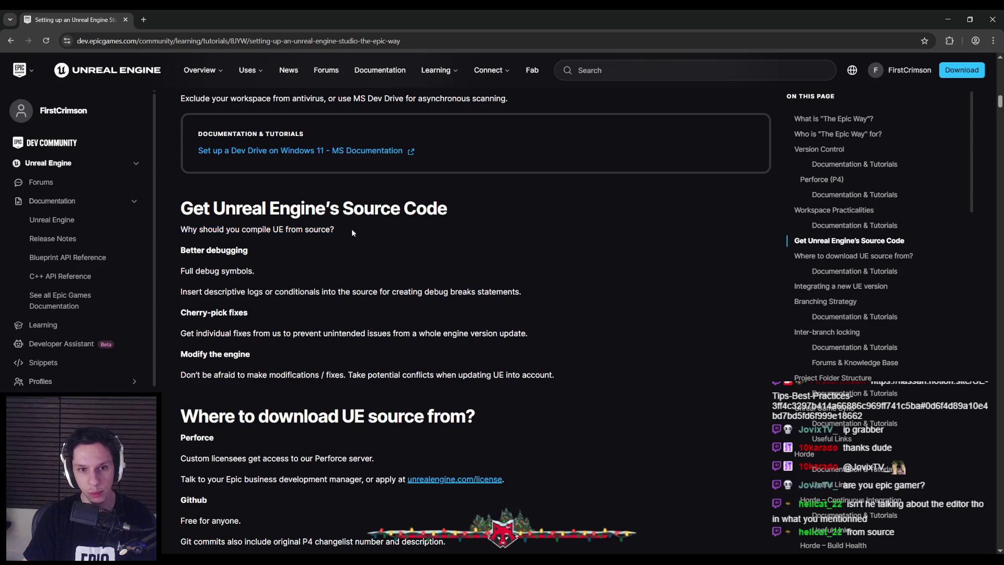
pyautogui.moveTo(181, 250); pyautogui.dragTo(256, 273)
pyautogui.click(227, 291)
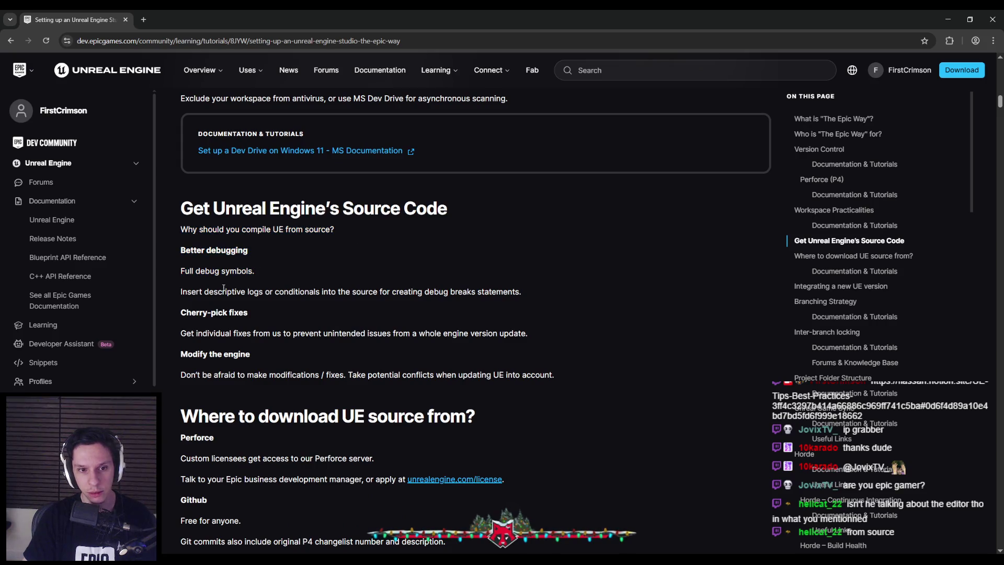
pyautogui.moveTo(175, 287); pyautogui.dragTo(276, 302)
pyautogui.click(277, 308)
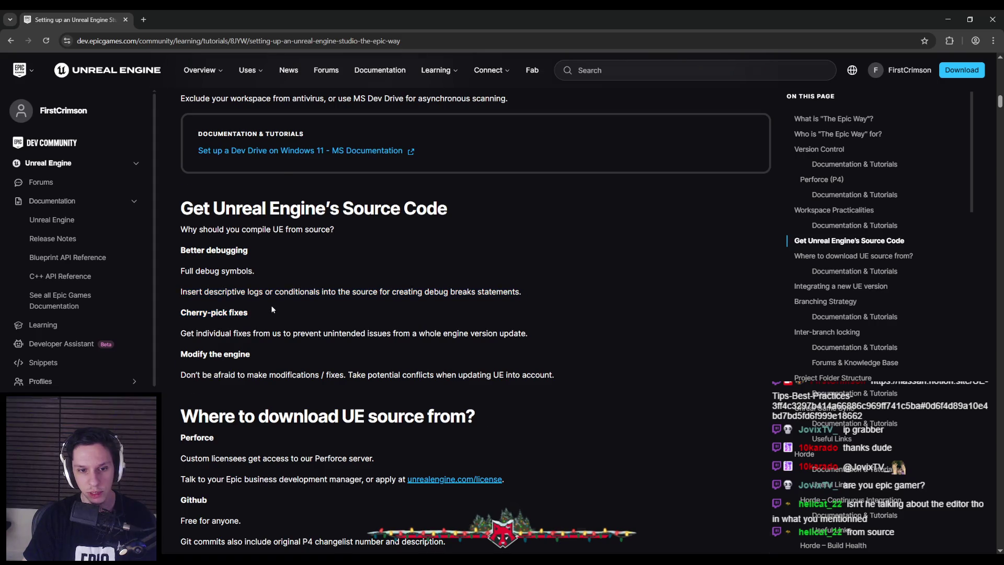
pyautogui.scroll(-1, 271, 305)
pyautogui.scroll(-2, 271, 305)
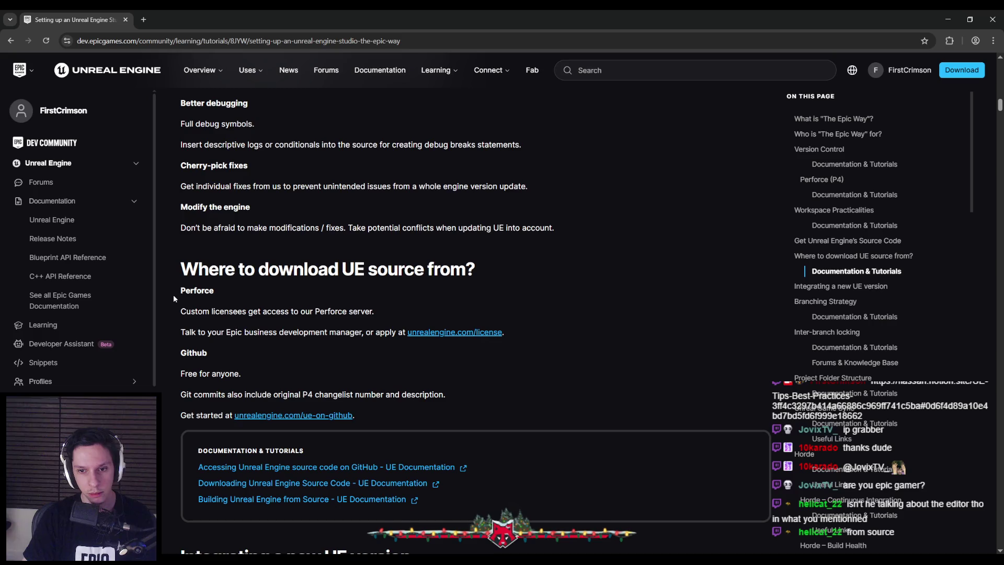
pyautogui.scroll(-2, 174, 297)
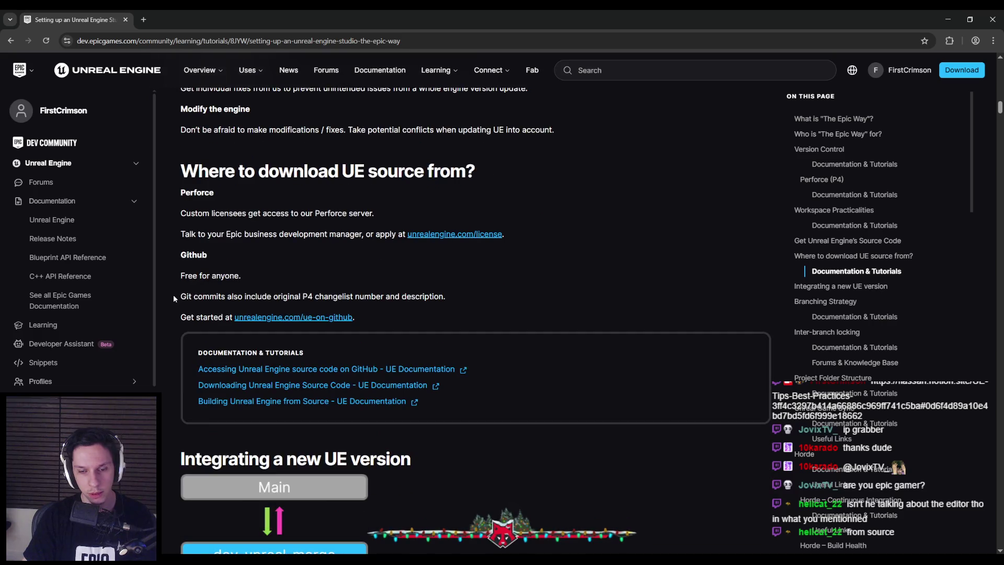
pyautogui.moveTo(179, 300); pyautogui.dragTo(489, 293)
pyautogui.click(490, 293)
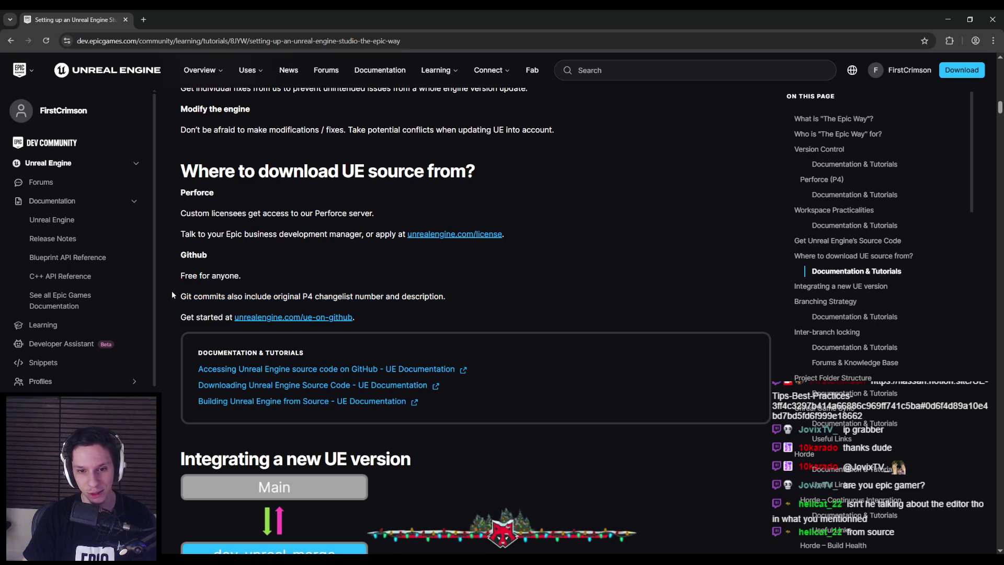
pyautogui.scroll(-3, 168, 289)
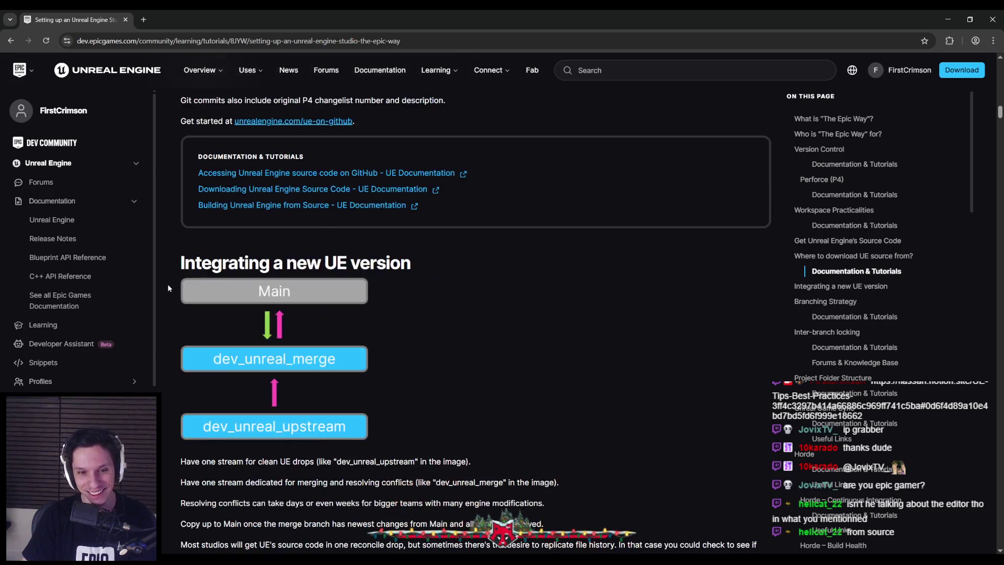
pyautogui.scroll(-2, 169, 288)
pyautogui.scroll(-1, 169, 287)
pyautogui.scroll(1, 168, 288)
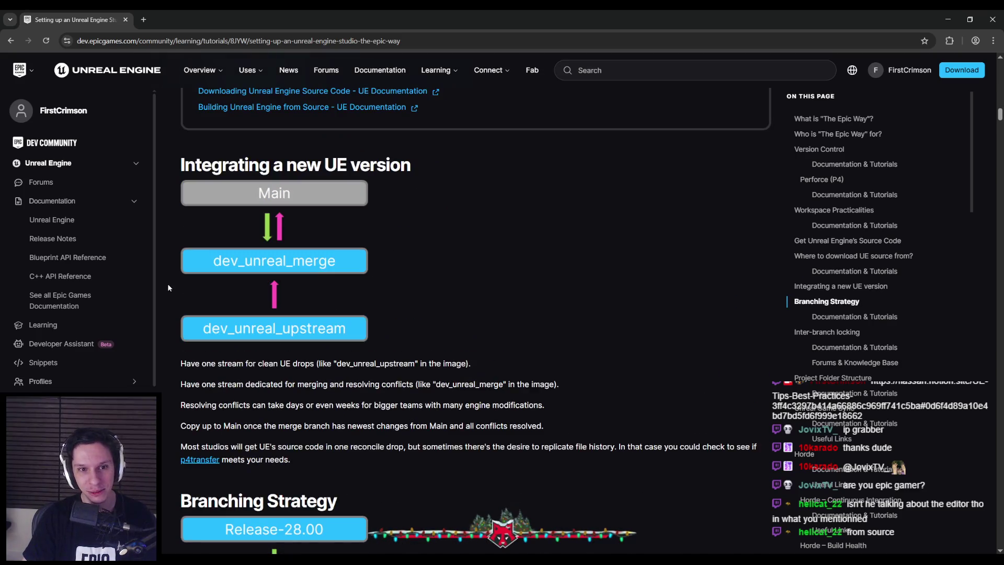
pyautogui.scroll(-1, 168, 287)
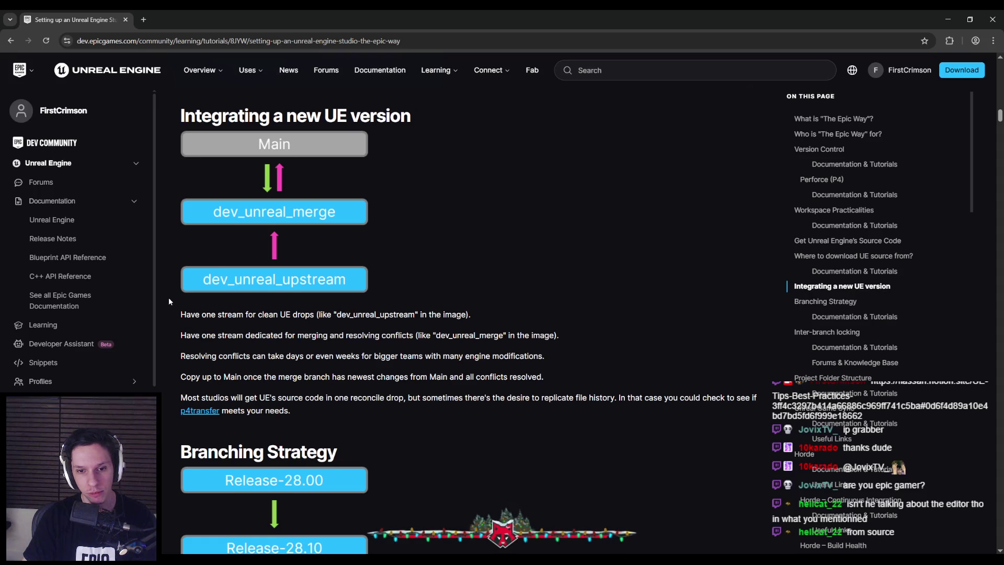
pyautogui.scroll(-2, 169, 301)
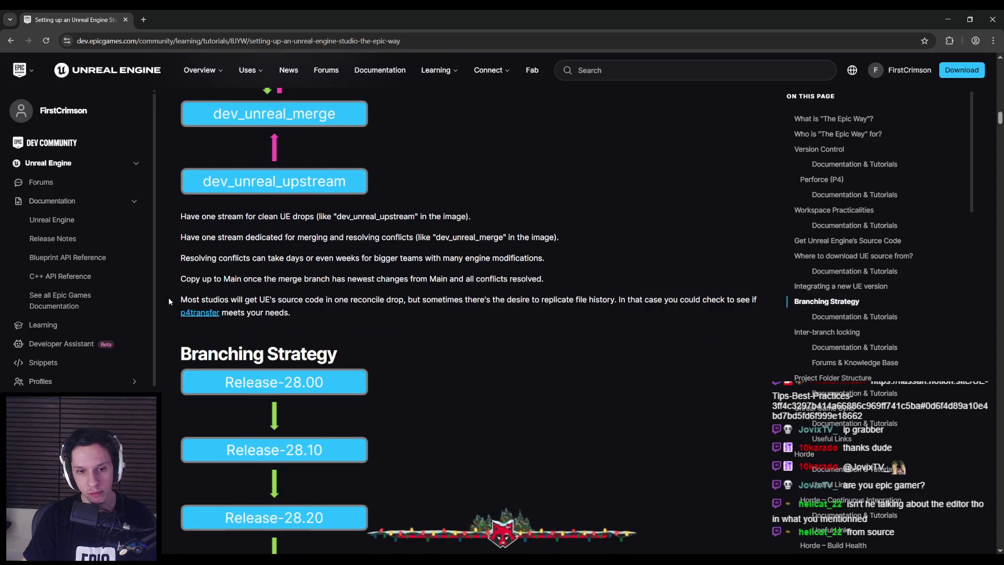
pyautogui.scroll(-5, 169, 302)
pyautogui.scroll(5, 168, 302)
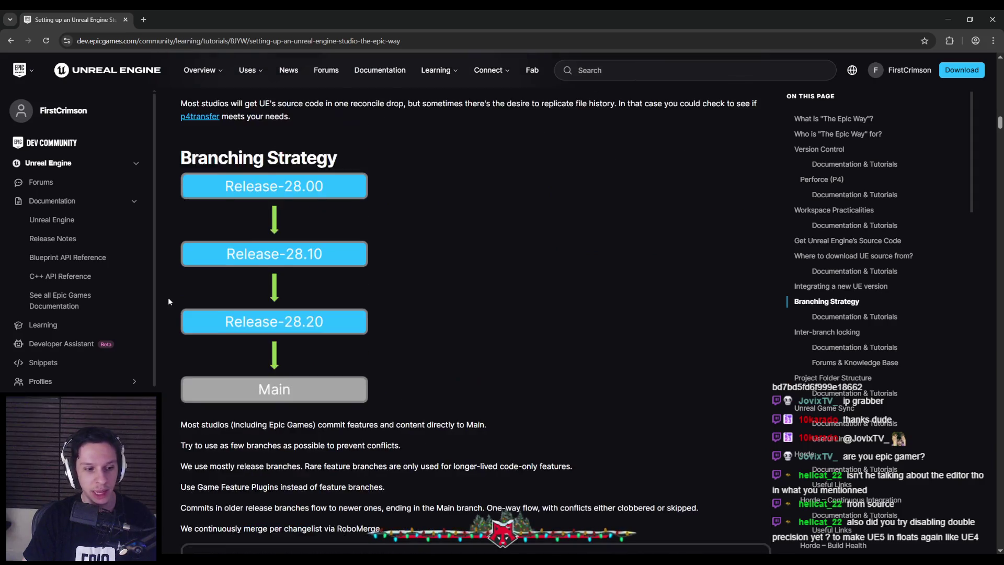
pyautogui.scroll(-1, 168, 301)
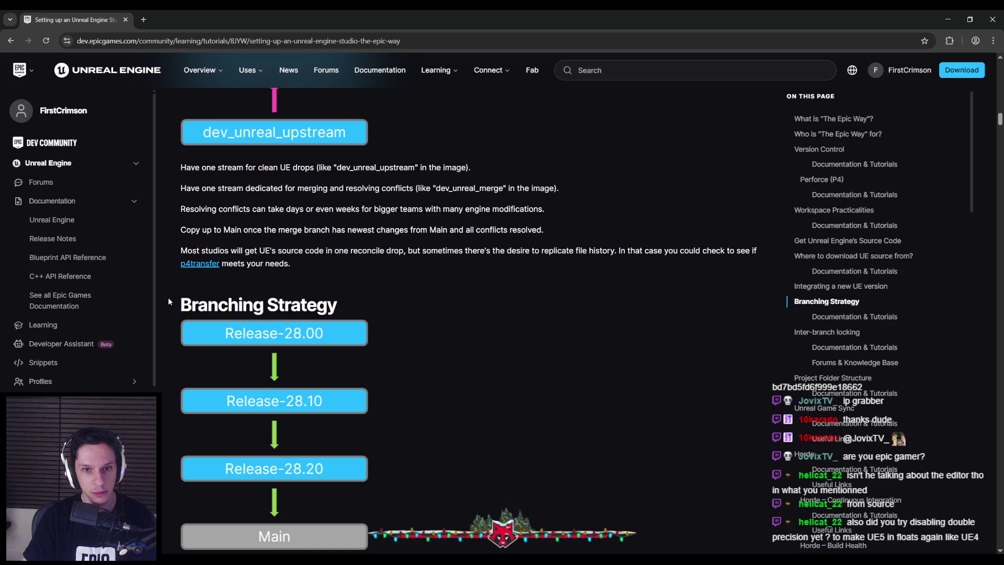
pyautogui.scroll(-1, 169, 301)
pyautogui.scroll(-3, 169, 301)
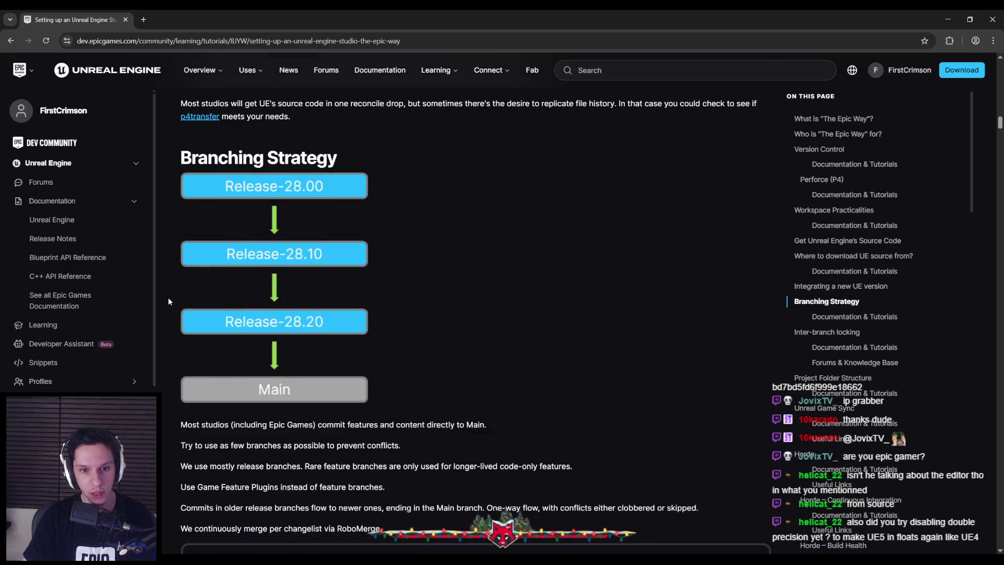
pyautogui.scroll(-2, 168, 301)
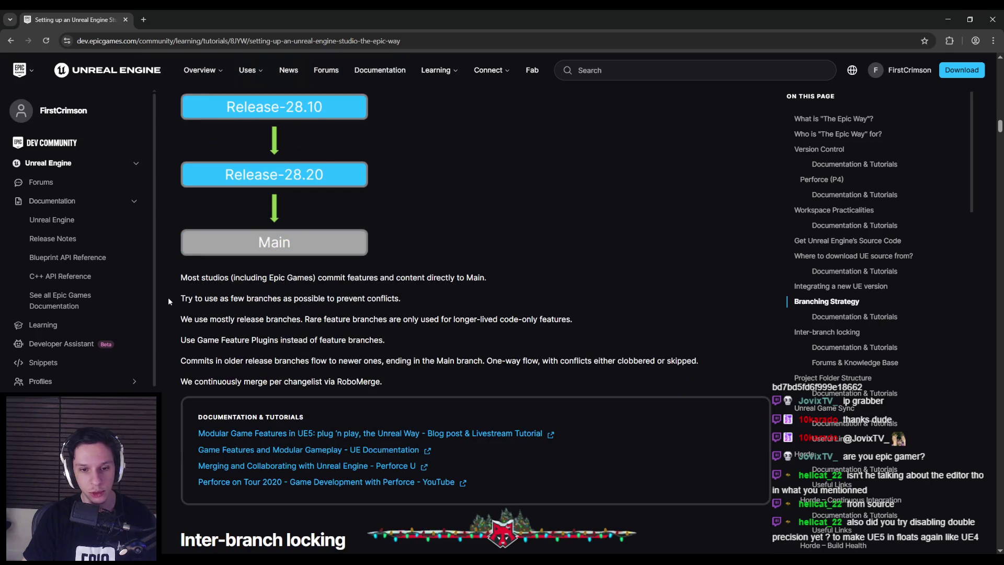
pyautogui.scroll(-1, 168, 301)
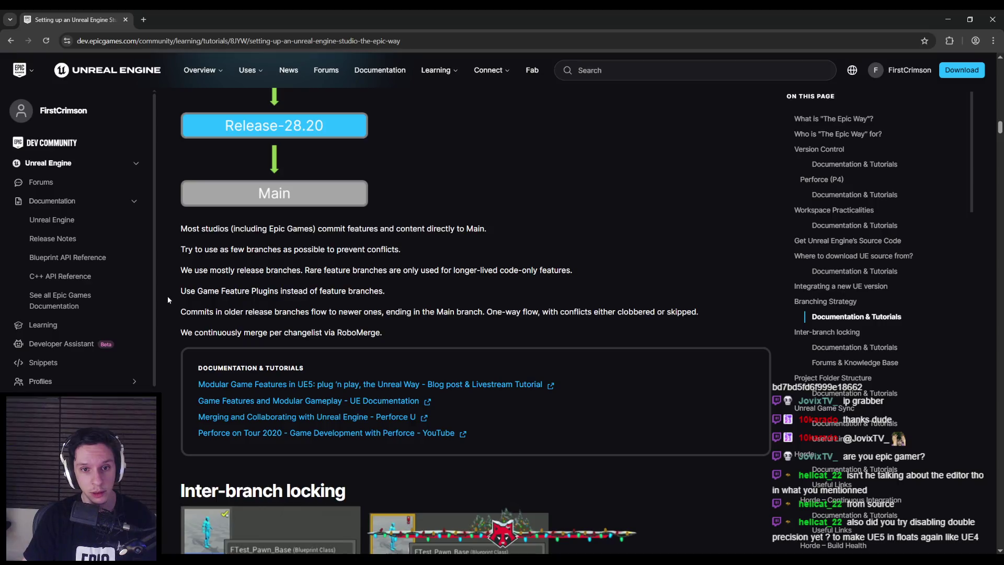
pyautogui.scroll(-3, 167, 296)
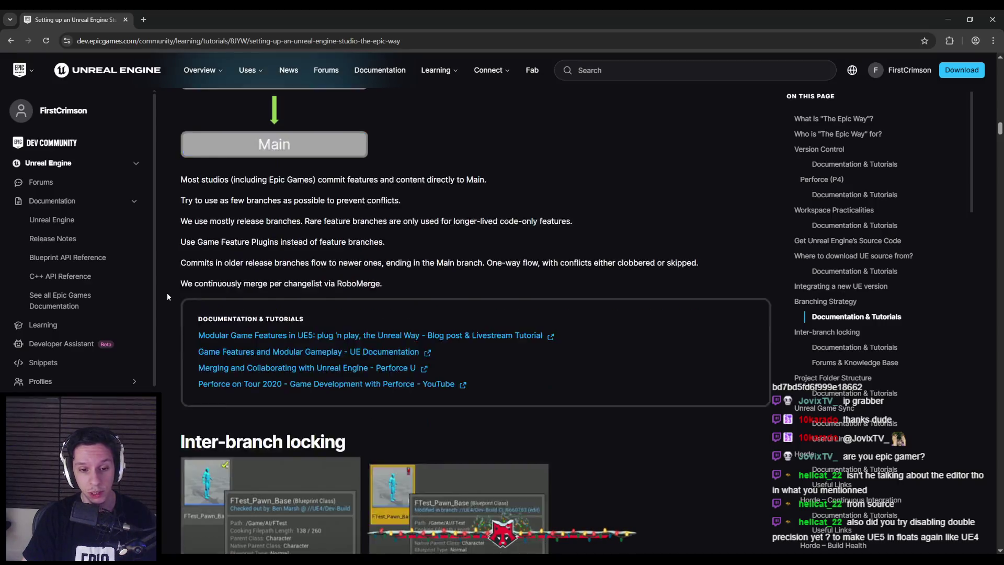
pyautogui.scroll(-1, 167, 297)
pyautogui.scroll(-3, 167, 297)
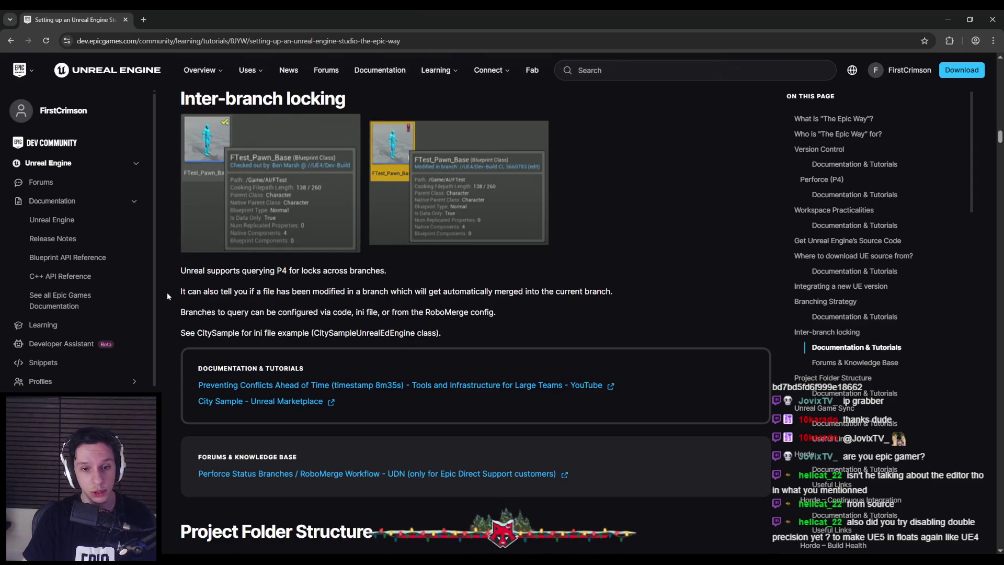
pyautogui.scroll(-10, 167, 292)
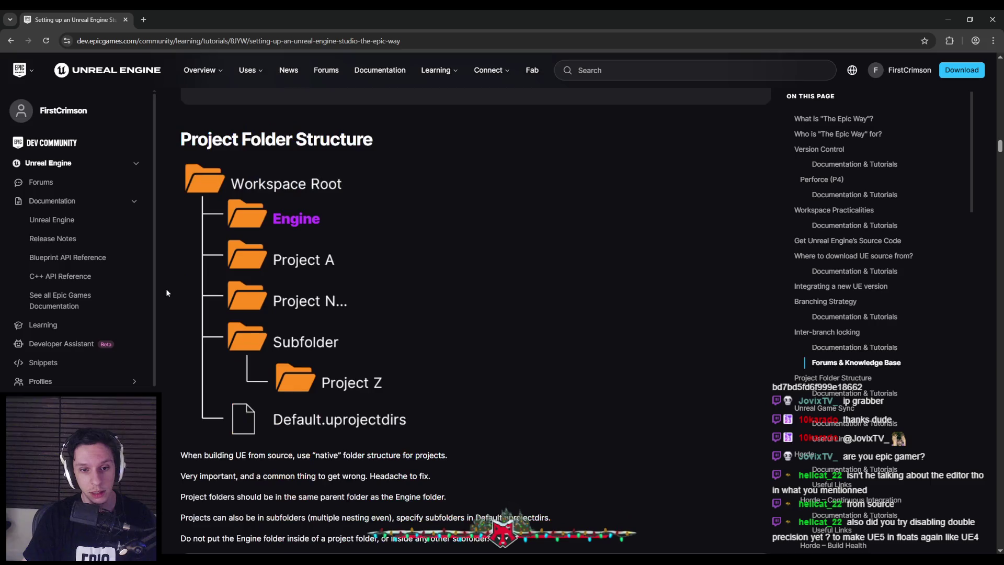
pyautogui.scroll(-1, 166, 292)
pyautogui.scroll(-2, 166, 292)
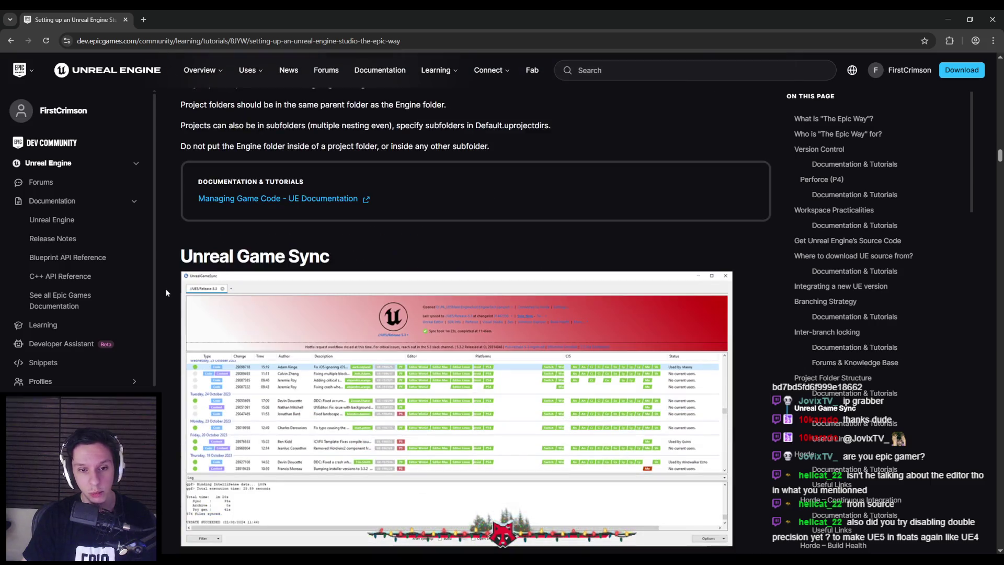
pyautogui.scroll(1, 166, 292)
pyautogui.scroll(-3, 166, 292)
pyautogui.scroll(-5, 166, 292)
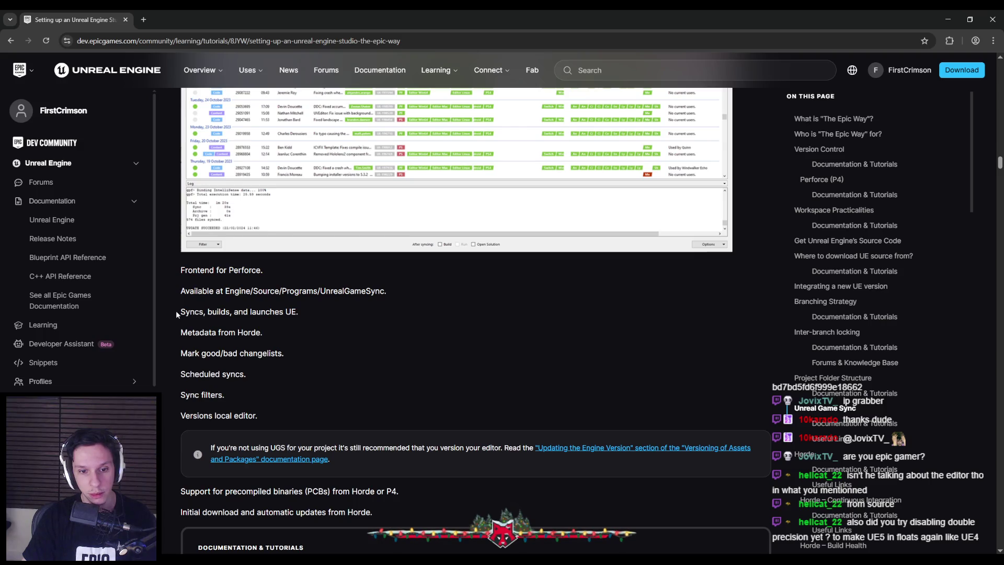
pyautogui.scroll(-1, 177, 313)
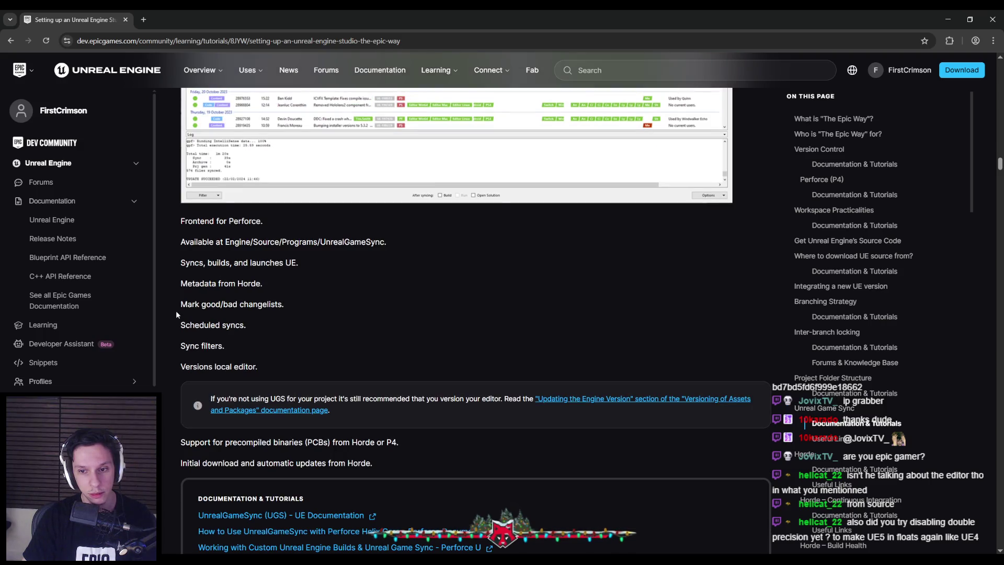
pyautogui.scroll(-1, 177, 314)
pyautogui.scroll(-1, 177, 314)
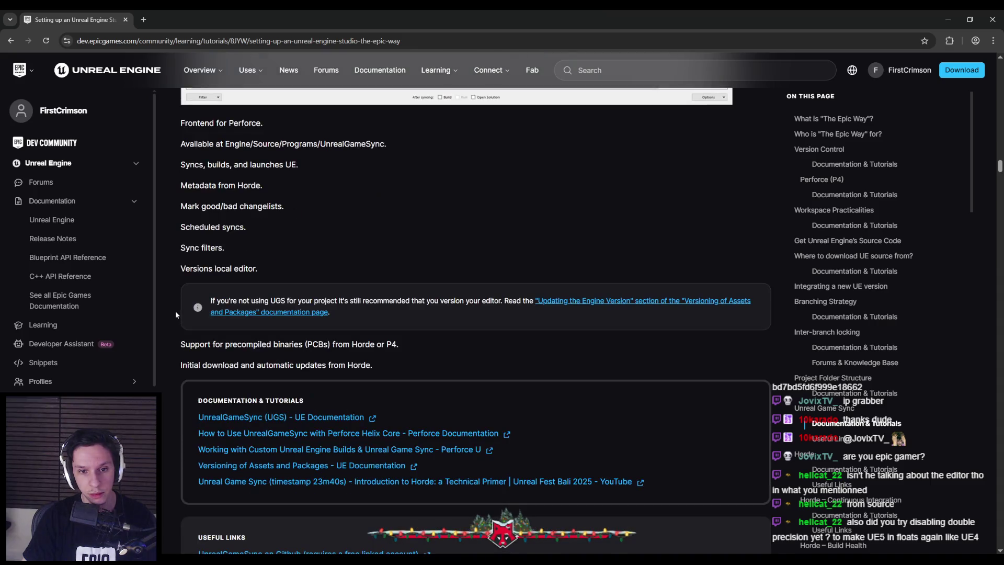
pyautogui.scroll(-1, 176, 314)
pyautogui.scroll(-3, 176, 314)
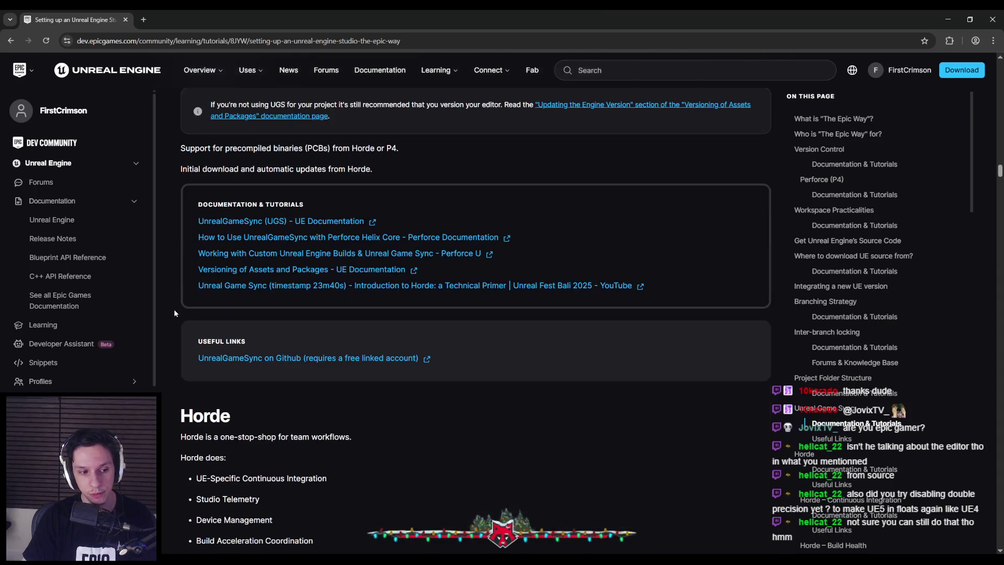
pyautogui.scroll(14, 174, 312)
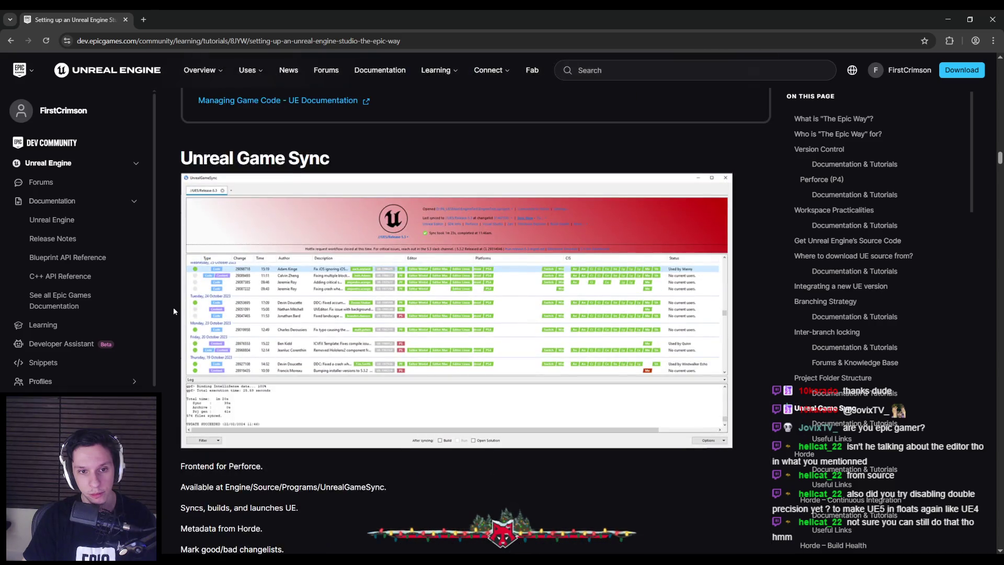
pyautogui.scroll(9, 172, 306)
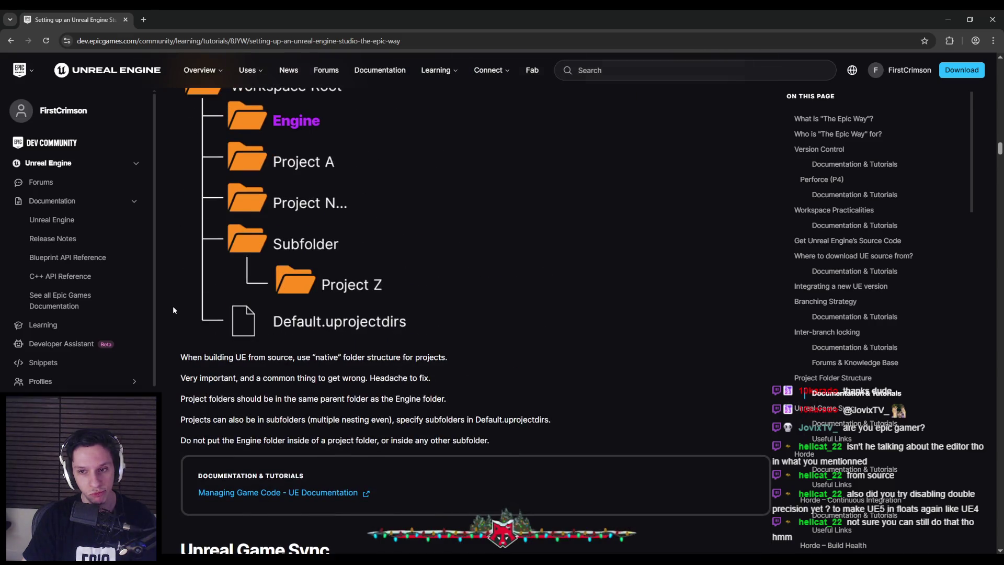
pyautogui.scroll(13, 171, 306)
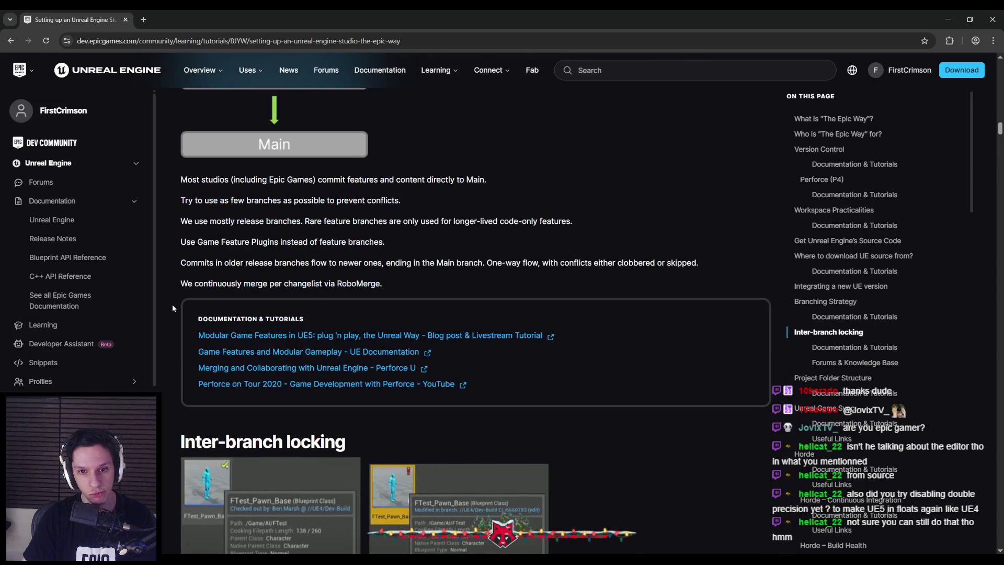
pyautogui.scroll(6, 173, 307)
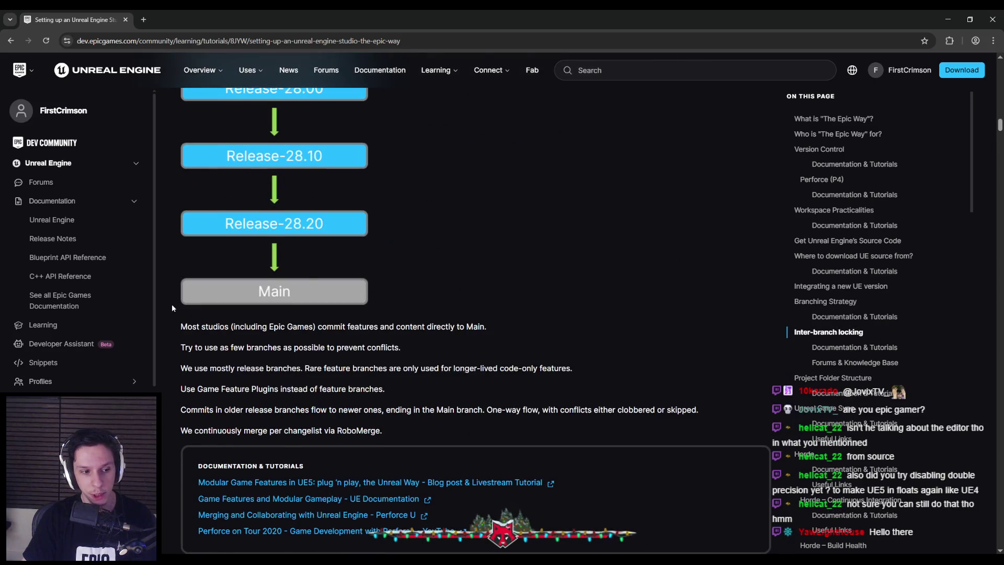
pyautogui.scroll(6, 172, 307)
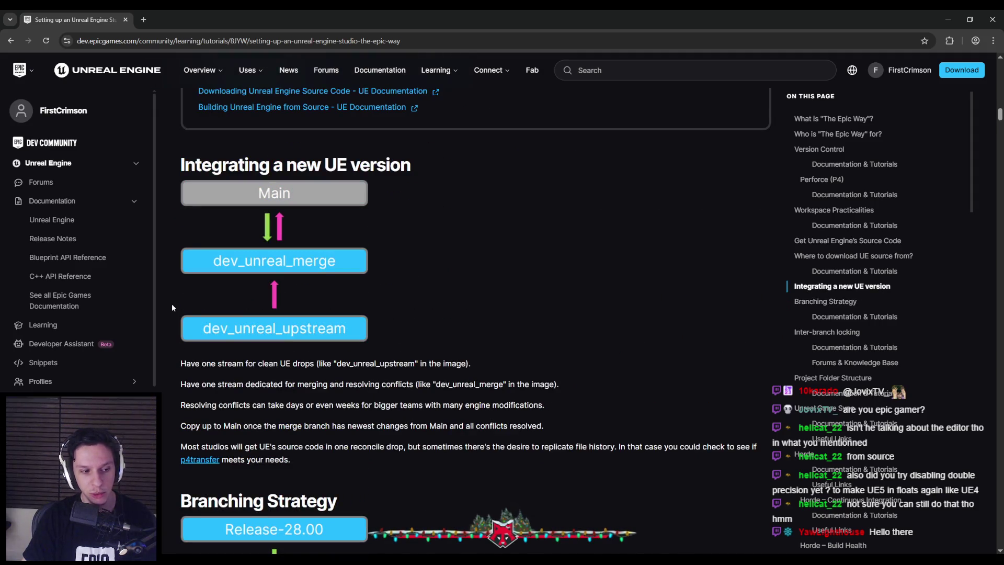
pyautogui.scroll(12, 172, 307)
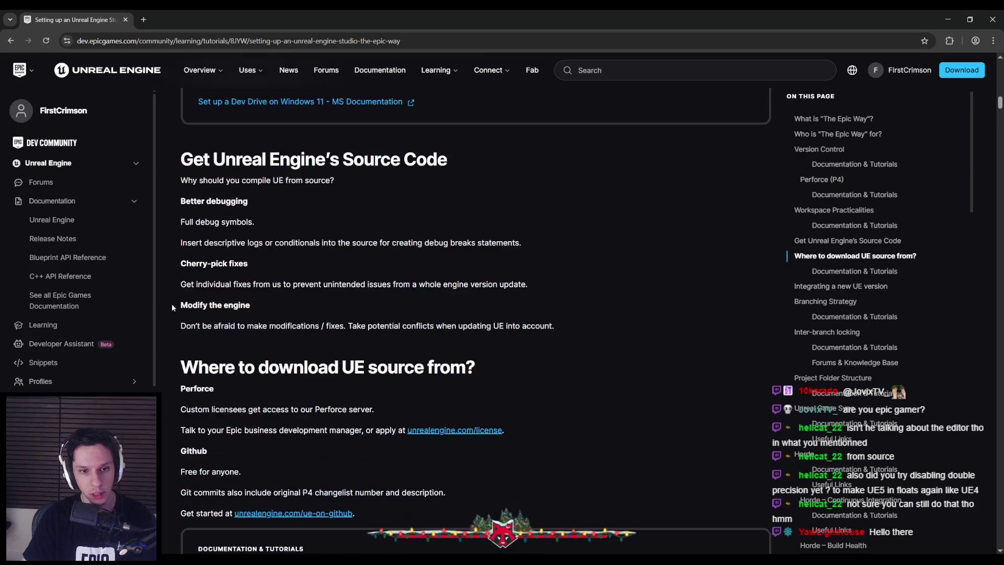
pyautogui.scroll(7, 166, 302)
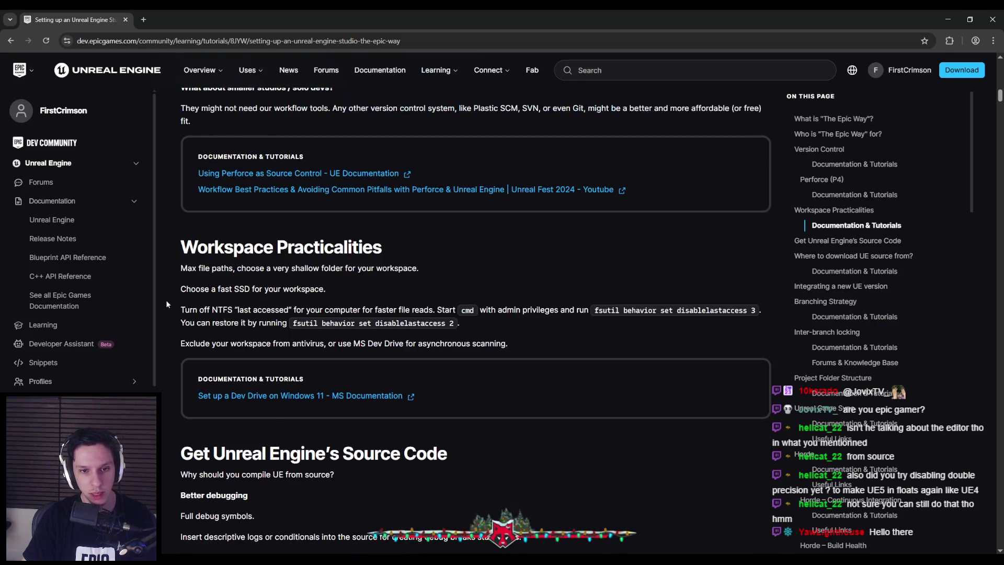
pyautogui.scroll(11, 166, 302)
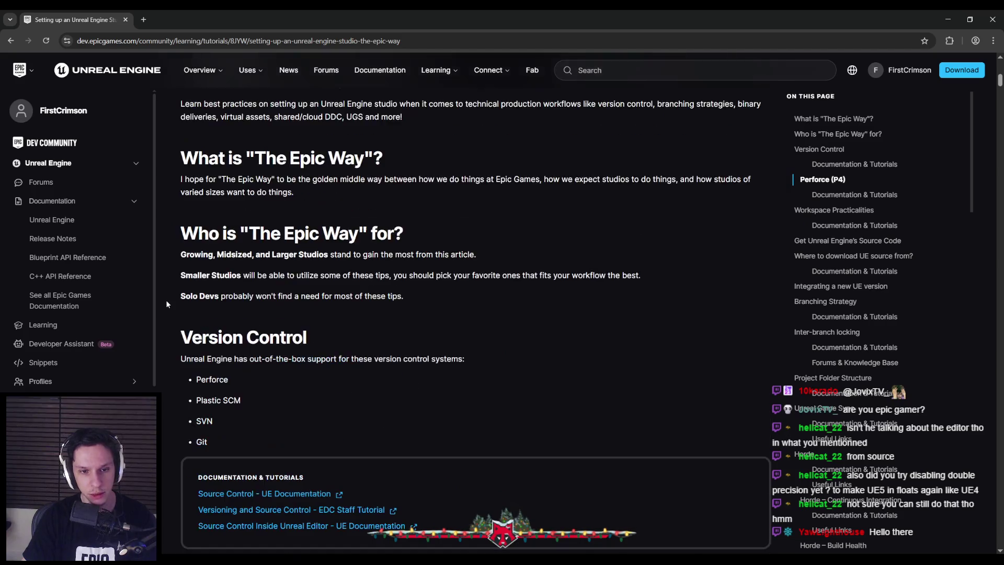
pyautogui.scroll(-8, 166, 304)
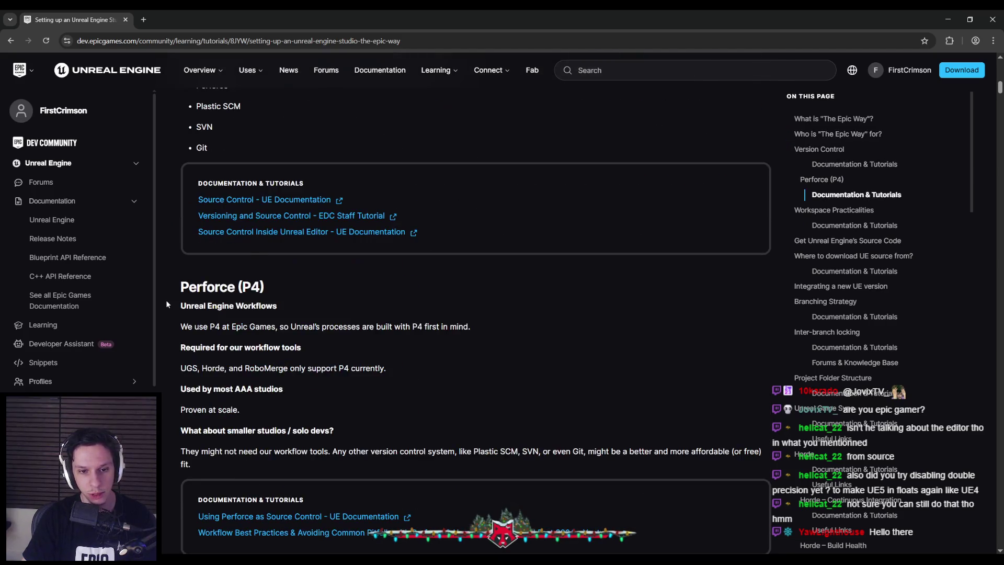
pyautogui.scroll(2, 166, 302)
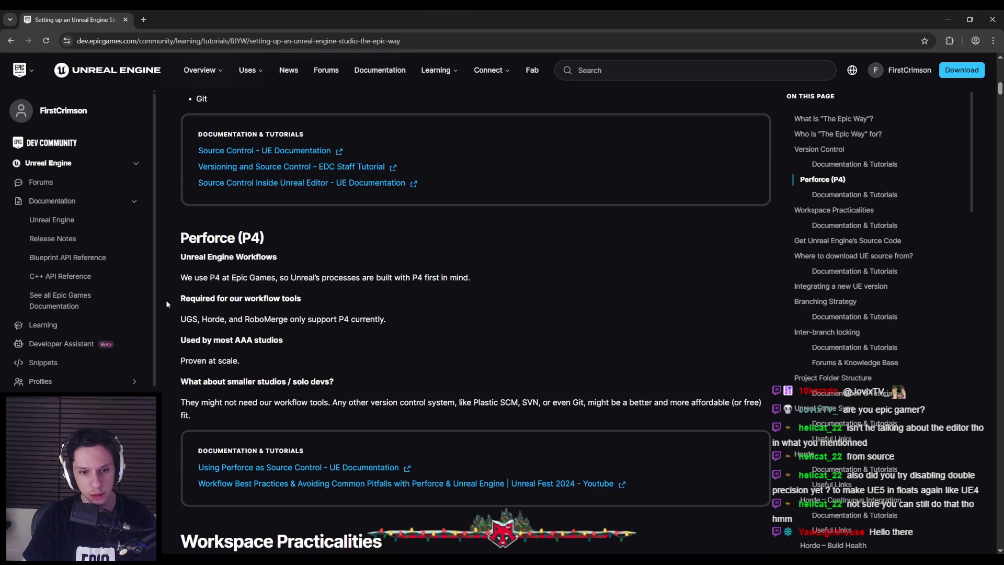
pyautogui.scroll(-5, 166, 302)
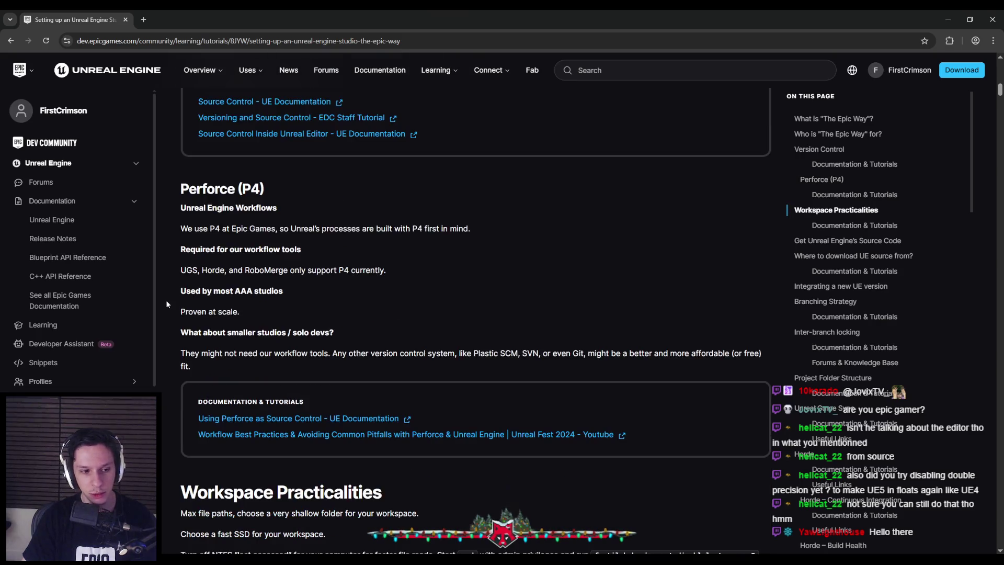
pyautogui.scroll(-3, 165, 300)
pyautogui.scroll(-3, 165, 300)
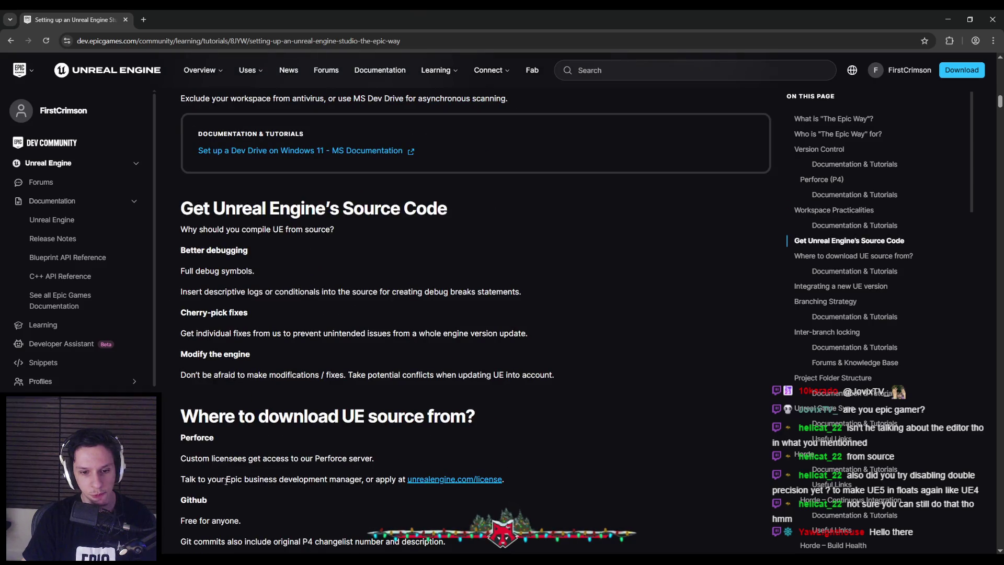
pyautogui.scroll(-2, 178, 305)
pyautogui.scroll(-3, 176, 303)
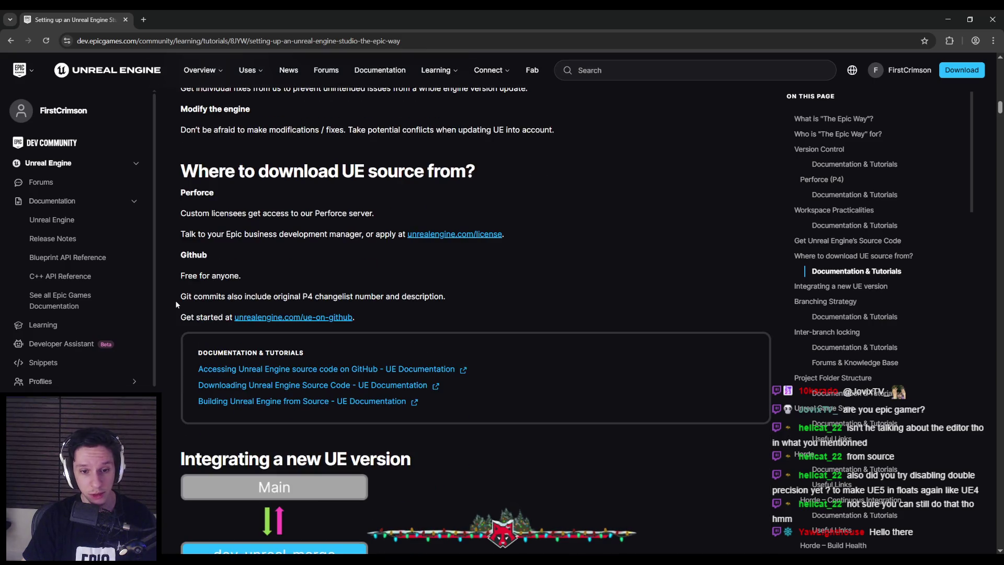
pyautogui.scroll(5, 176, 303)
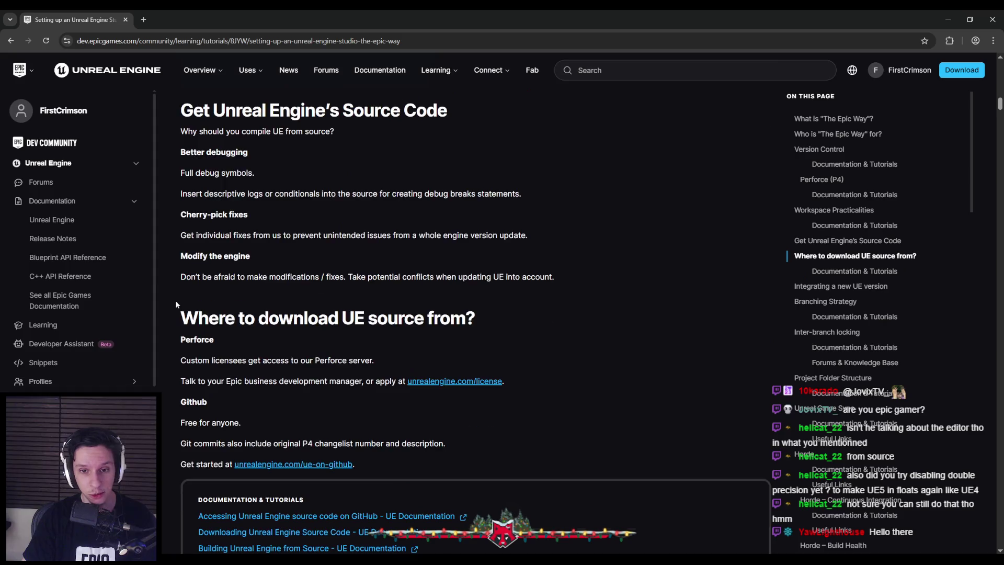
# Play the level and walk through the room with the spheres toward the doorway.
pyautogui.hotkey('alt', 'Tab')
pyautogui.hotkey('alt', 'Tab')
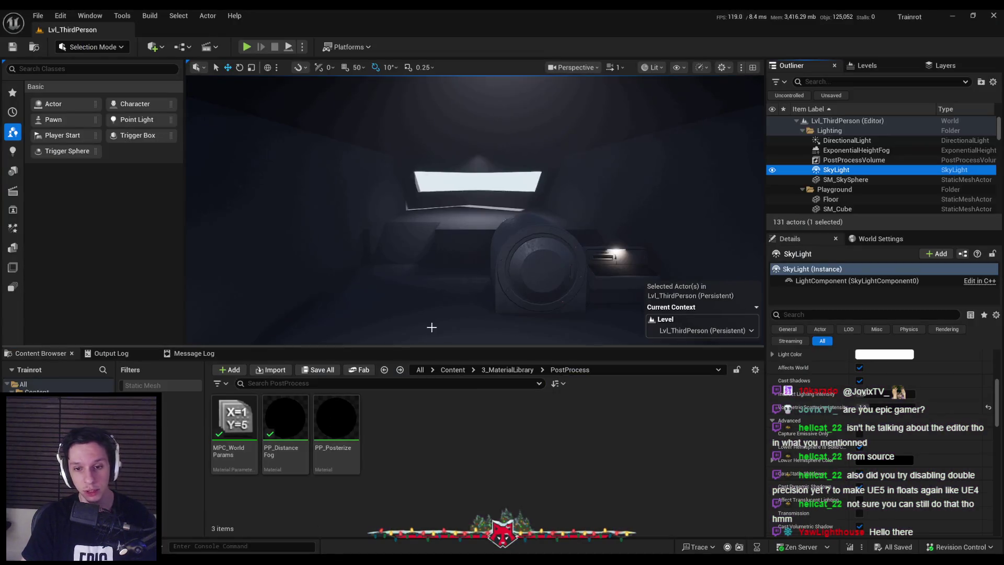
pyautogui.click(246, 46)
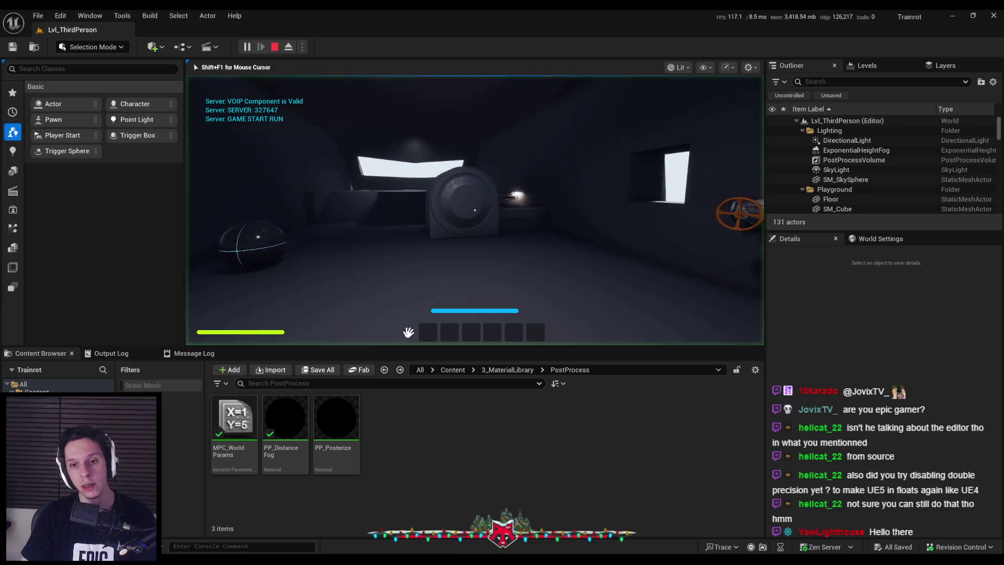
pyautogui.press('space')
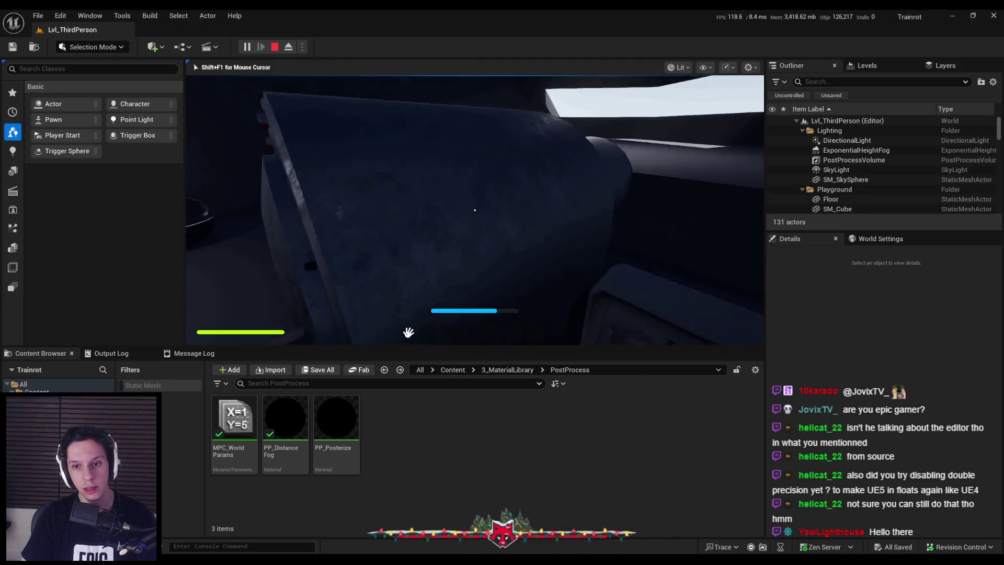
pyautogui.press('w')
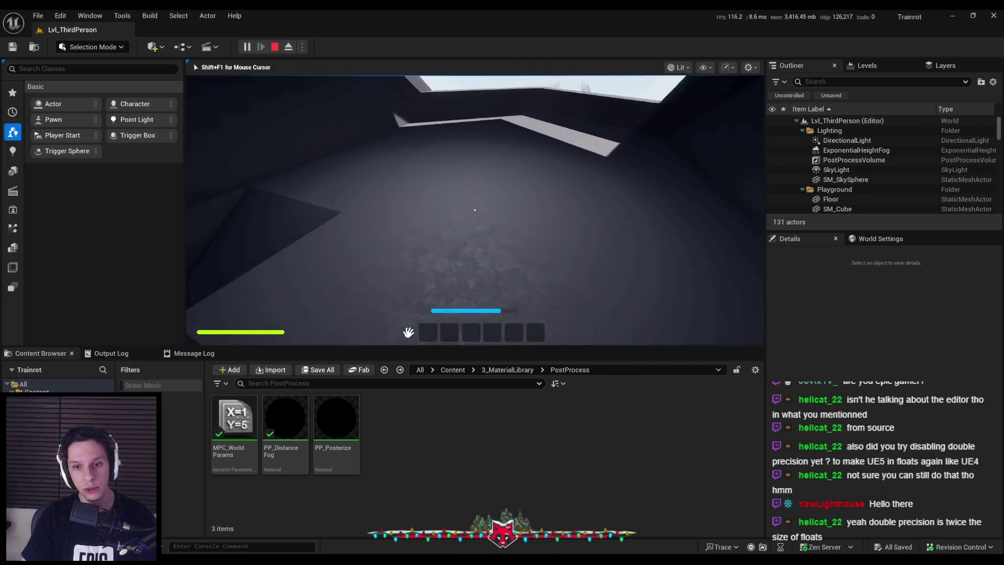
pyautogui.press('w')
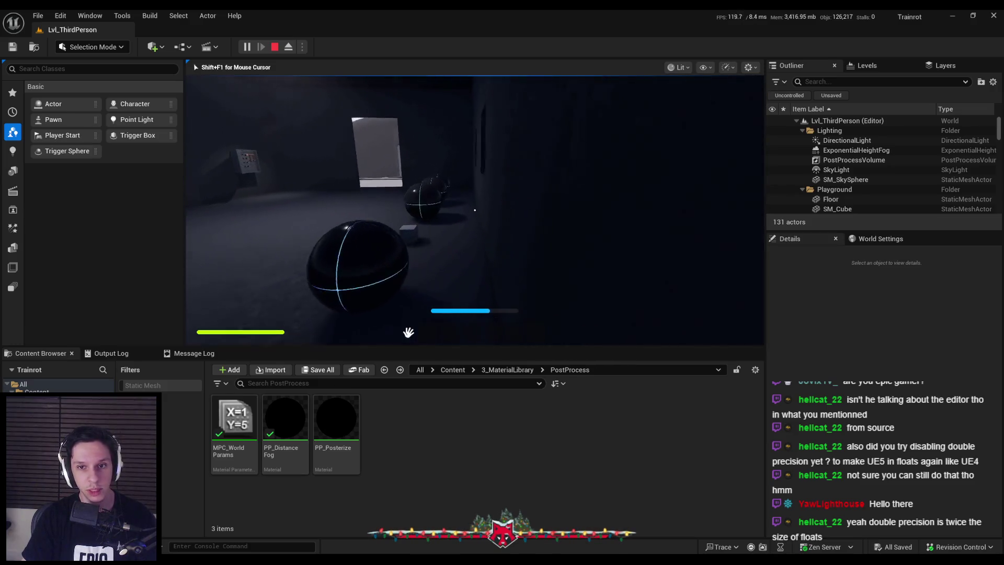
pyautogui.press('w')
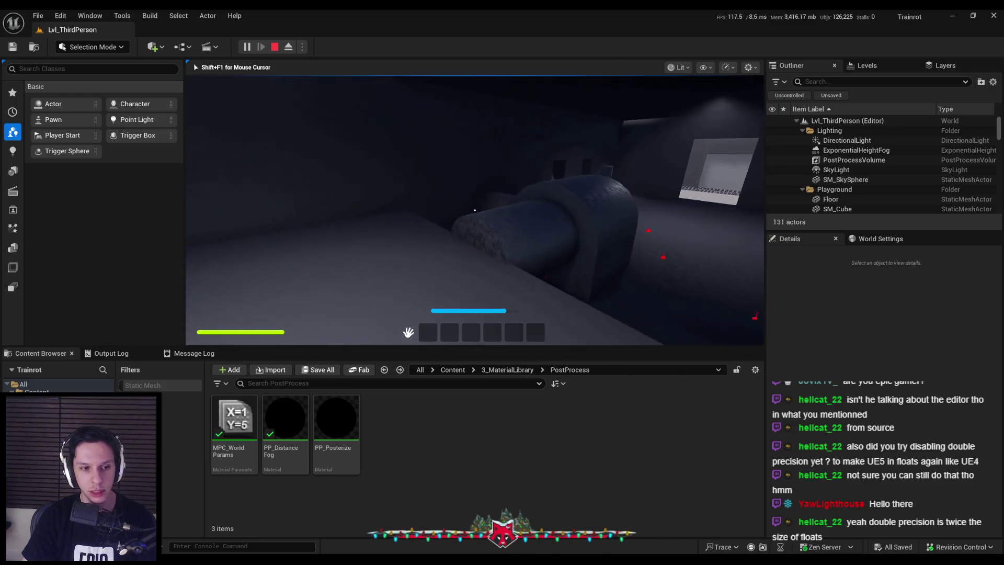
# Stop the play session and open Project Settings from the Edit menu.
pyautogui.press('Escape')
pyautogui.click(60, 16)
pyautogui.click(100, 165)
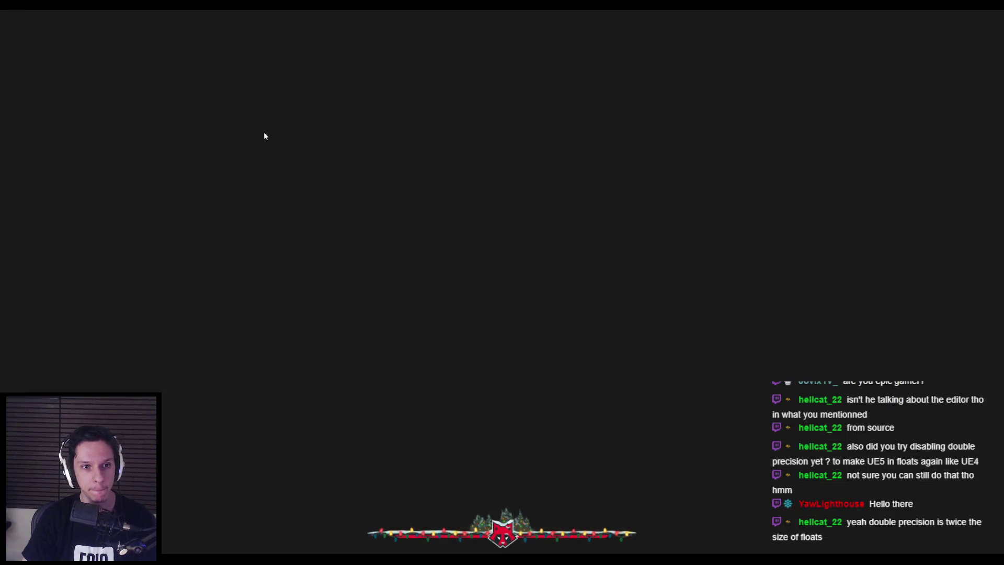
# Search settings for 'double' and 'precis', inspect Mobile Float Precision Mode unchanged, then leave Project Settings.
pyautogui.write('double')
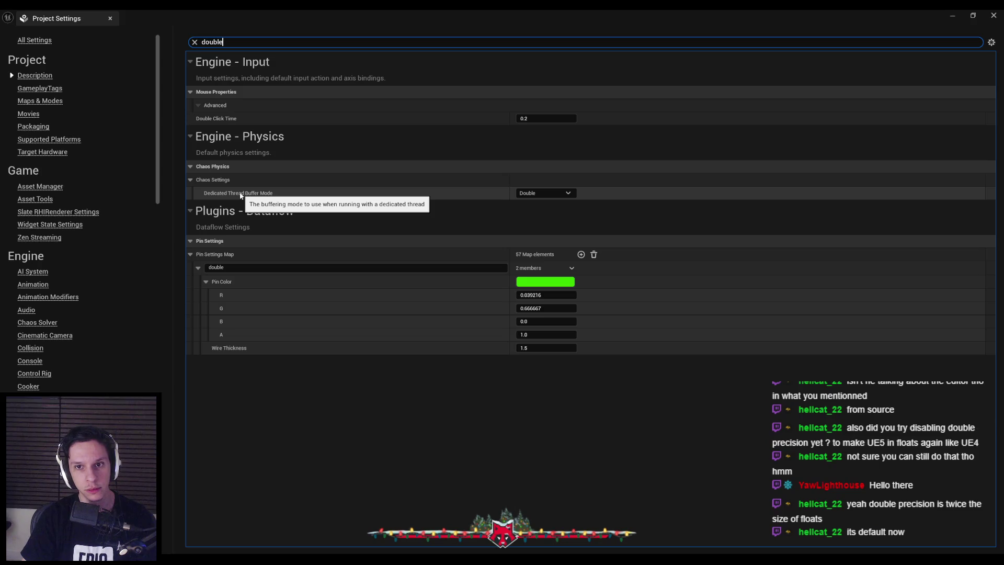
pyautogui.moveTo(224, 45); pyautogui.dragTo(181, 33)
pyautogui.write('precis')
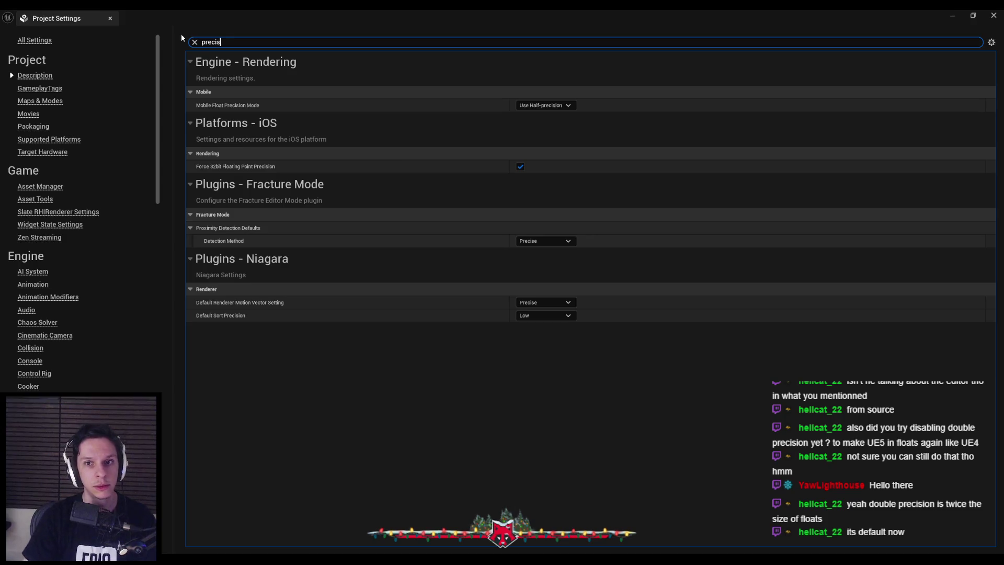
pyautogui.click(538, 106)
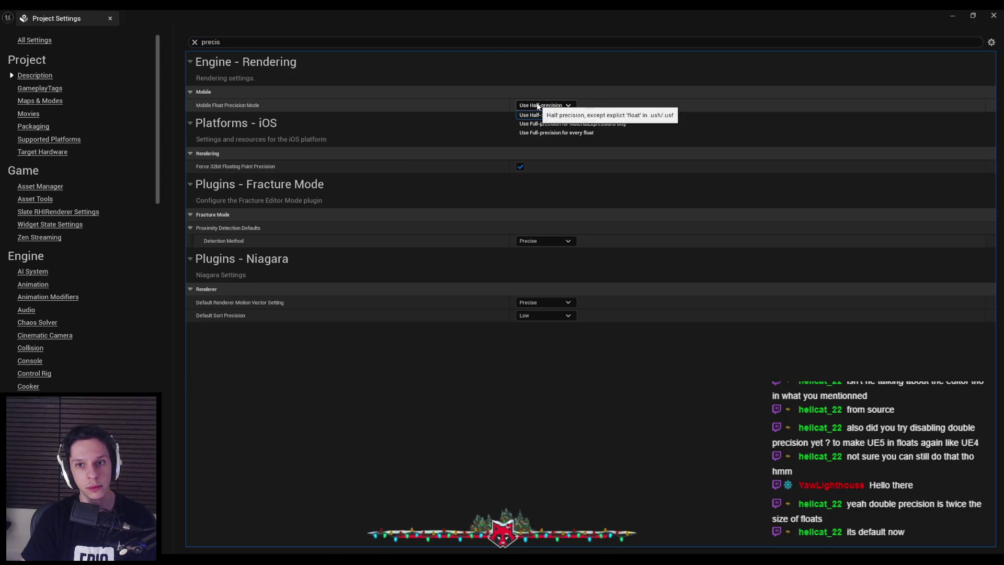
pyautogui.click(500, 119)
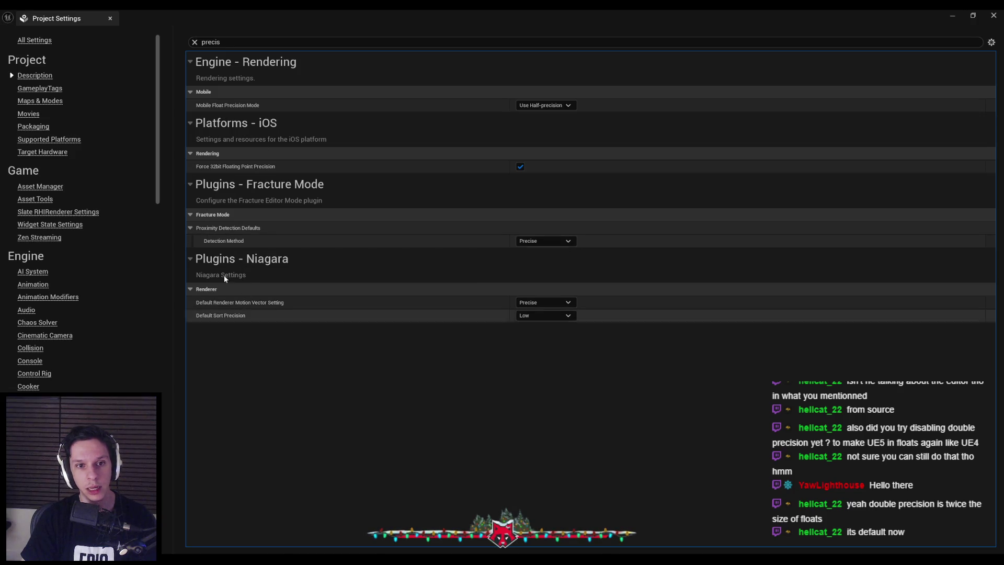
pyautogui.moveTo(245, 170)
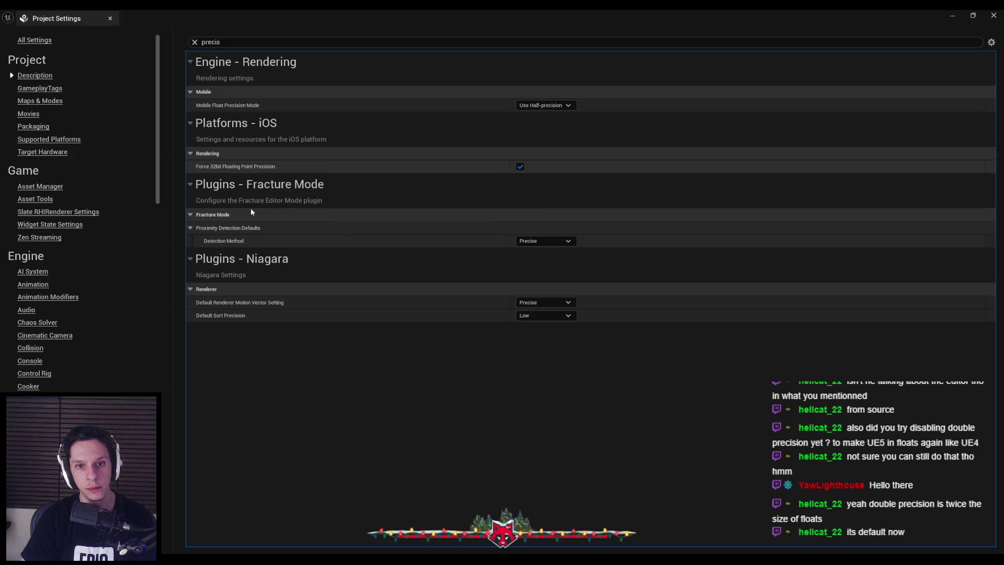
pyautogui.moveTo(236, 315)
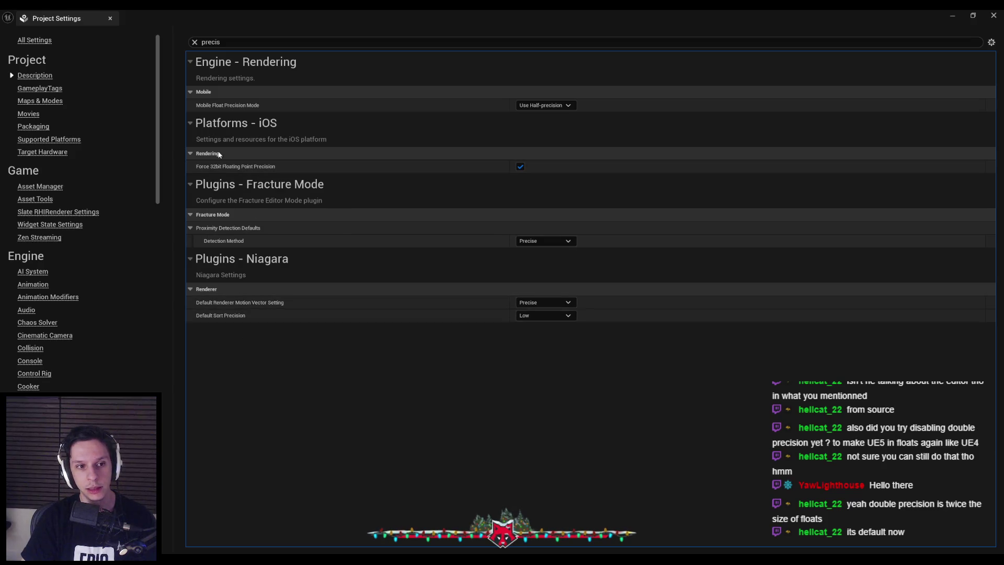
pyautogui.hotkey('alt', 'Tab')
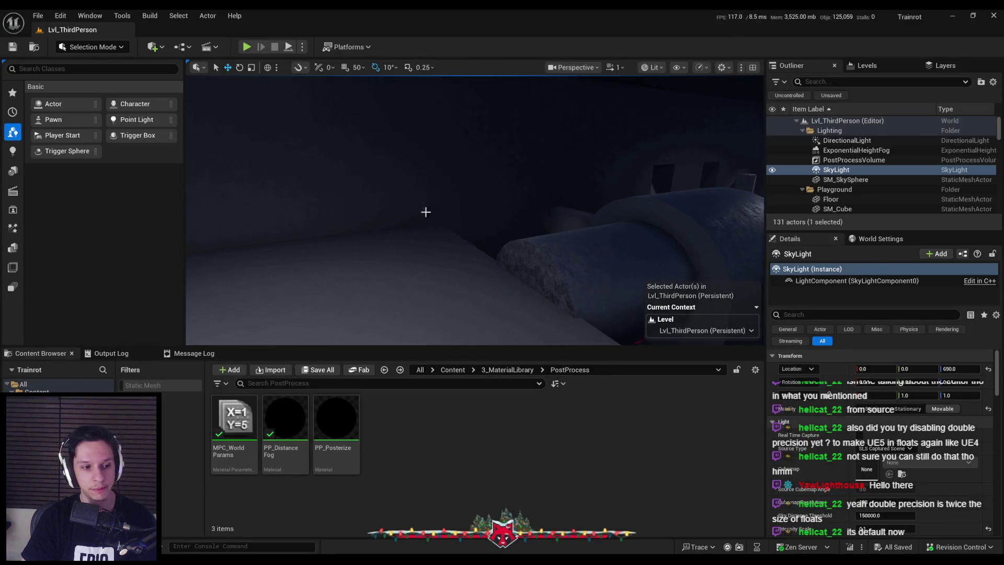
# Play full-screen, walk onto the tracks, then eject with F8 and pull back to view the gray train.
pyautogui.click(252, 52)
pyautogui.press('F11')
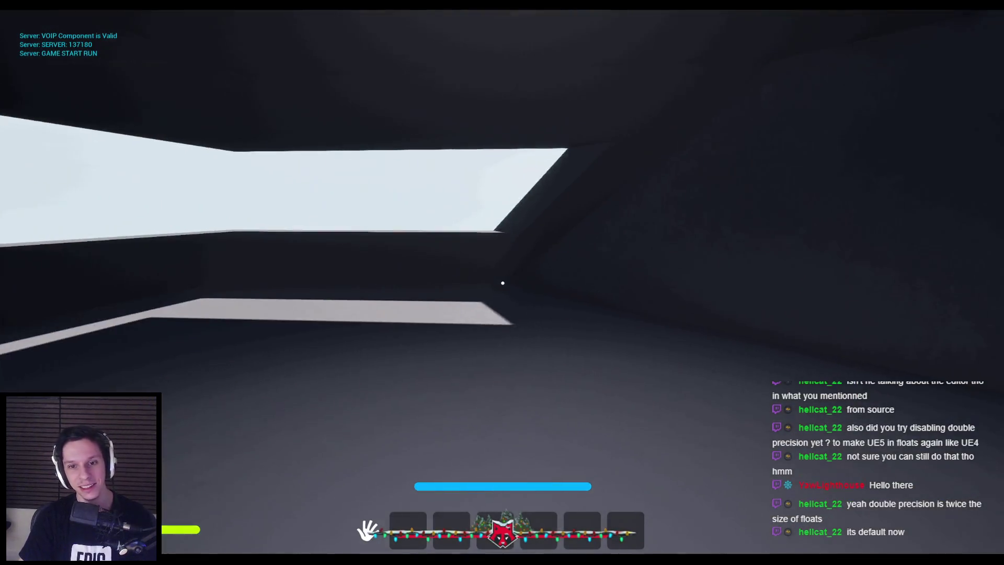
pyautogui.press('space')
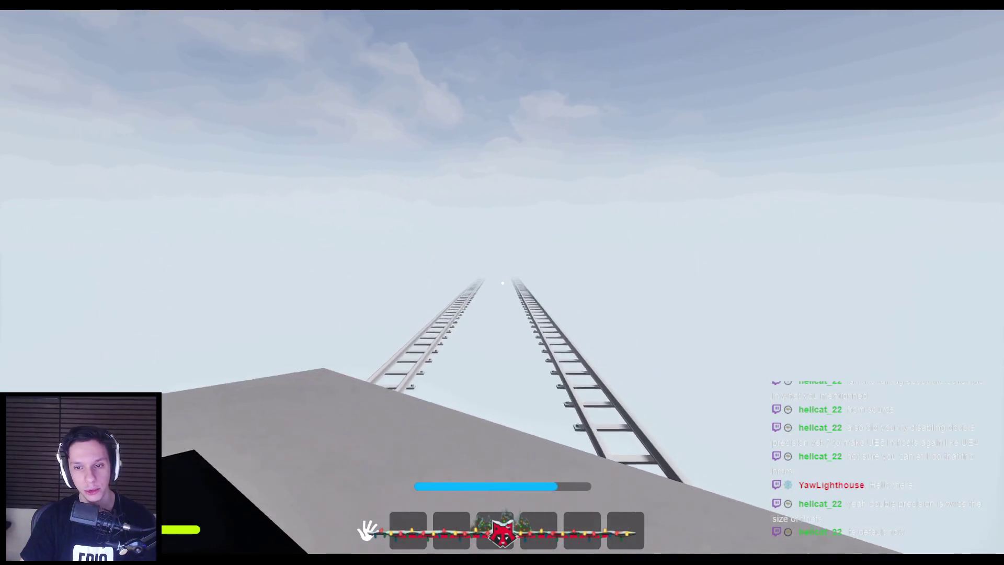
pyautogui.press('F8')
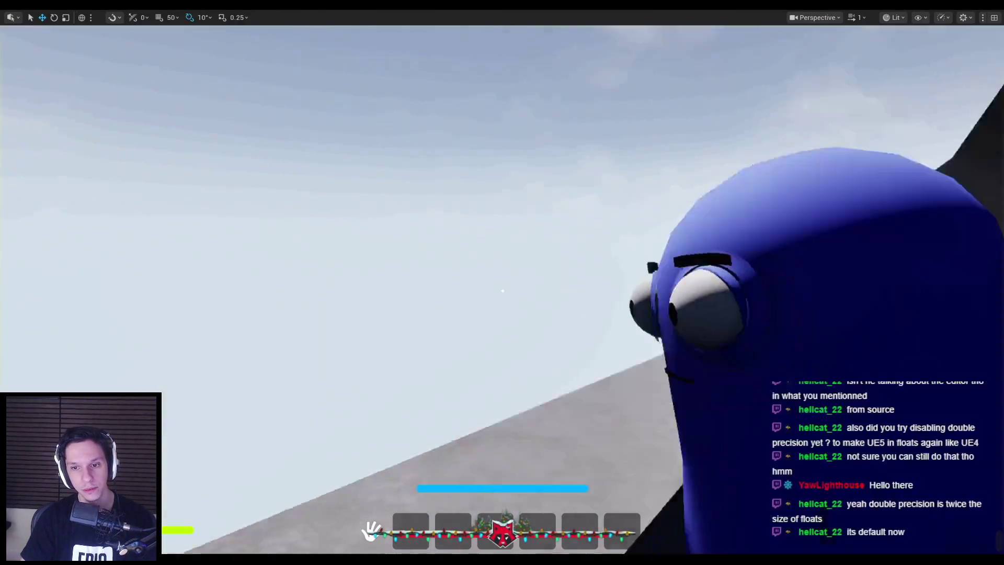
pyautogui.scroll(-10, 501, 291)
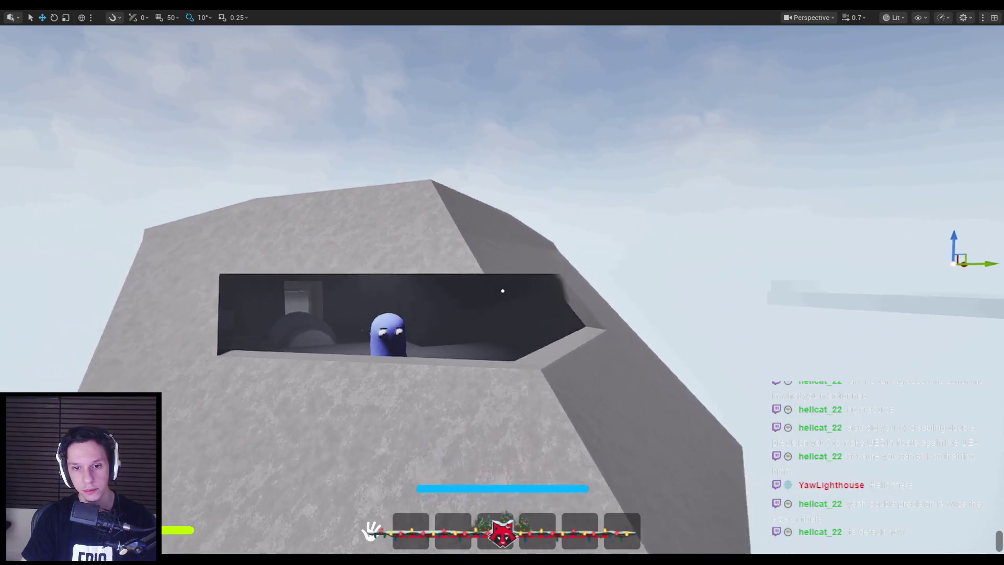
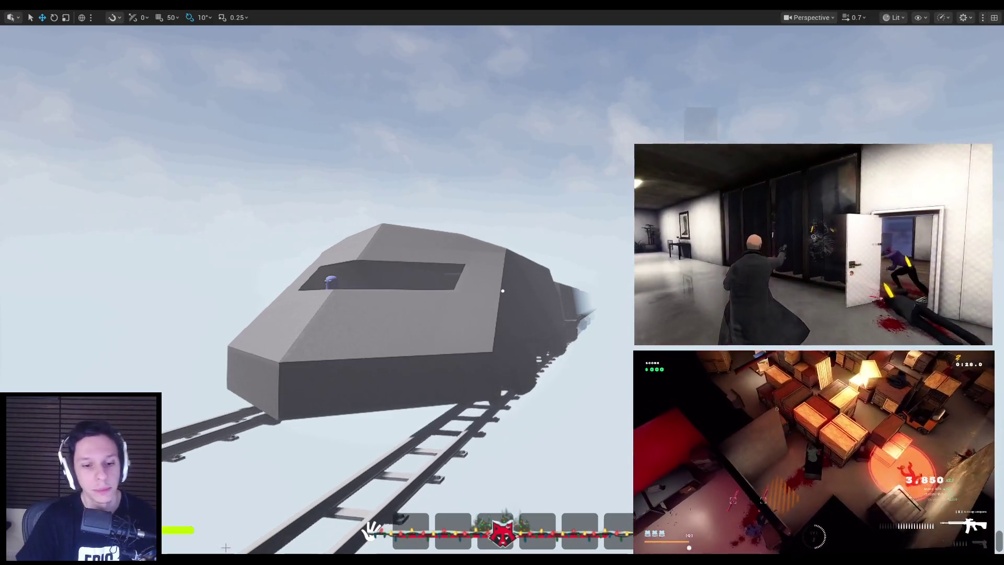
# Play a track from the KAESUL artist page in Spotify, then go back to Unreal.
pyautogui.hotkey('alt', 'Tab')
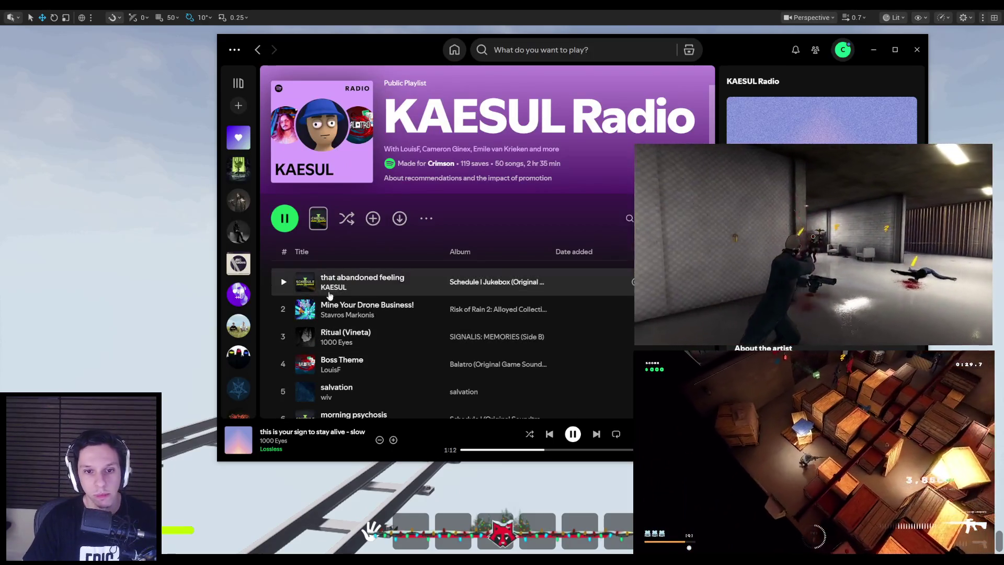
pyautogui.click(330, 290)
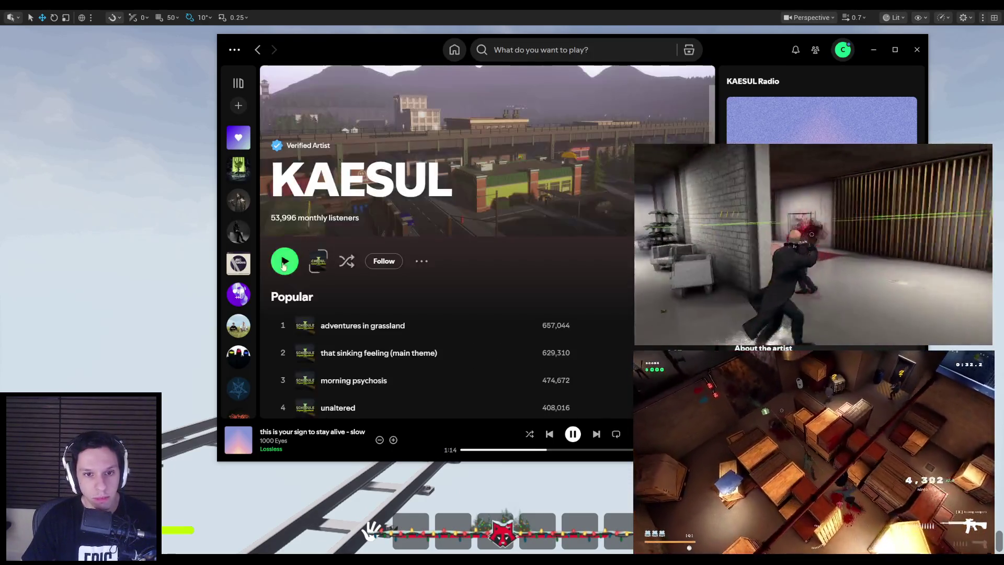
pyautogui.click(285, 259)
pyautogui.hotkey('alt', 'Tab')
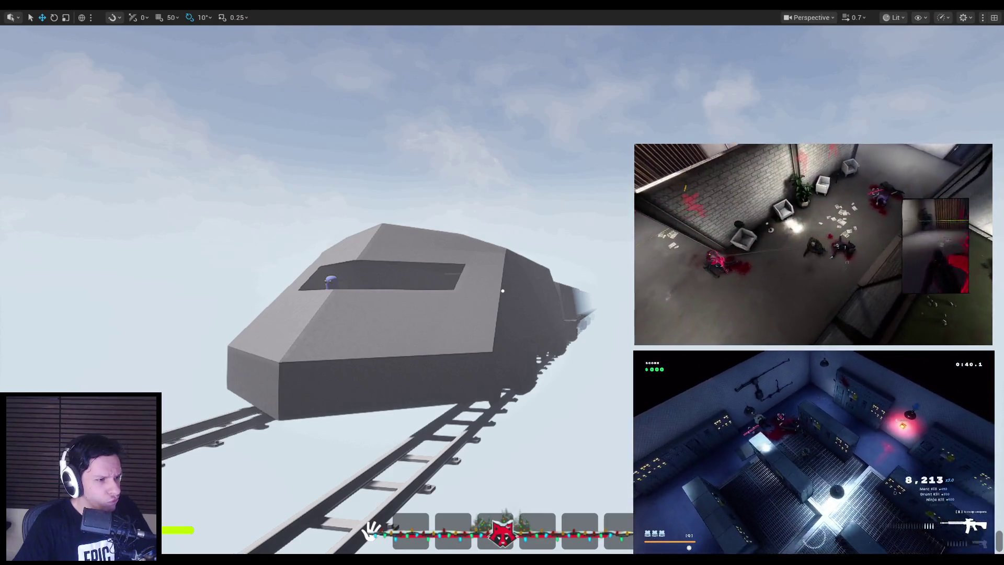
pyautogui.hotkey('alt', 'Tab')
# Maximize the Upcoming Steam Events page and find the Next Fest 2026 dates, February 23 – March 2.
pyautogui.doubleClick(328, 169)
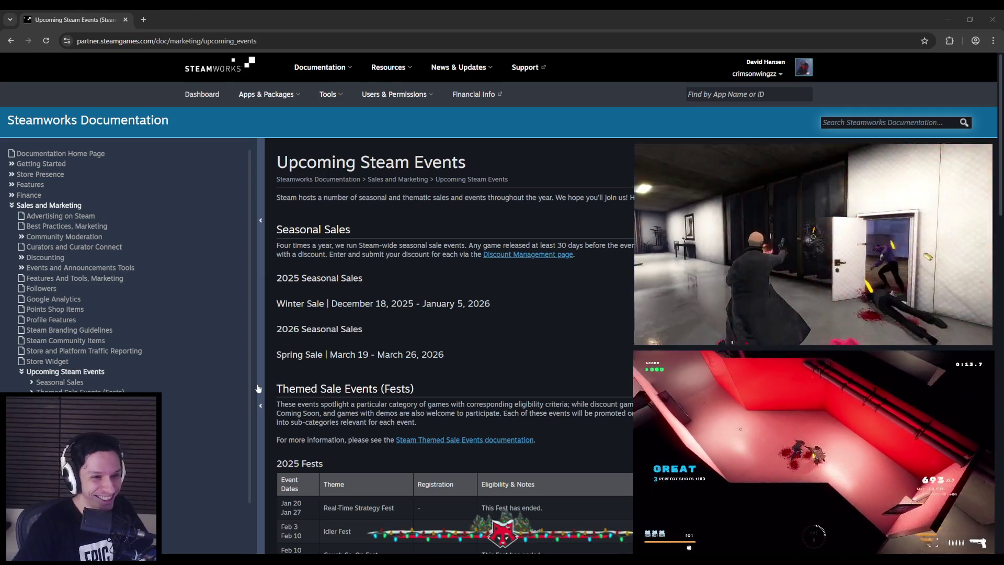
pyautogui.scroll(-5, 281, 312)
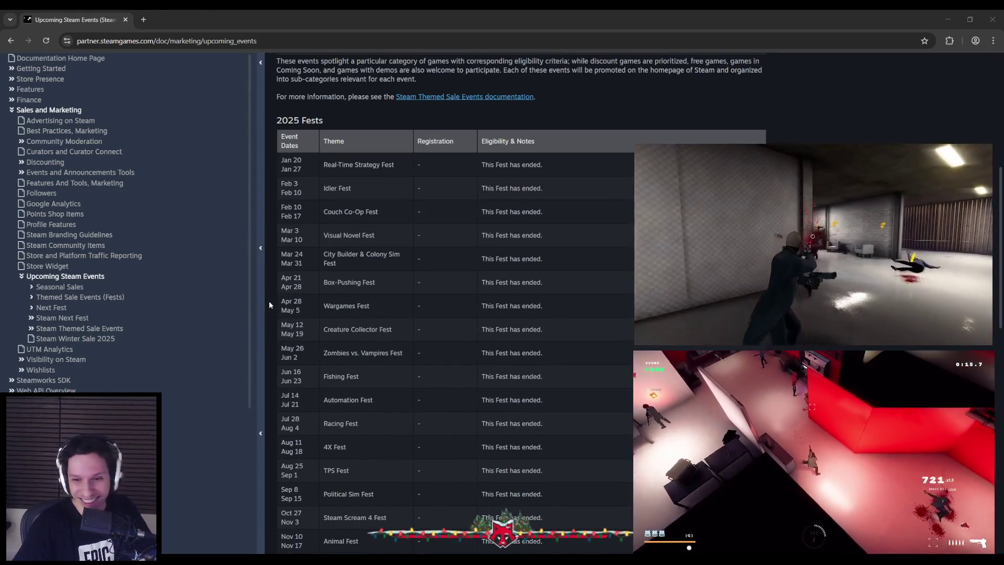
pyautogui.scroll(-5, 269, 300)
pyautogui.scroll(-2, 269, 302)
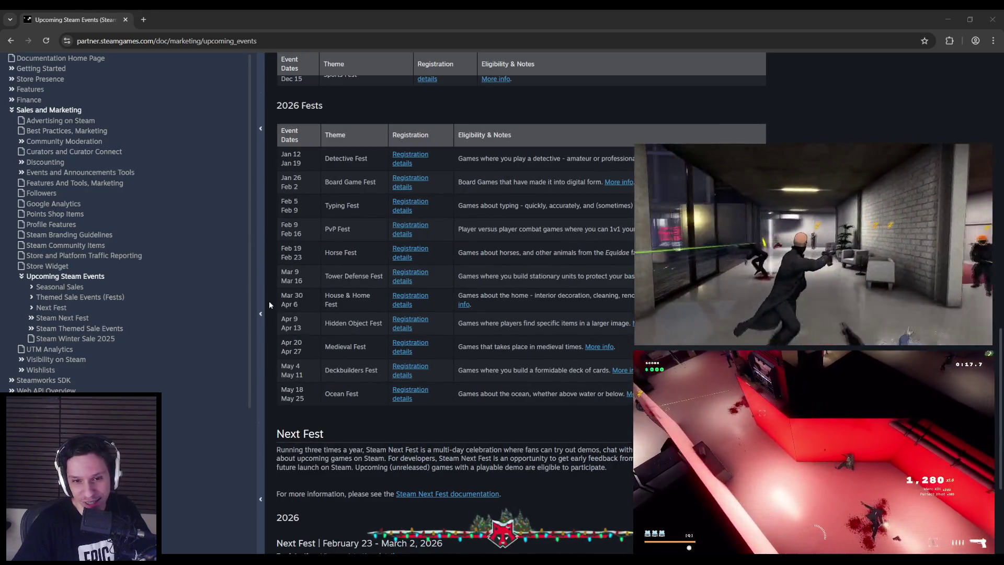
pyautogui.scroll(1, 305, 180)
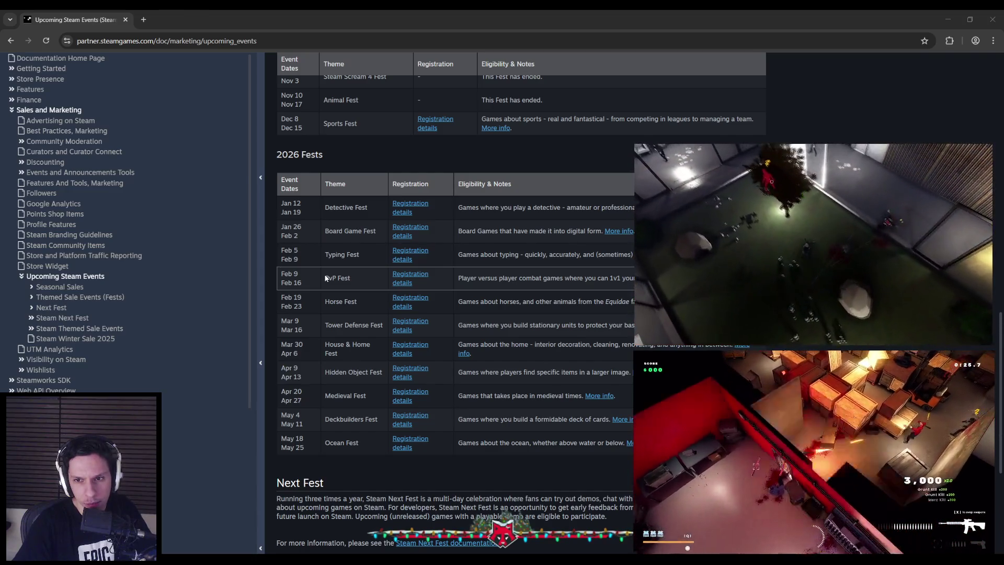
pyautogui.scroll(-4, 323, 269)
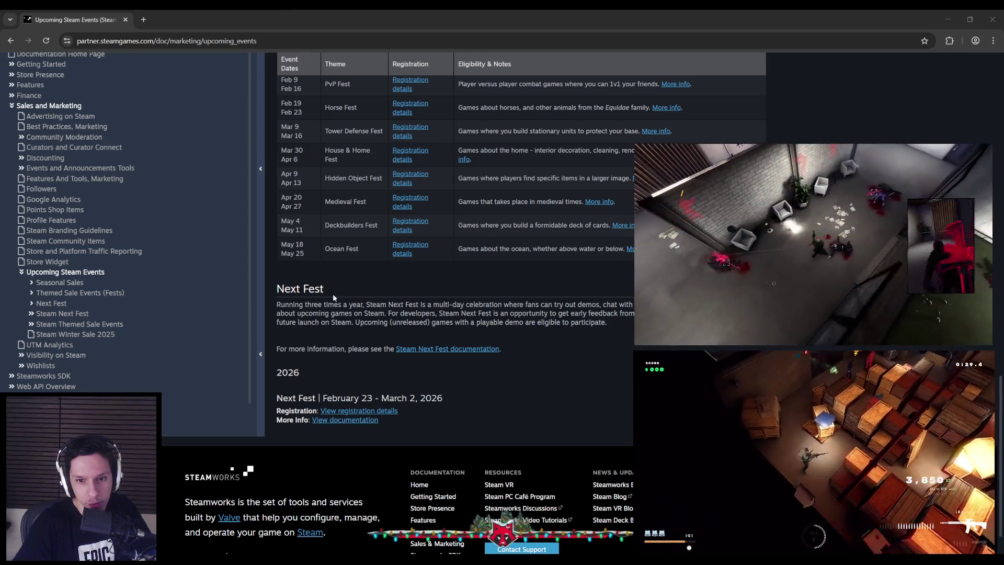
pyautogui.moveTo(341, 400); pyautogui.dragTo(417, 399)
pyautogui.click(449, 403)
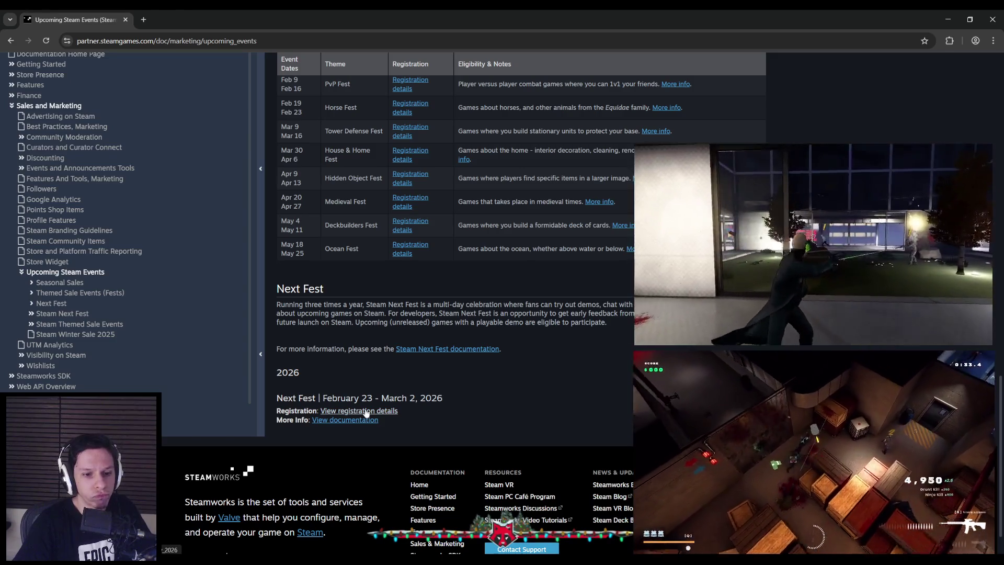
pyautogui.press('super+Down')
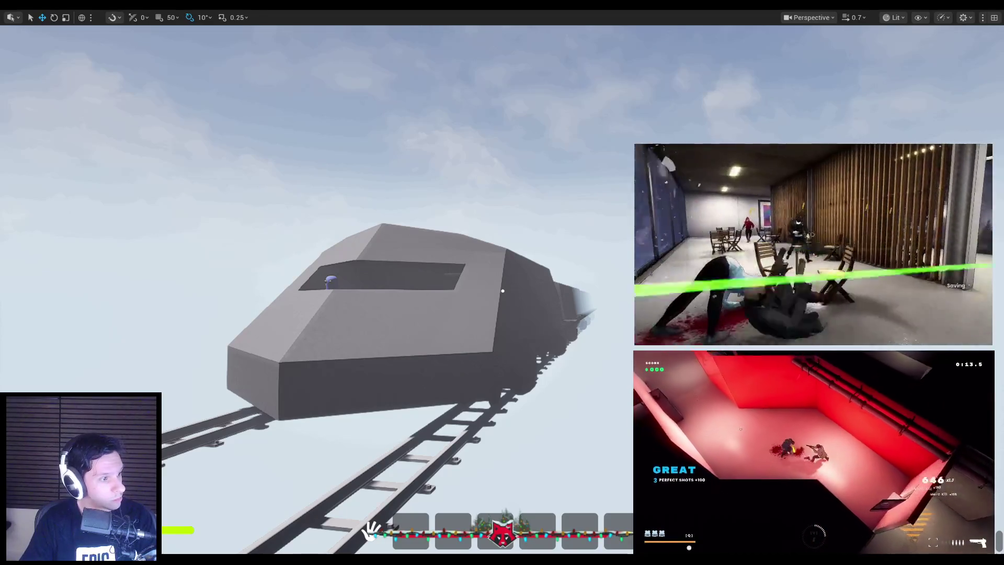
pyautogui.moveTo(0, 167)
pyautogui.mouseDown()
pyautogui.moveTo(320, 157)
pyautogui.moveTo(362, 109)
pyautogui.mouseUp()
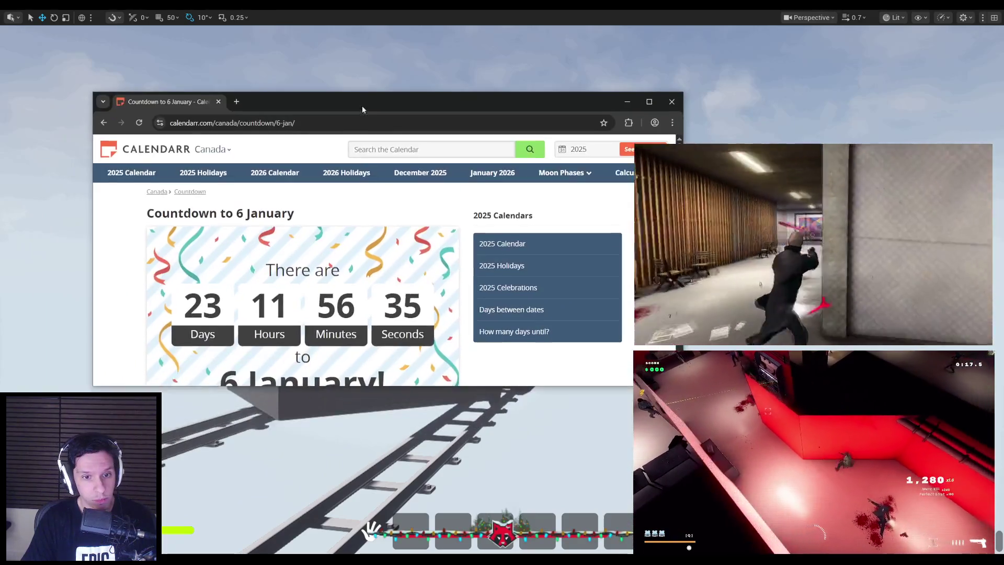
pyautogui.scroll(-1, 345, 254)
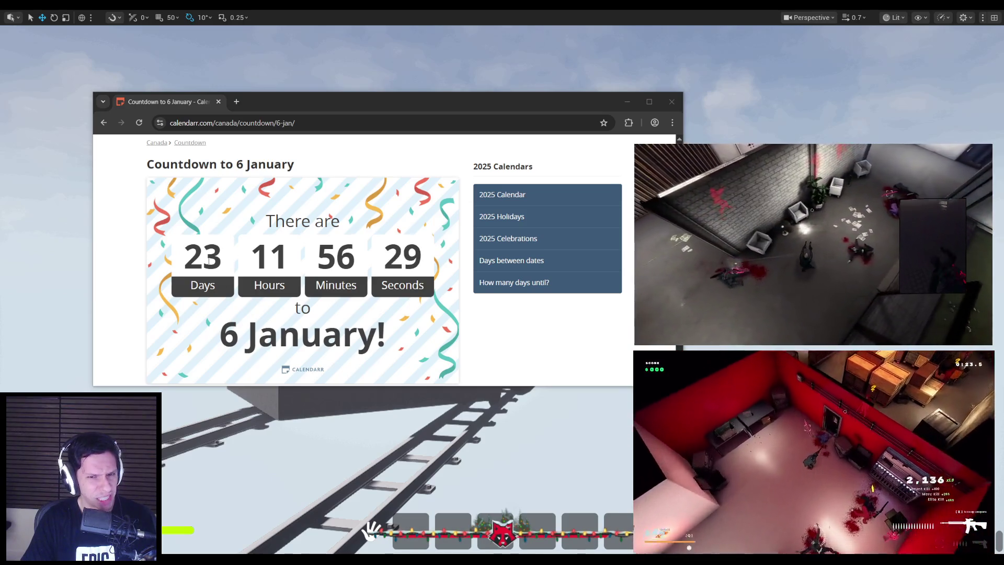
pyautogui.doubleClick(233, 260)
pyautogui.click(233, 260)
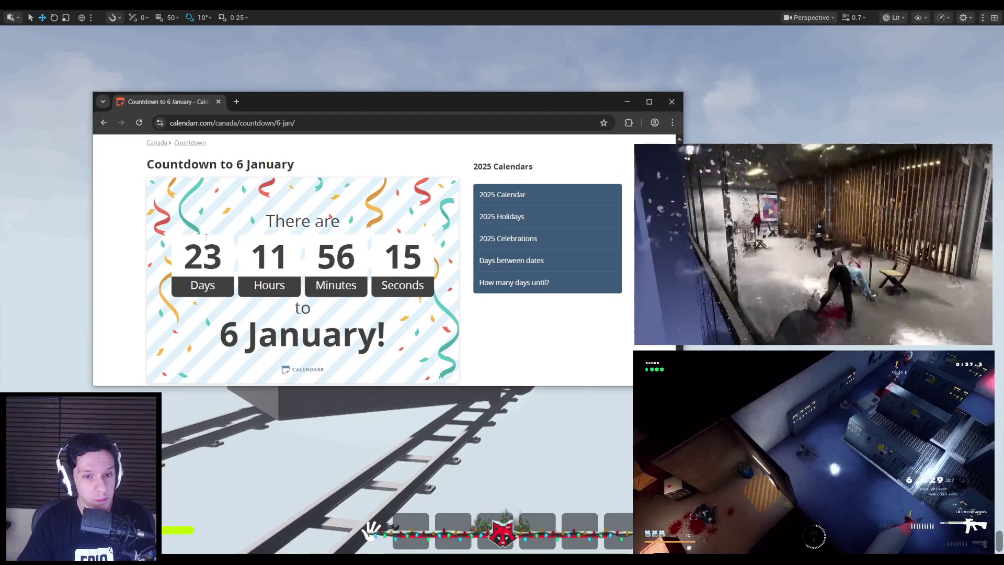
pyautogui.doubleClick(203, 256)
pyautogui.click(230, 259)
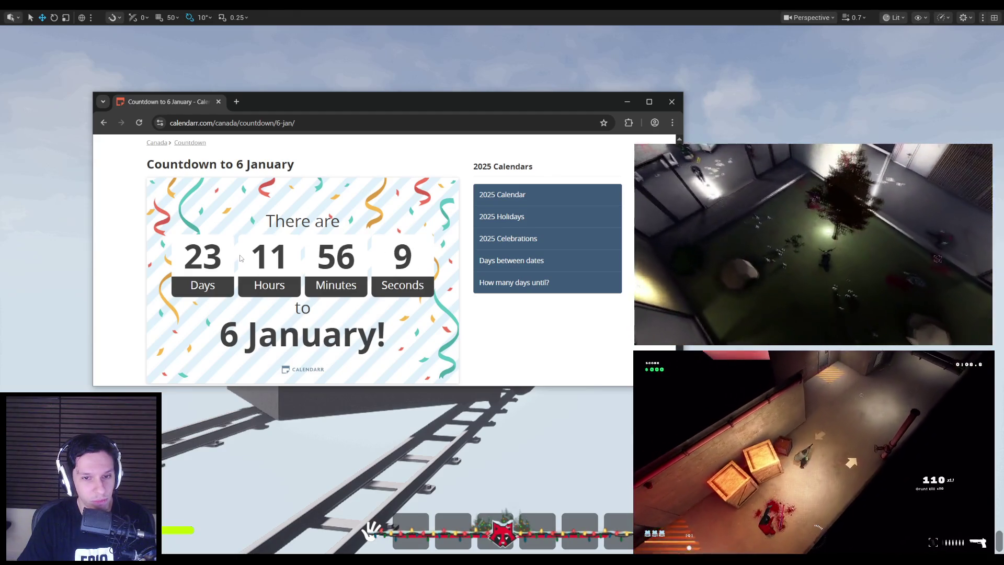
pyautogui.scroll(-5, 240, 258)
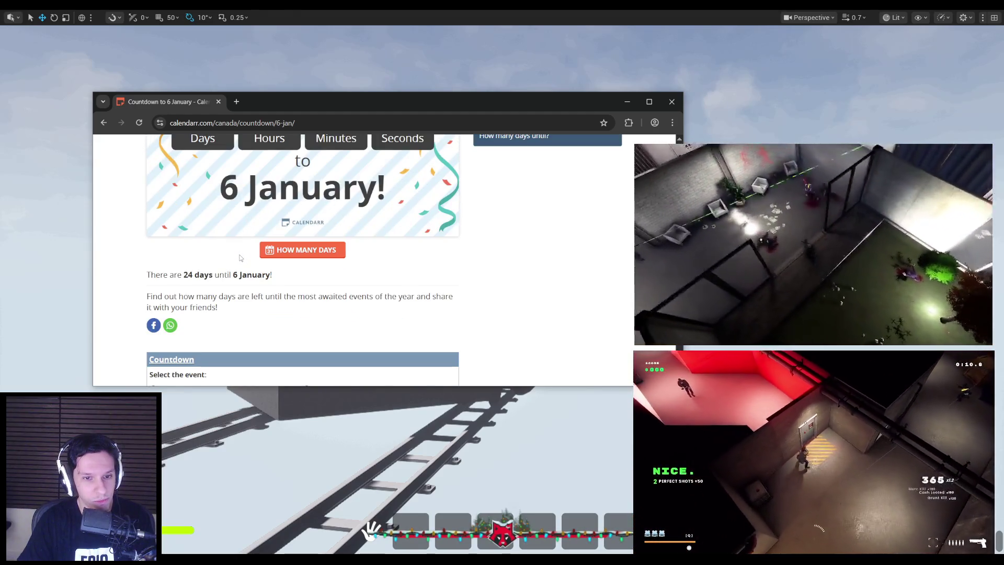
pyautogui.scroll(5, 240, 258)
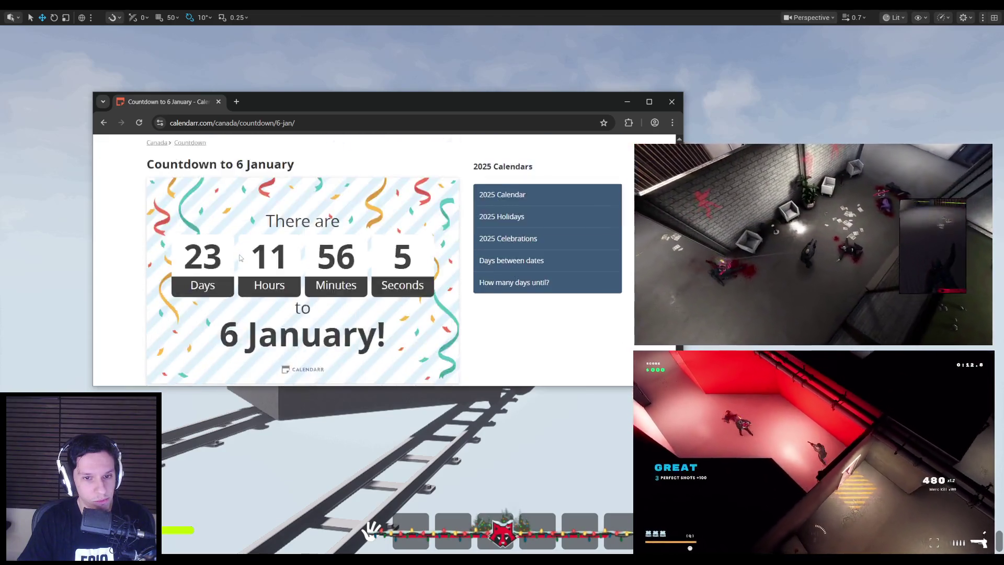
pyautogui.scroll(-5, 240, 257)
pyautogui.scroll(-4, 240, 258)
pyautogui.scroll(9, 240, 258)
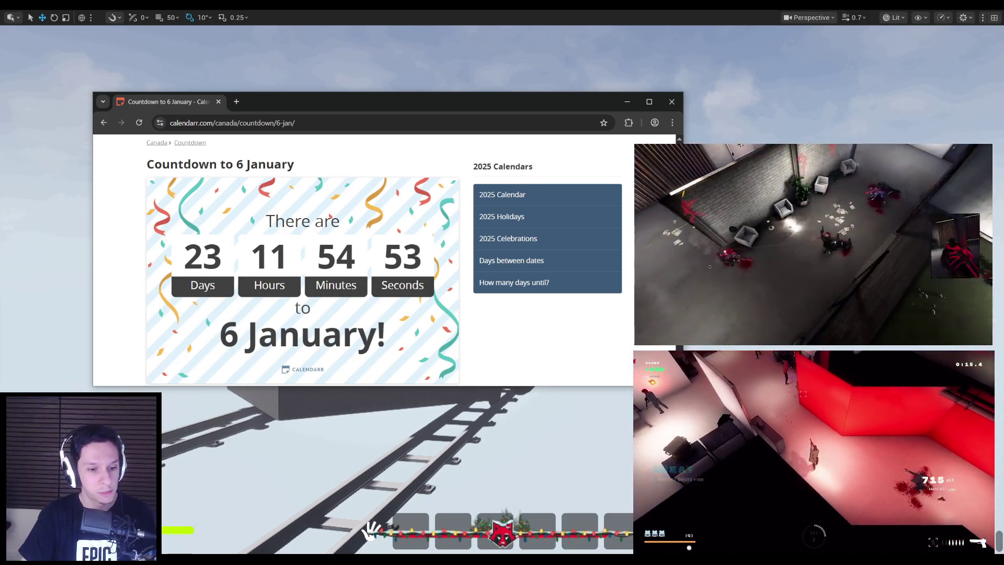
pyautogui.click(291, 563)
pyautogui.click(373, 531)
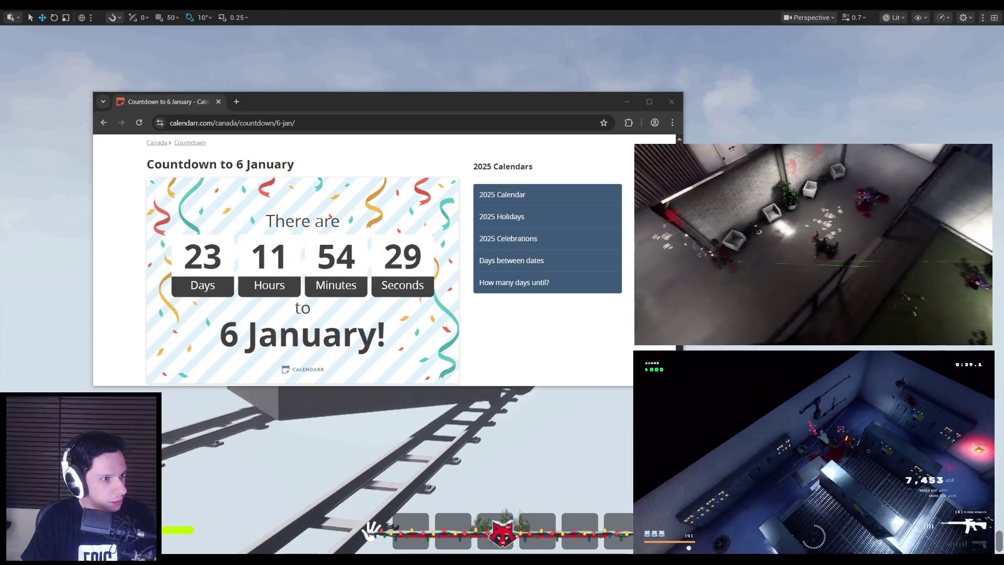
pyautogui.doubleClick(202, 256)
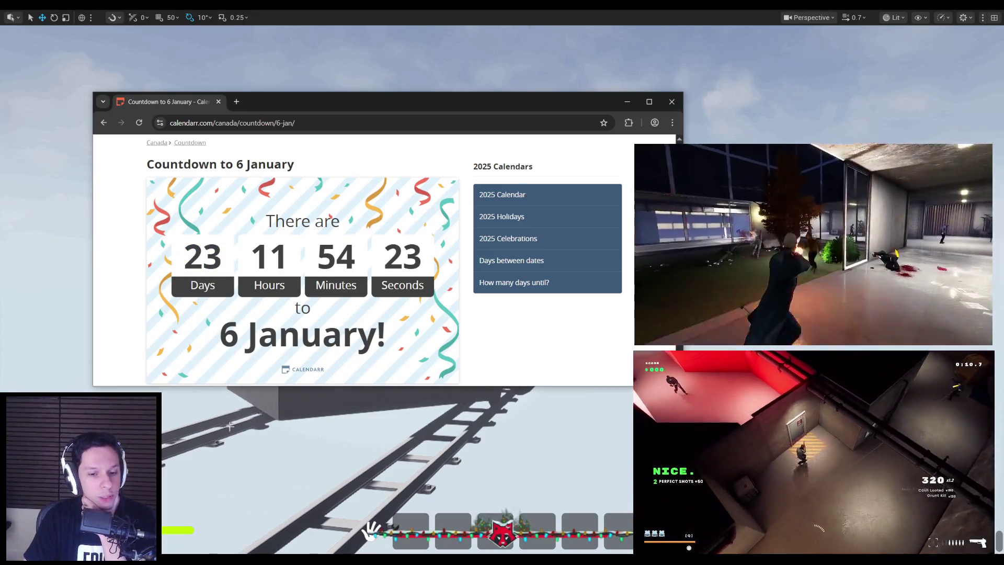
pyautogui.hotkey('alt', 'Tab')
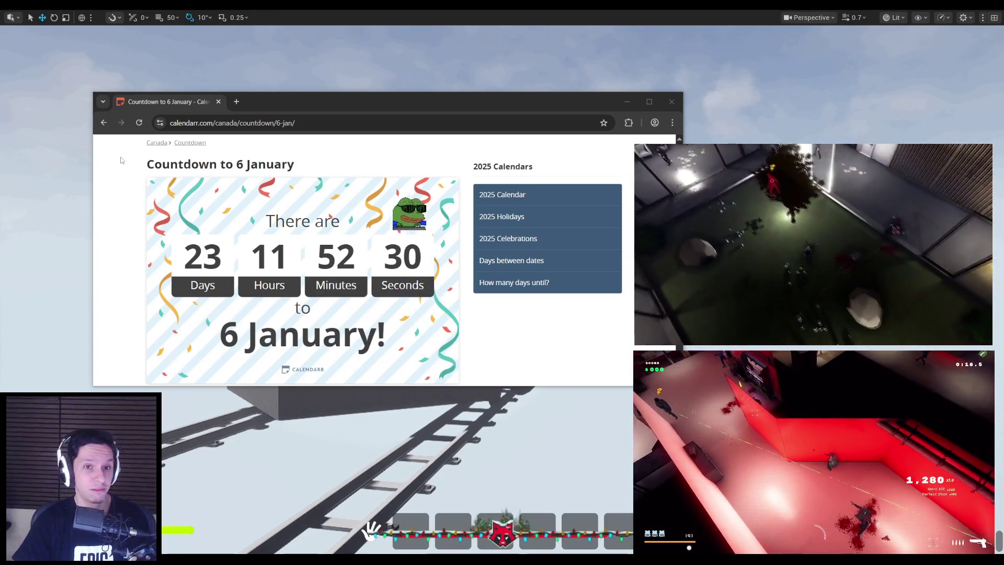
pyautogui.click(194, 108)
pyautogui.hotkey('alt', 'Tab')
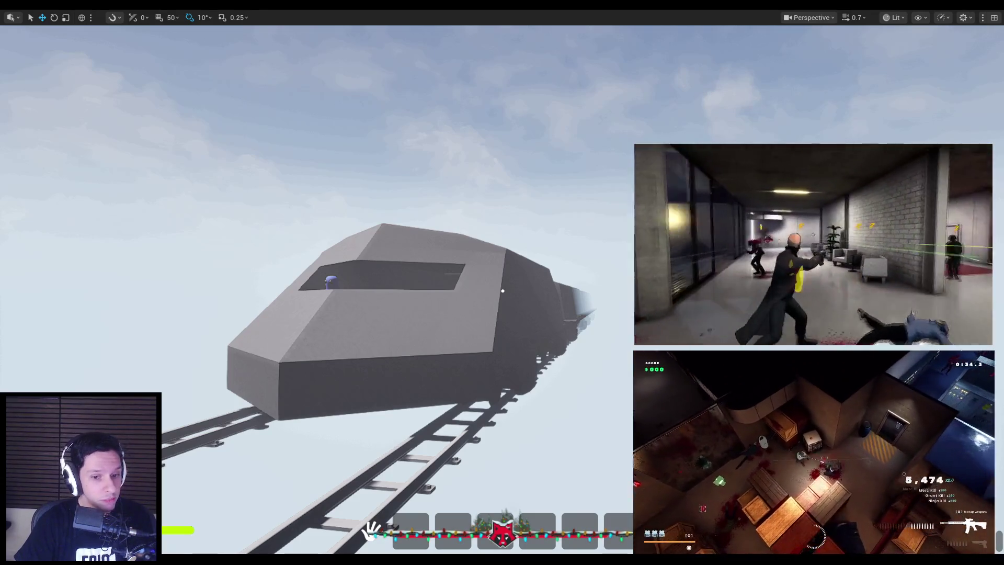
# Bring the Trainrot project notes in Notion forward from the taskbar.
pyautogui.moveTo(256, 561)
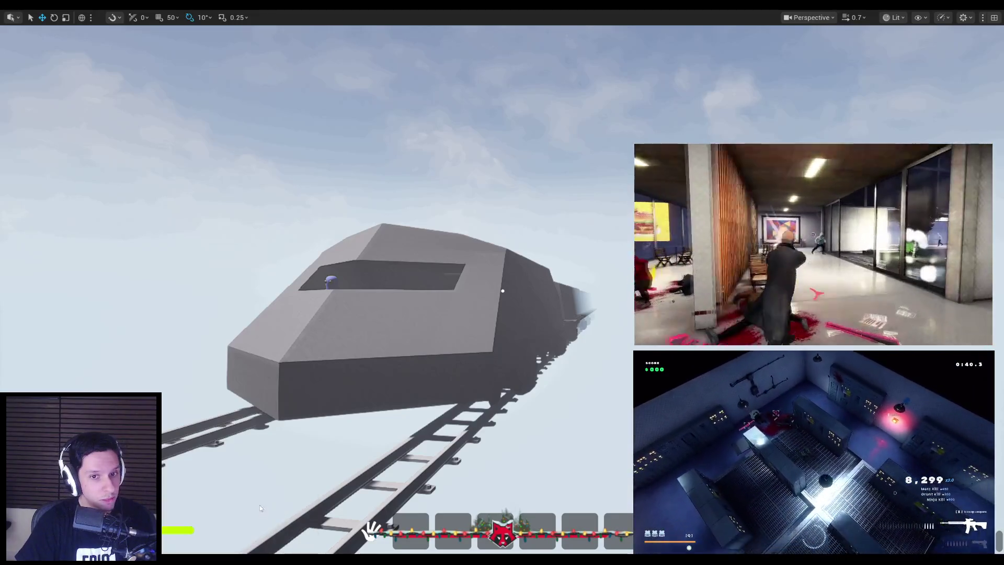
pyautogui.click(371, 530)
pyautogui.scroll(-3, 388, 437)
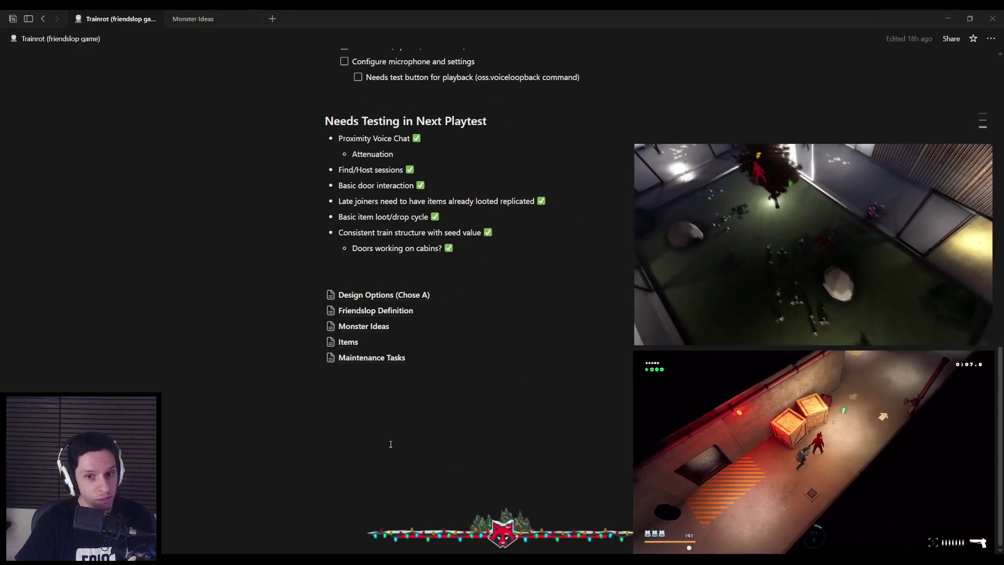
# Create a new subpage with /page and title it 'February Nextfest'.
pyautogui.click(399, 458)
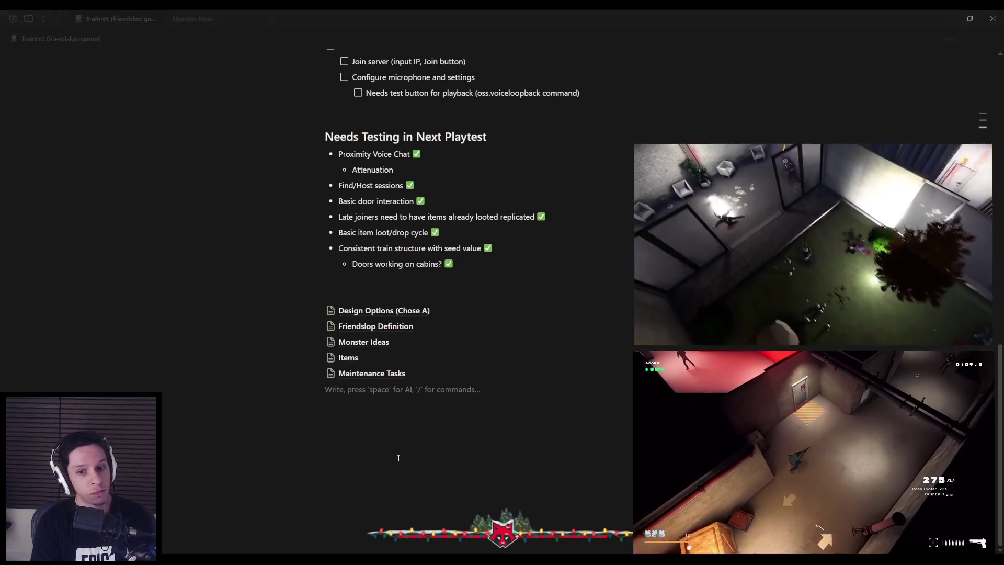
pyautogui.write('/page')
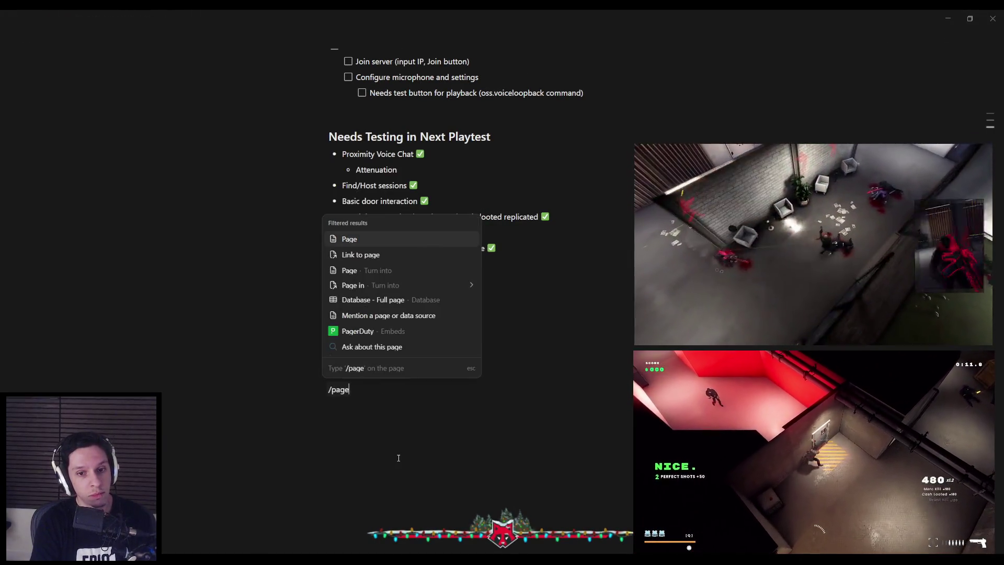
pyautogui.press('Return')
pyautogui.write('N')
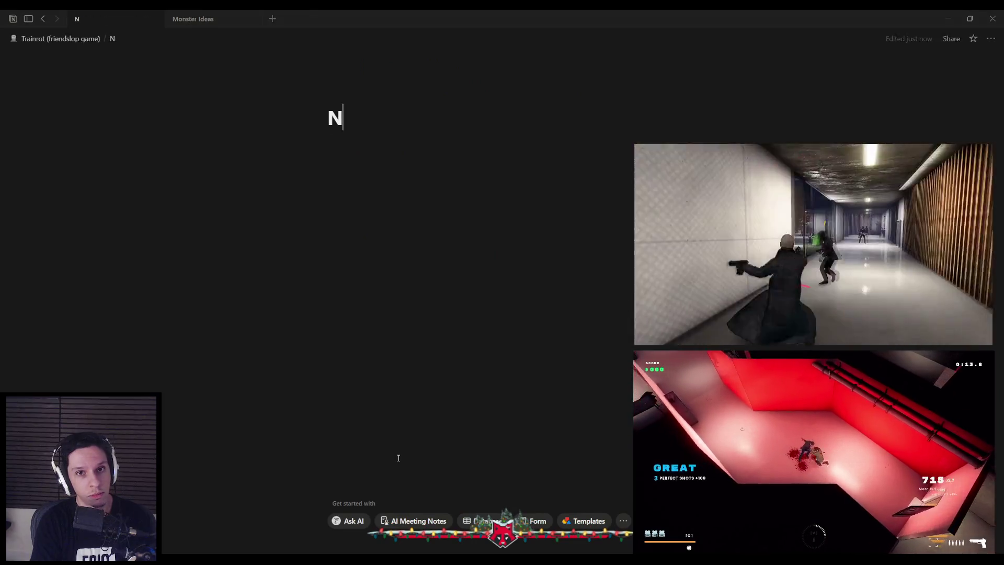
pyautogui.write('extfest 20')
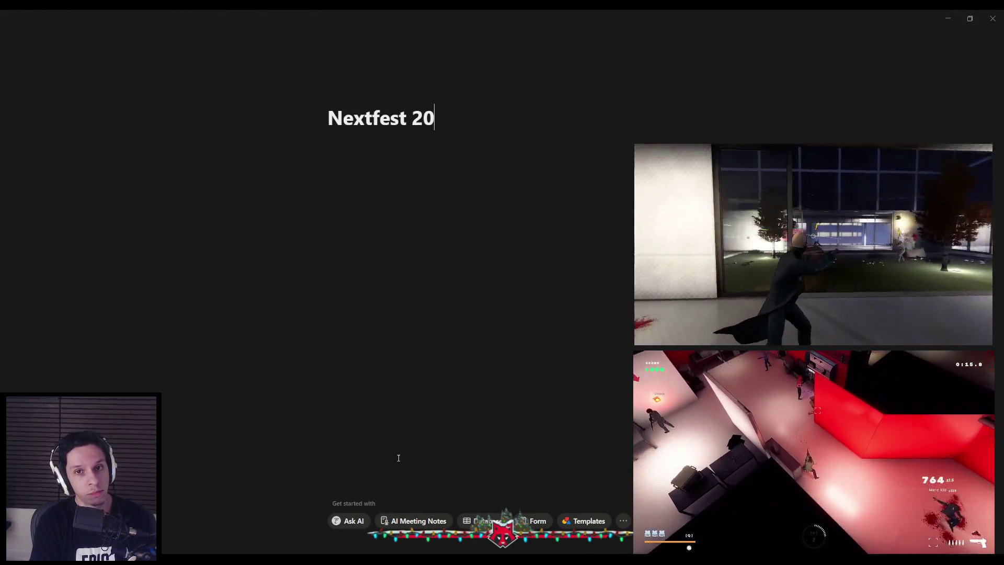
pyautogui.press('BackSpace')
pyautogui.press('BackSpace')
pyautogui.press('Home')
pyautogui.write('February')
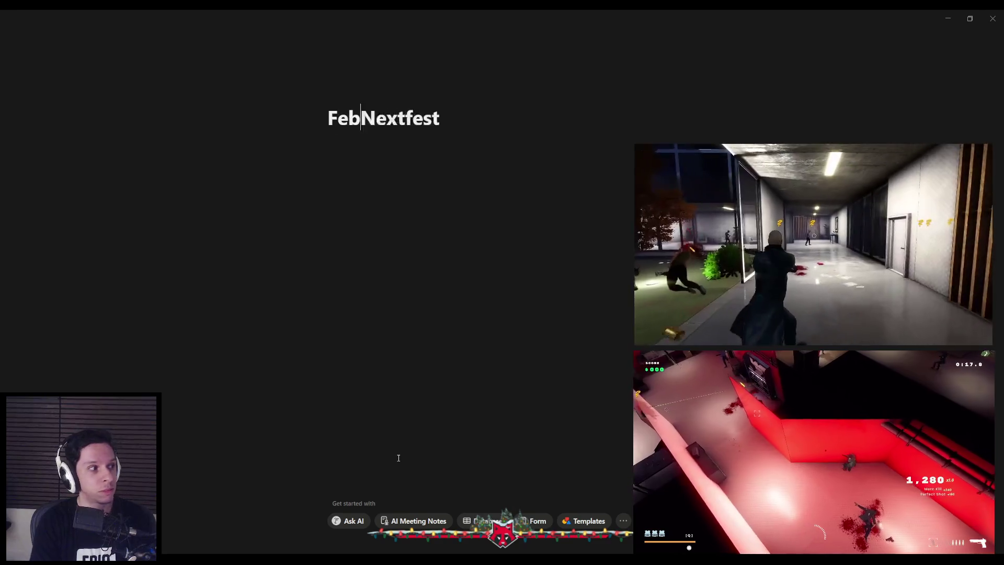
pyautogui.press('End')
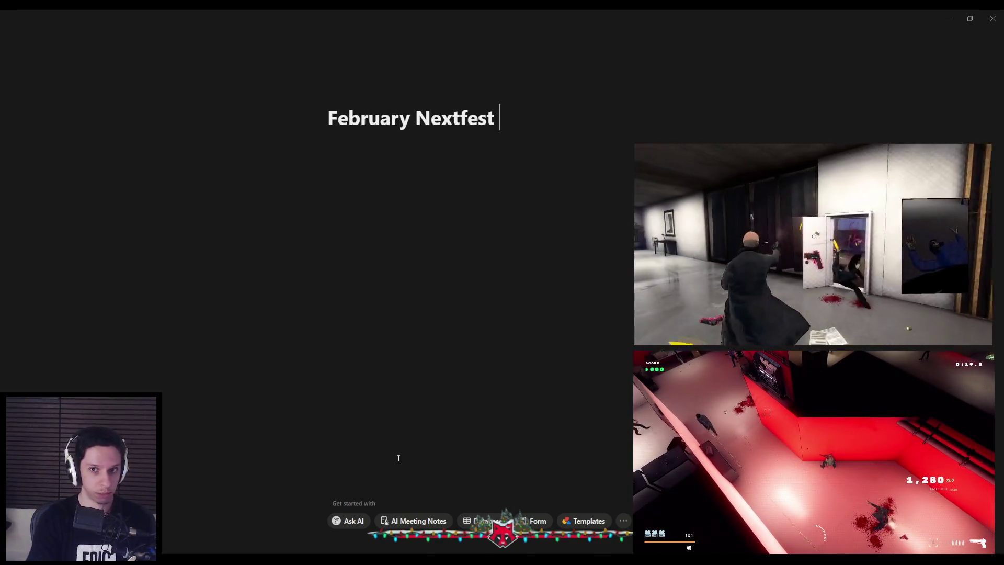
# Write the line 'Deadline for Submissions: Tue, Jan 6, 2026' in the page body.
pyautogui.press('Return')
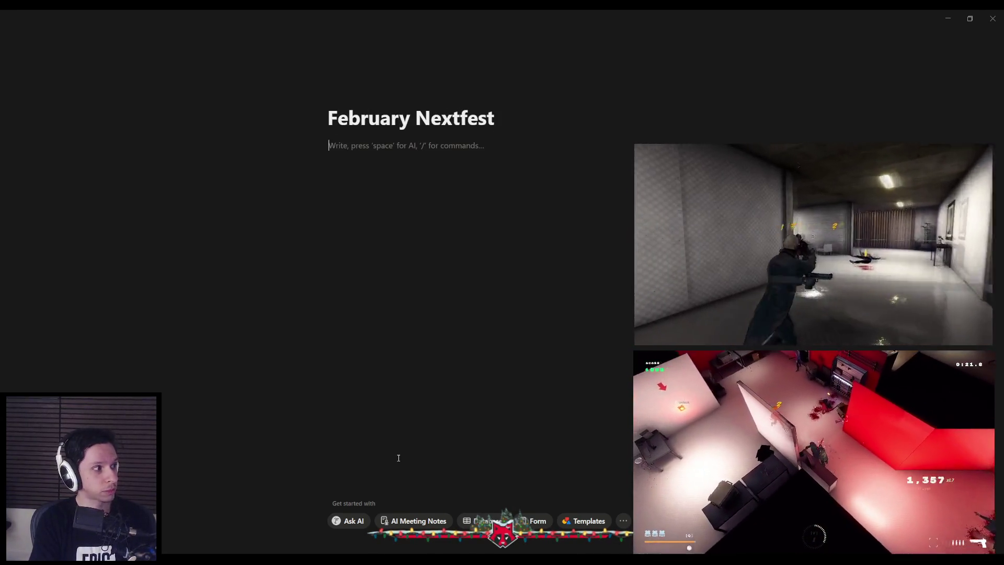
pyautogui.write('Deadline for S')
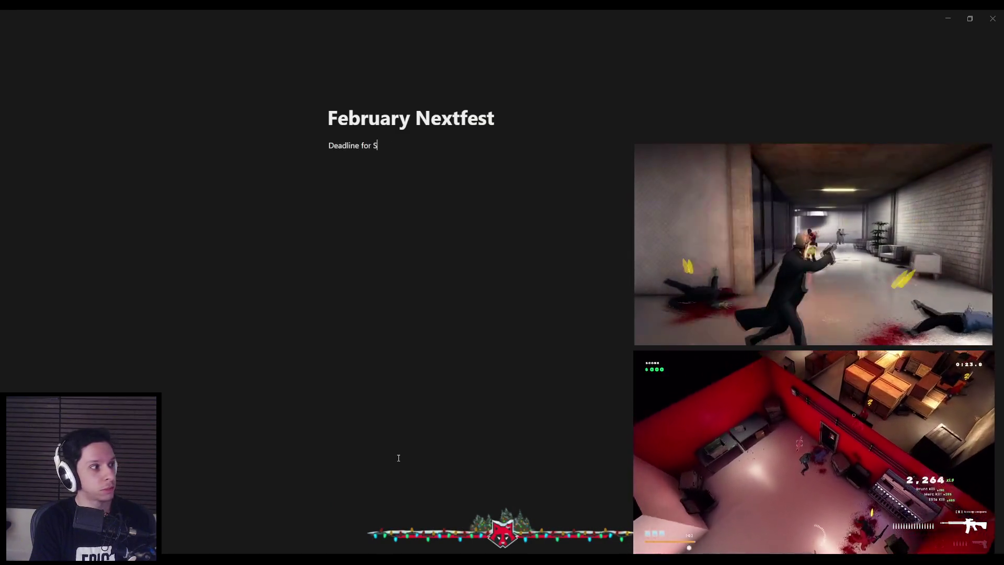
pyautogui.write('ubmissions: Tue, J')
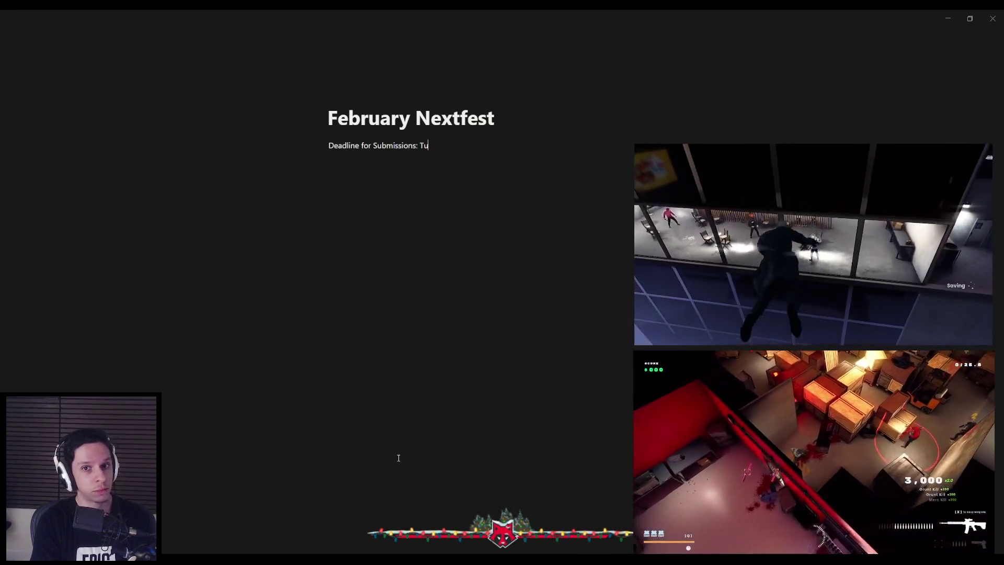
pyautogui.write('an 6,')
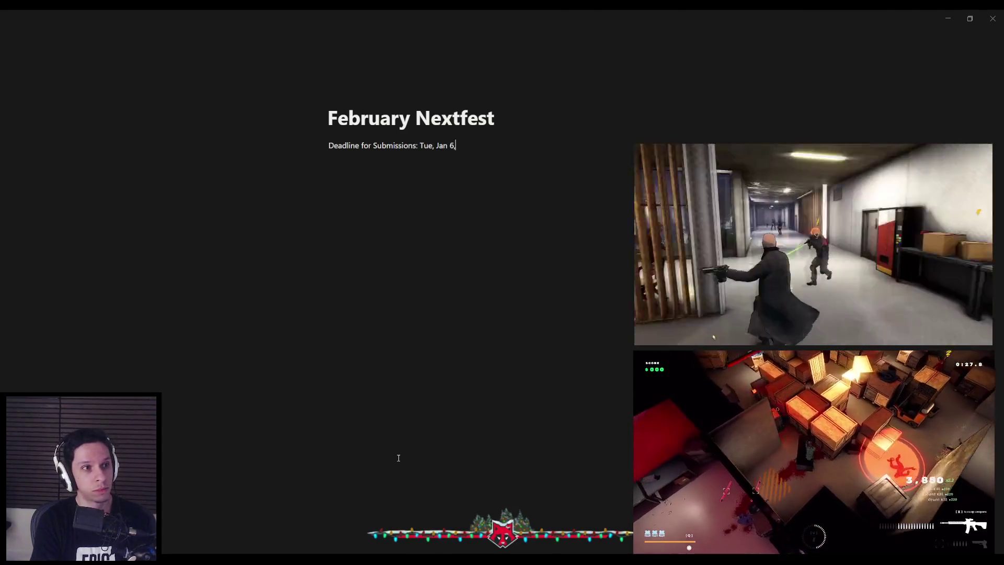
pyautogui.write(' 2026')
pyautogui.press('Return')
pyautogui.press('Return')
pyautogui.write('-')
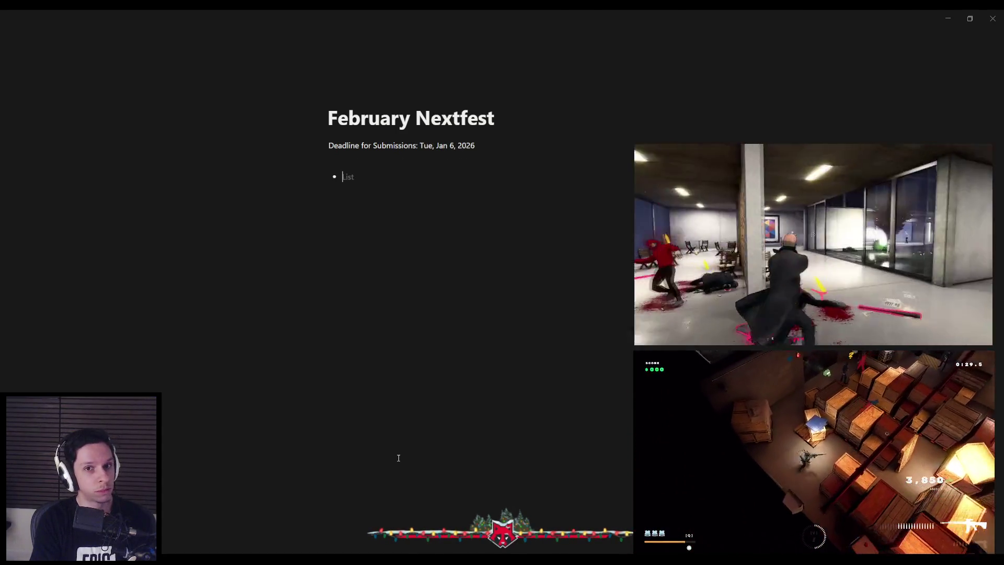
pyautogui.press('BackSpace')
pyautogui.press('BackSpace')
pyautogui.press('Return')
# Add a bold 'Requirements' label with the bullet 'Store page published and public demo by beginning of festival (February 23)'.
pyautogui.write('R')
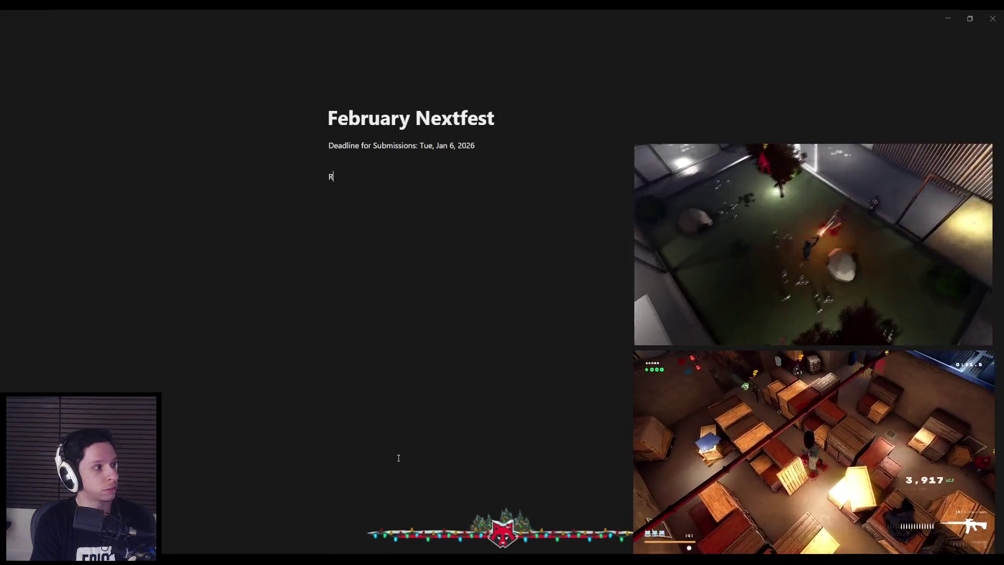
pyautogui.write('equiremetns')
pyautogui.press('BackSpace')
pyautogui.press('BackSpace')
pyautogui.write('nts')
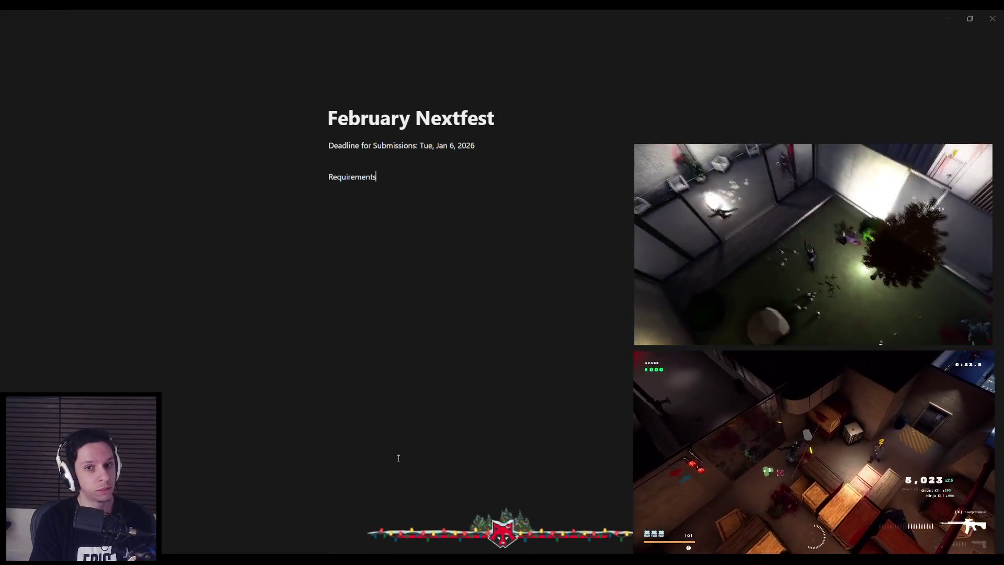
pyautogui.hotkey('shift', 'Home')
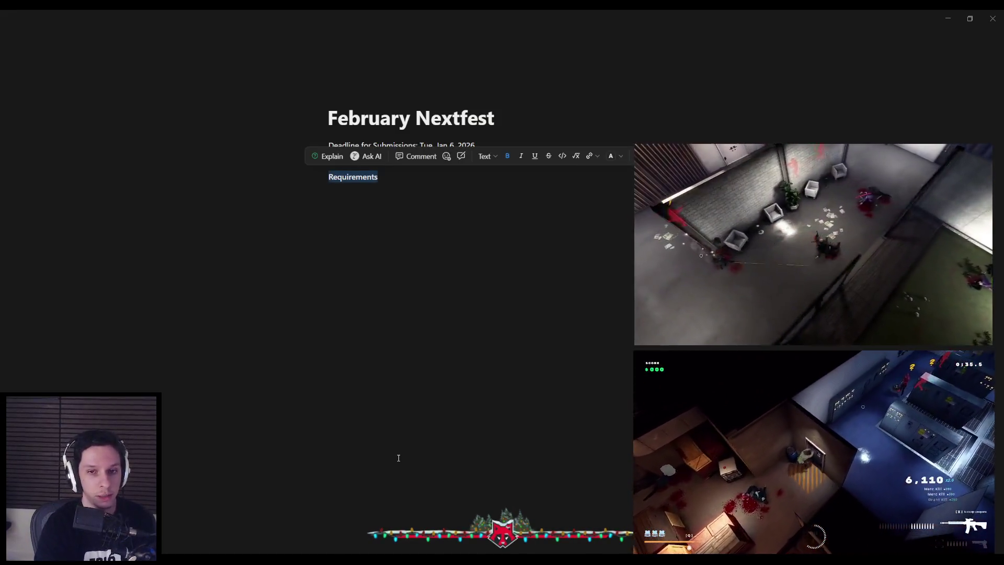
pyautogui.press('Right')
pyautogui.press('Return')
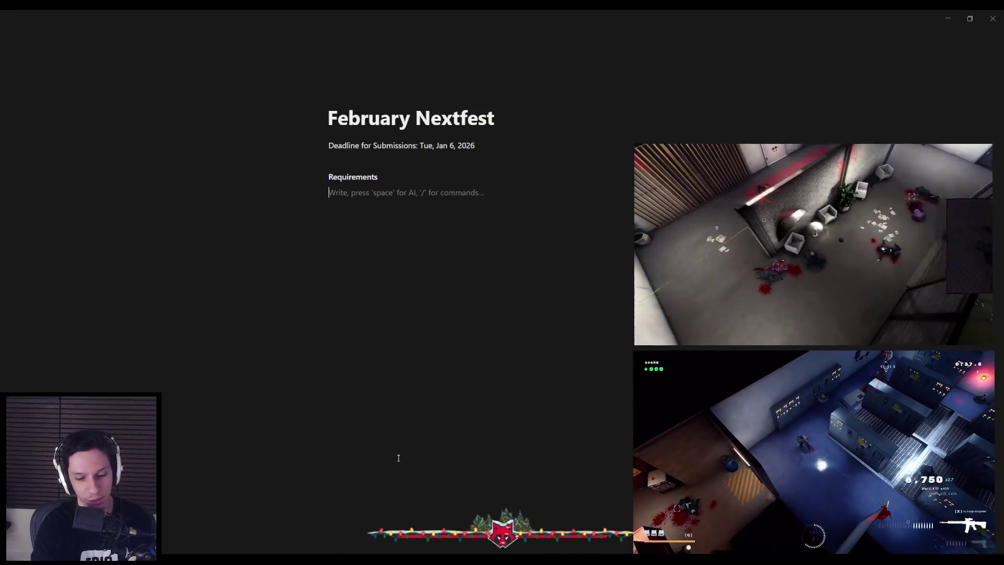
pyautogui.write('- ')
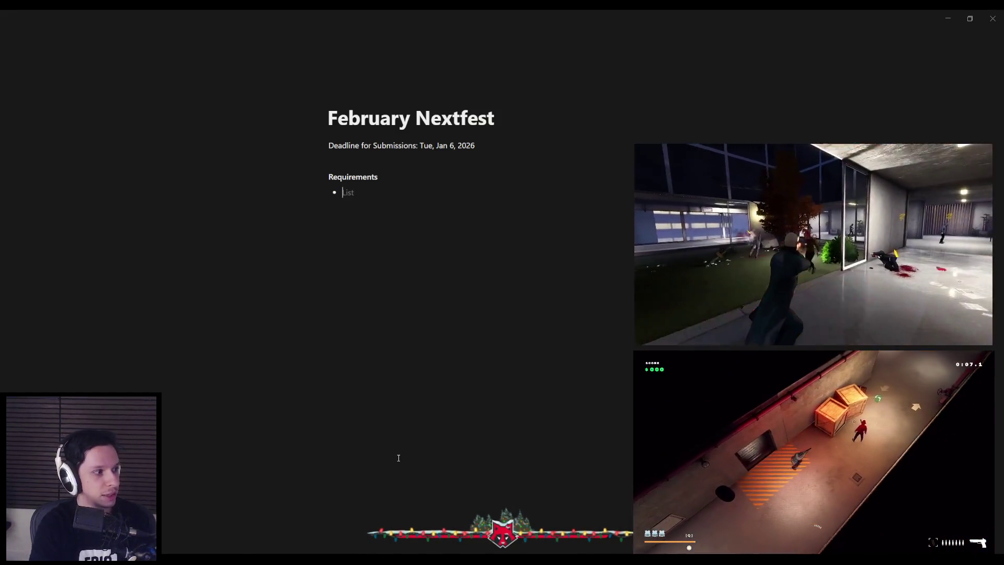
pyautogui.write('Store page')
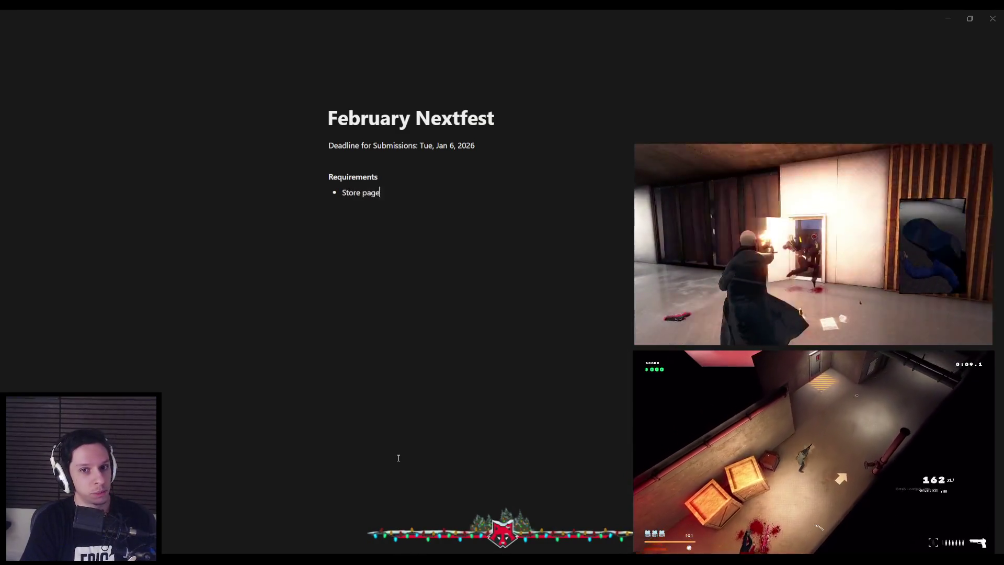
pyautogui.write(' published and public')
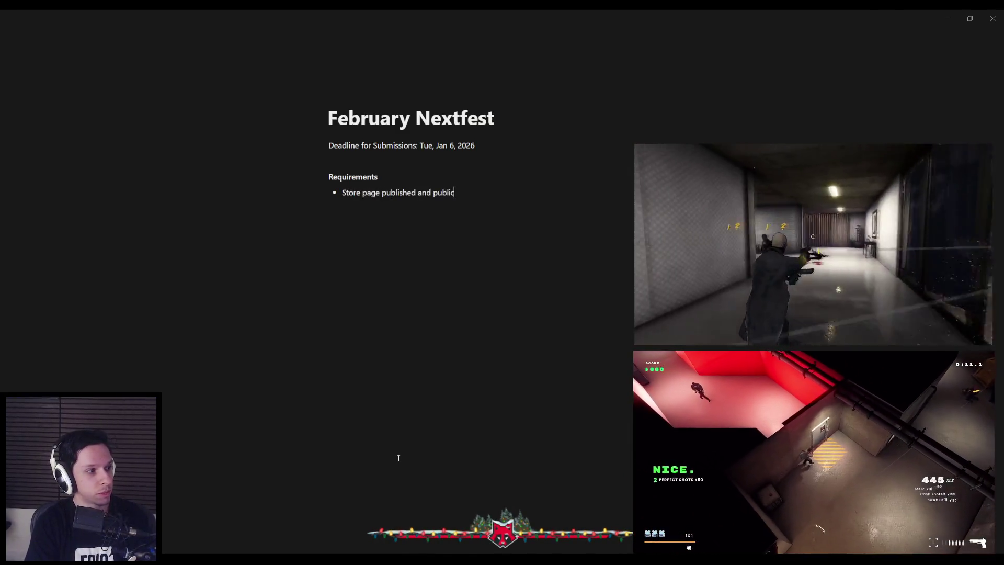
pyautogui.write('Play')
pyautogui.write('able dem')
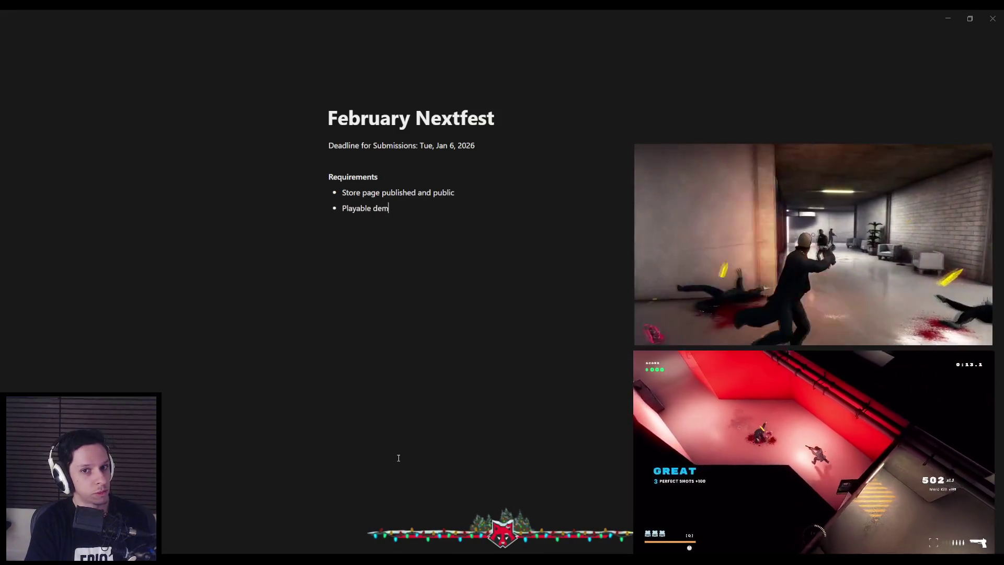
pyautogui.write('o by beginning of festival (February 23)')
# Add the note 'Next edition planned in June 2026' below some spacing, then return to the Trainrot page.
pyautogui.press('Return')
pyautogui.press('Return')
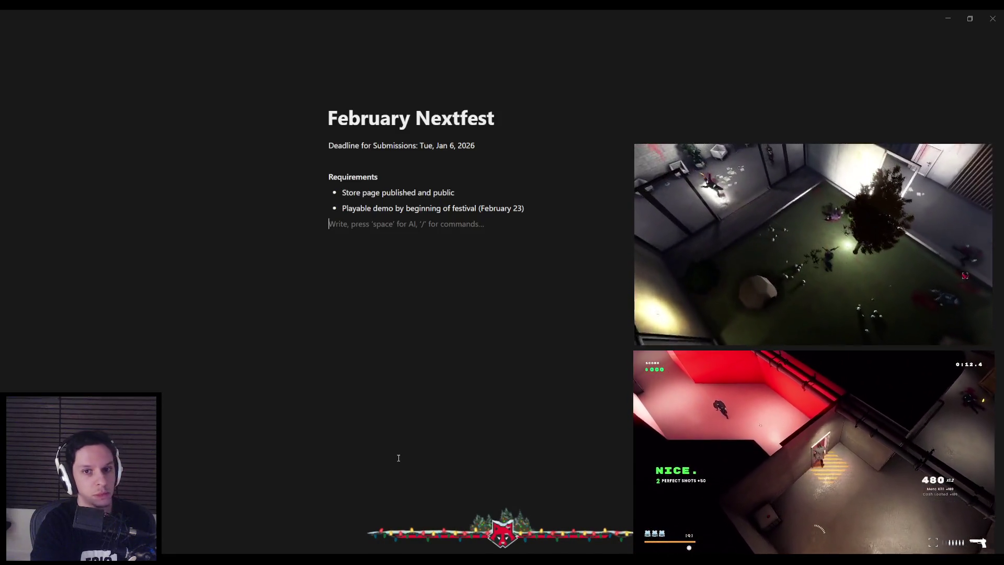
pyautogui.press('Return')
pyautogui.press('Return')
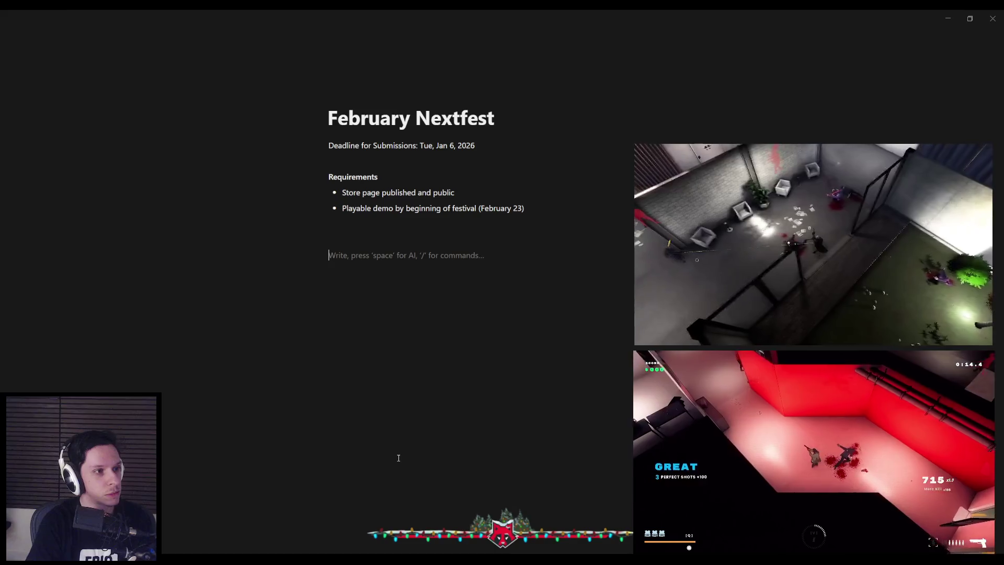
pyautogui.press('Return')
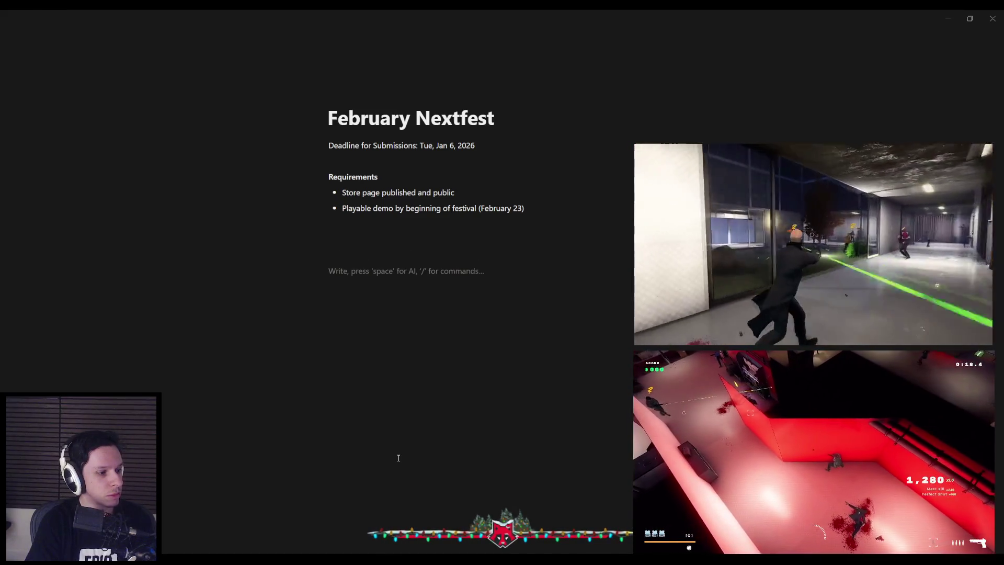
pyautogui.write('Next edition pl')
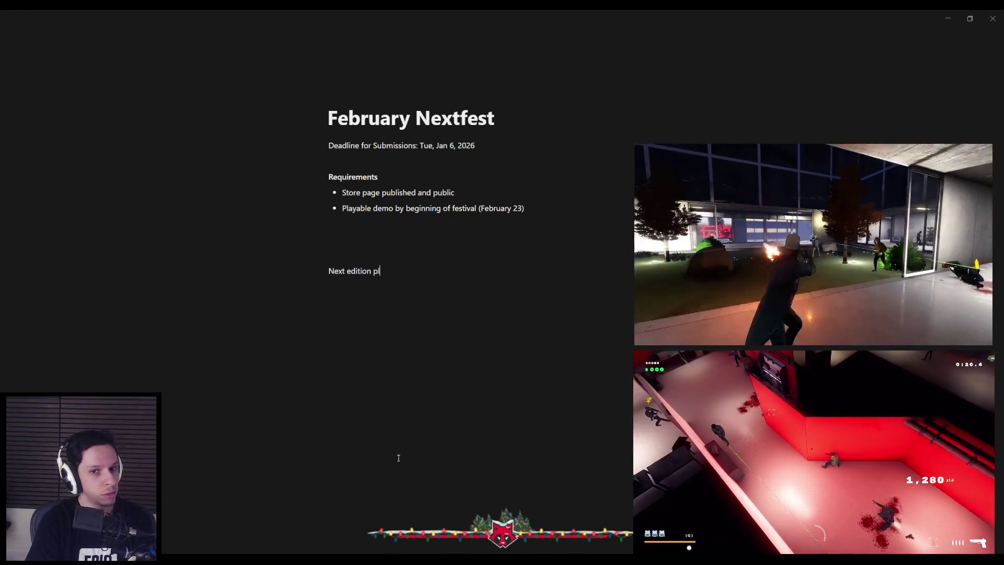
pyautogui.write('anned in')
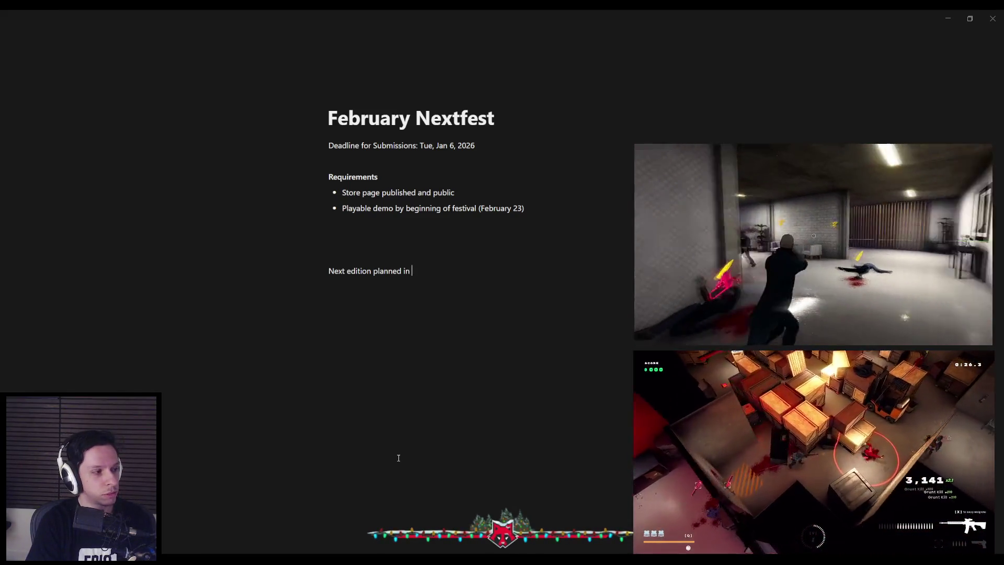
pyautogui.write('2026')
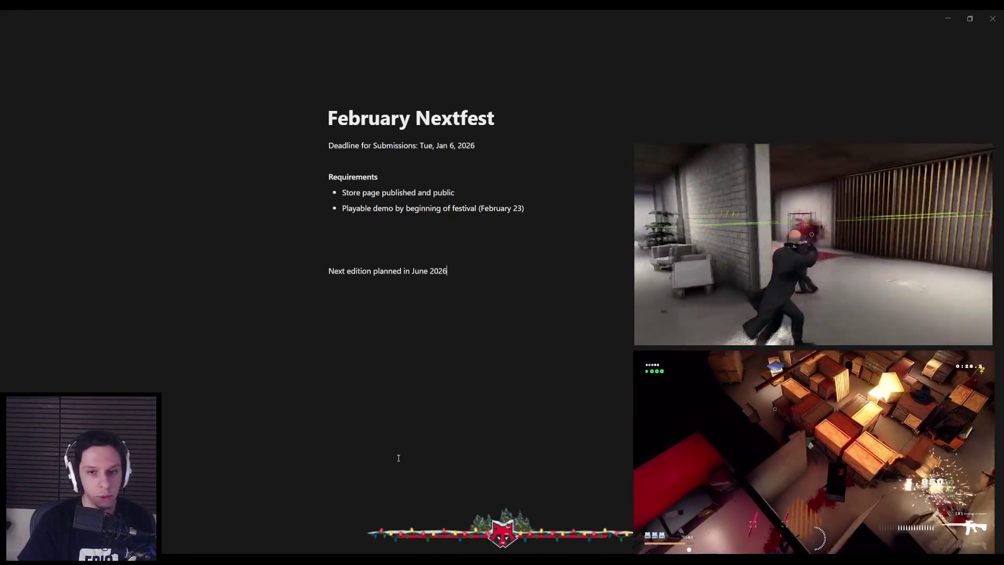
pyautogui.hotkey('ctrl', '[')
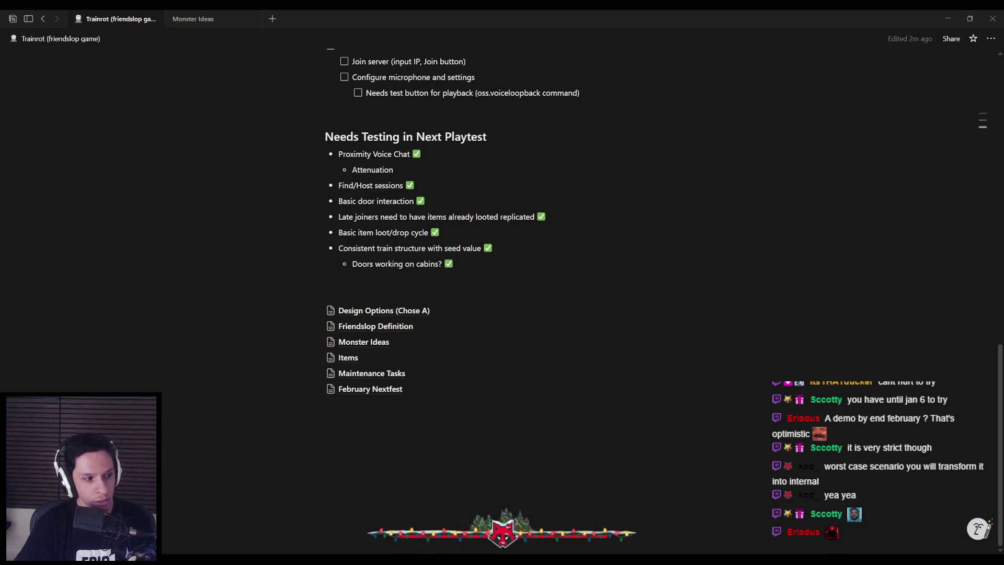
# Open 'February Nextfest' from the Trainrot page's subpage list.
pyautogui.moveTo(185, 559)
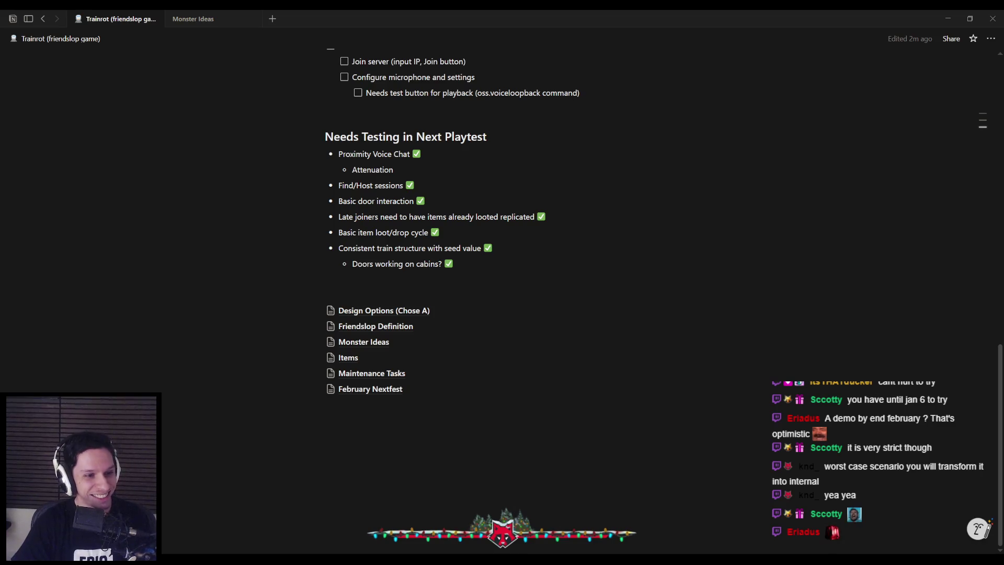
pyautogui.click(381, 393)
# Return to the Trainrot page and scroll up through the Needs Testing and Task List sections.
pyautogui.hotkey('alt', 'Left')
pyautogui.scroll(3, 341, 361)
pyautogui.scroll(-1, 356, 372)
pyautogui.click(365, 380)
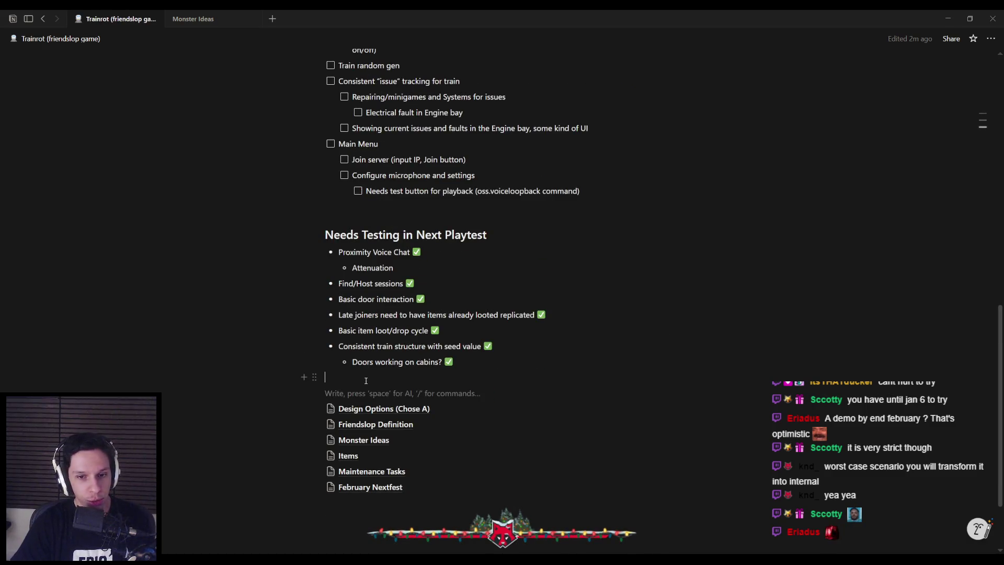
pyautogui.scroll(2, 365, 380)
pyautogui.click(364, 305)
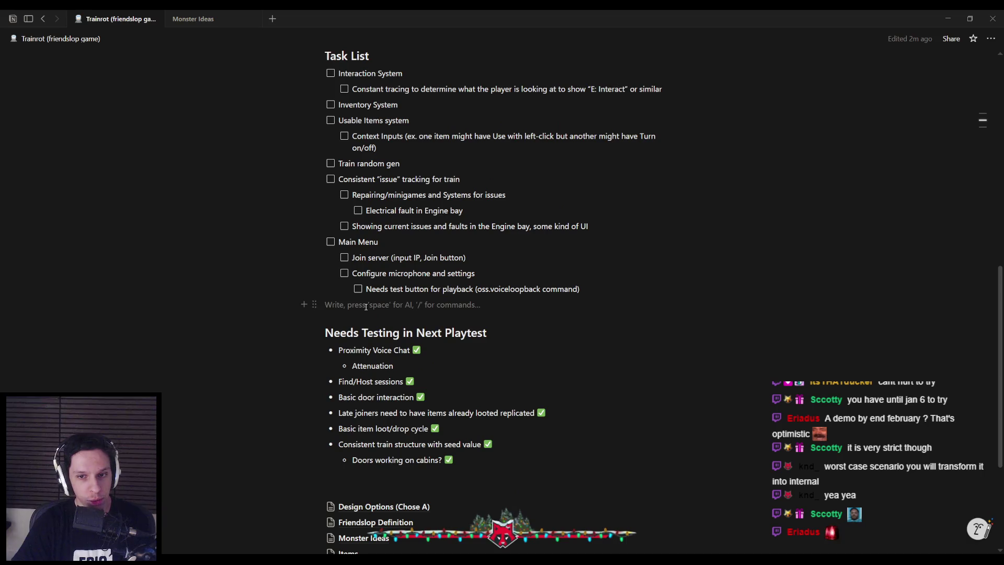
pyautogui.scroll(5, 365, 306)
pyautogui.click(359, 277)
pyautogui.scroll(2, 359, 278)
pyautogui.scroll(4, 359, 278)
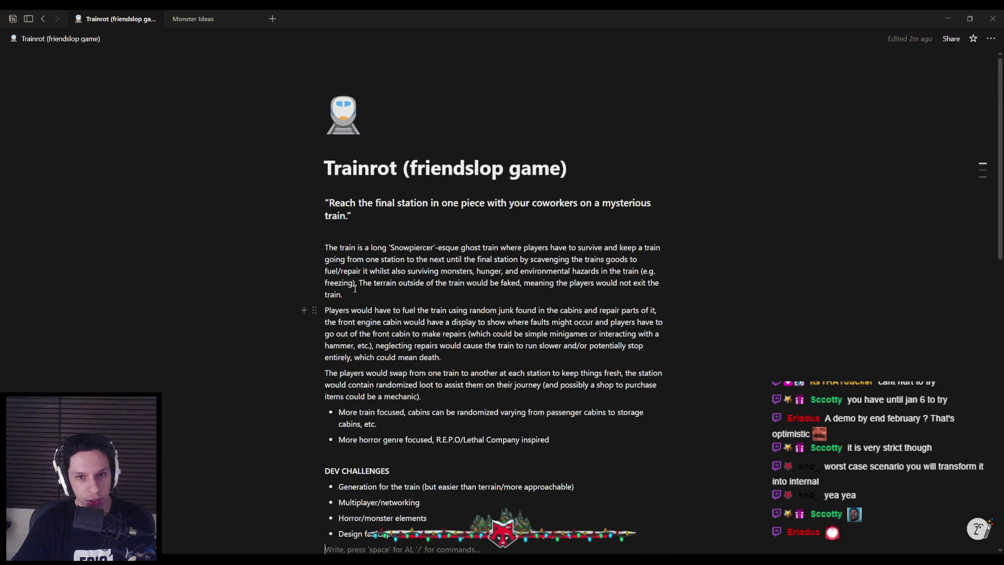
pyautogui.scroll(-5, 357, 303)
pyautogui.scroll(-2, 360, 316)
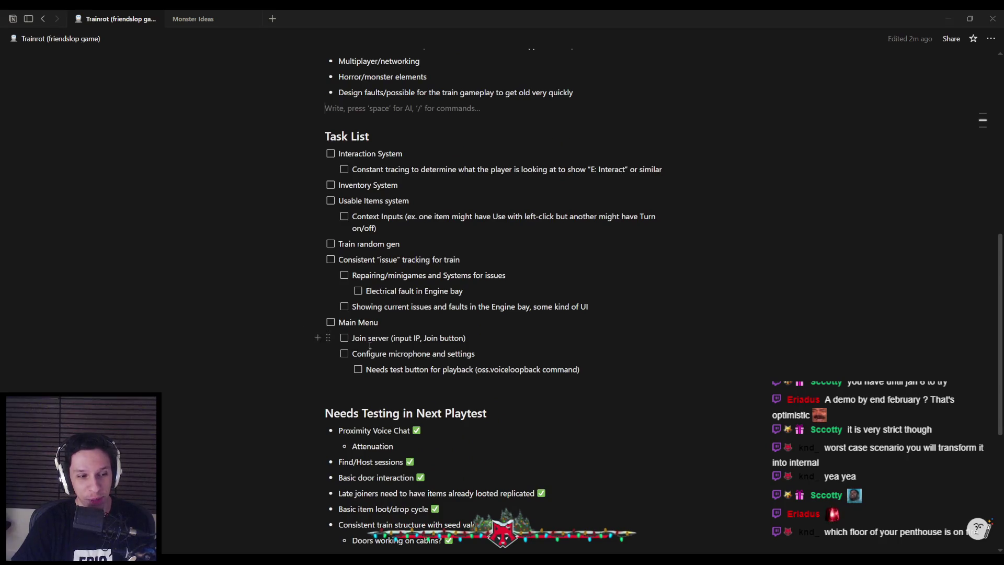
# Look over the Main Menu tasks and the cabin door item down to the page list.
pyautogui.click(383, 389)
pyautogui.scroll(-3, 383, 390)
pyautogui.click(366, 375)
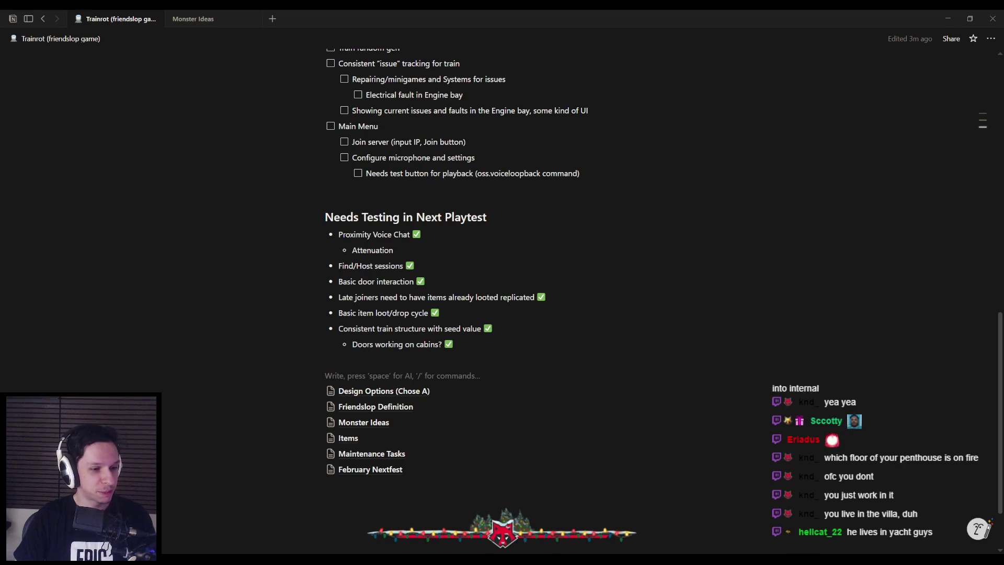
pyautogui.click(422, 360)
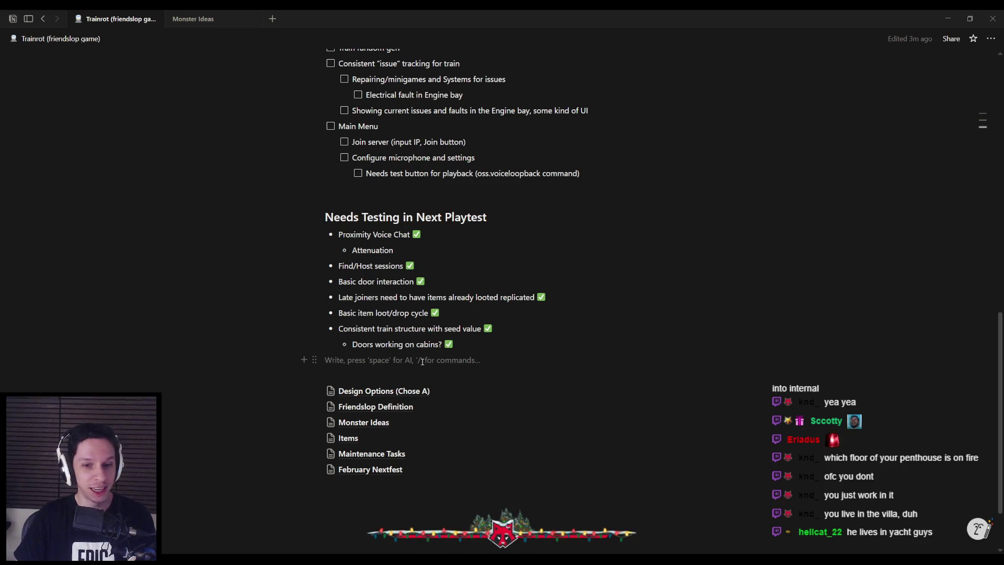
pyautogui.scroll(2, 422, 360)
pyautogui.click(378, 290)
pyautogui.scroll(2, 378, 301)
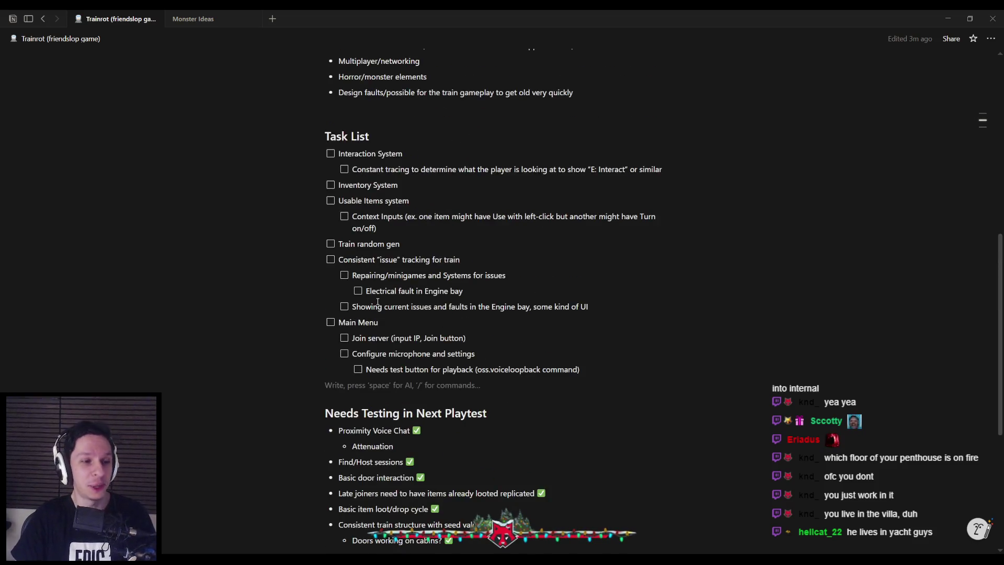
pyautogui.scroll(3, 378, 301)
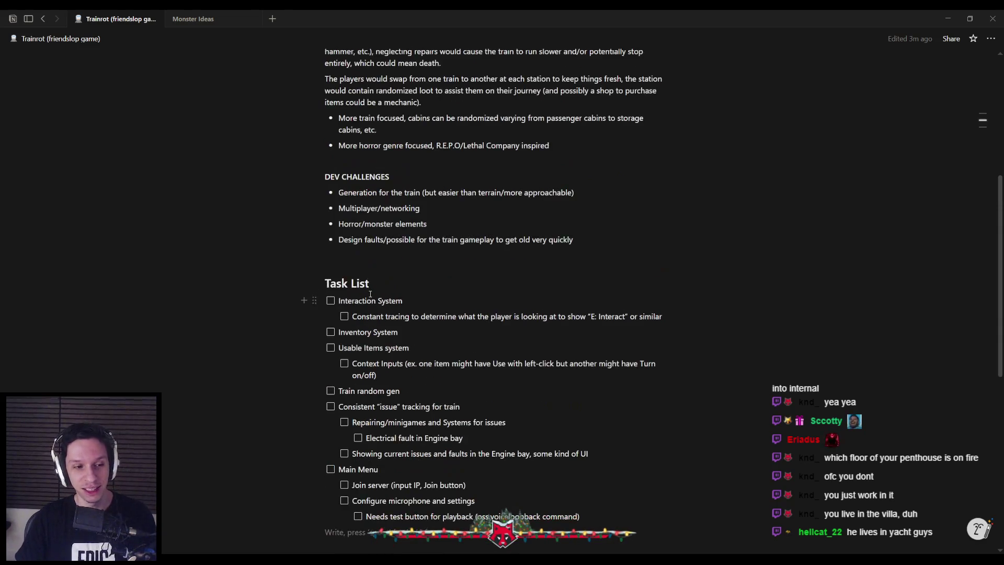
pyautogui.scroll(2, 359, 274)
pyautogui.scroll(3, 359, 277)
pyautogui.scroll(-3, 352, 283)
pyautogui.scroll(-5, 352, 282)
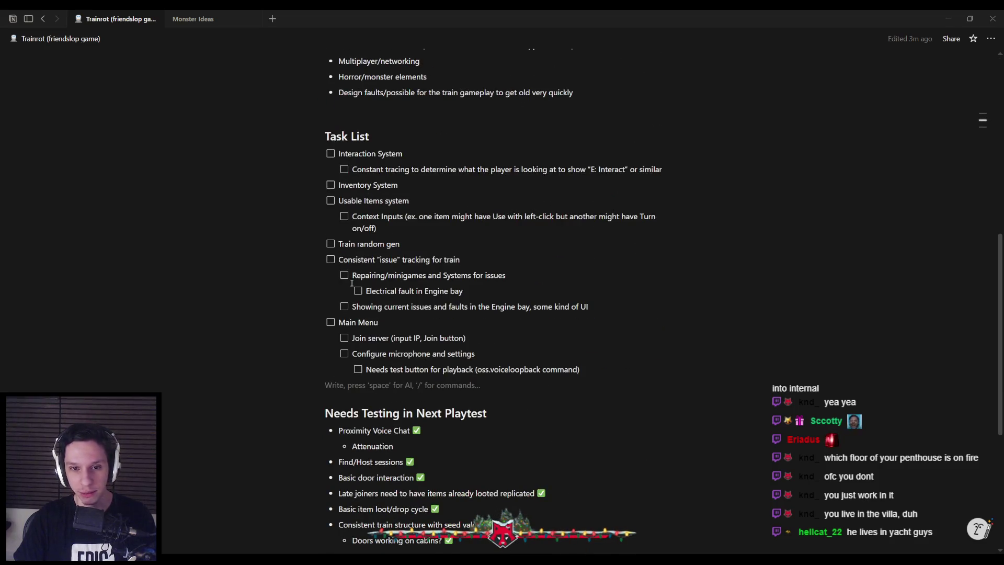
pyautogui.scroll(-1, 350, 284)
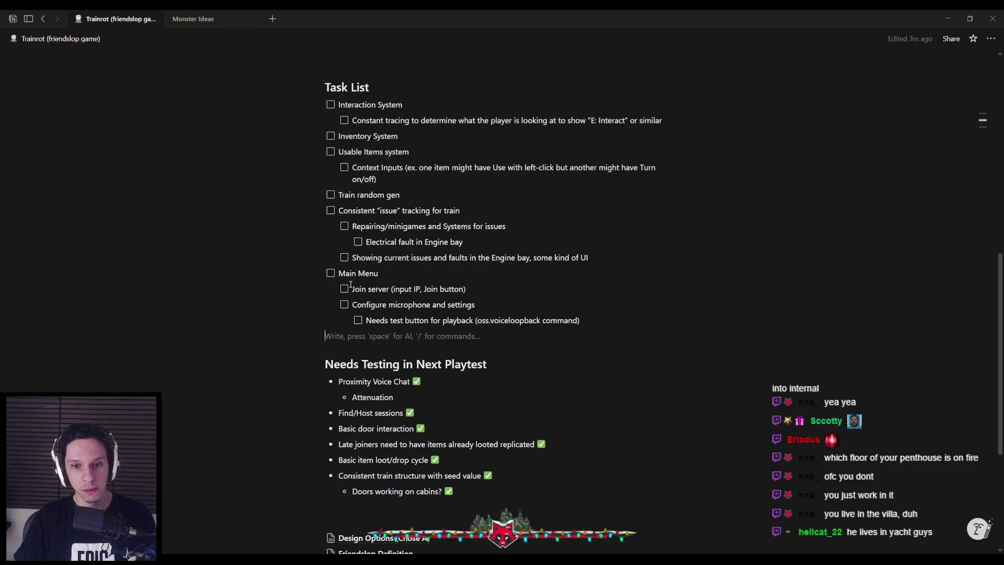
pyautogui.scroll(1, 350, 285)
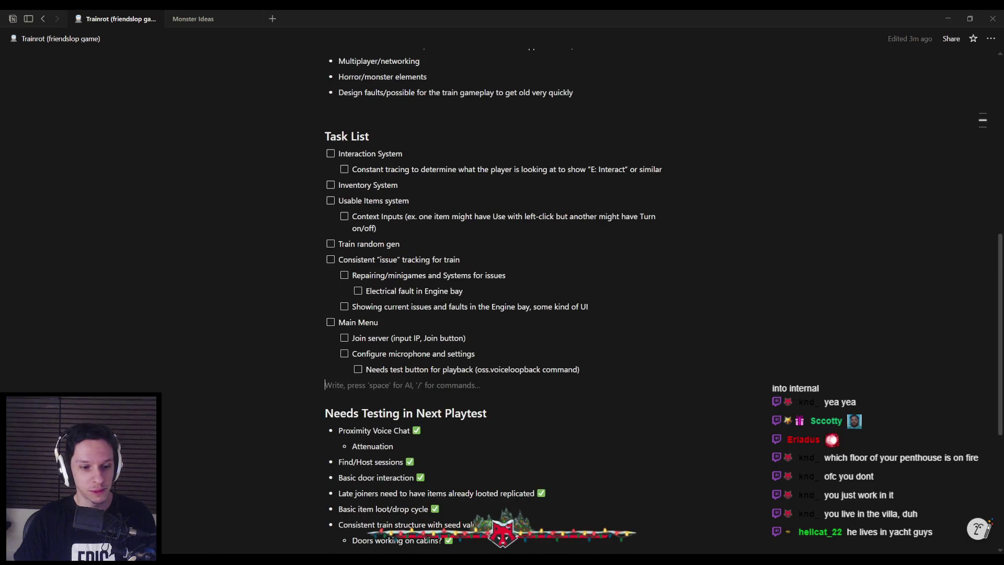
# Switch via the Trello board to the running Unreal game and exit fullscreen to the editor.
pyautogui.hotkey('alt', 'Tab')
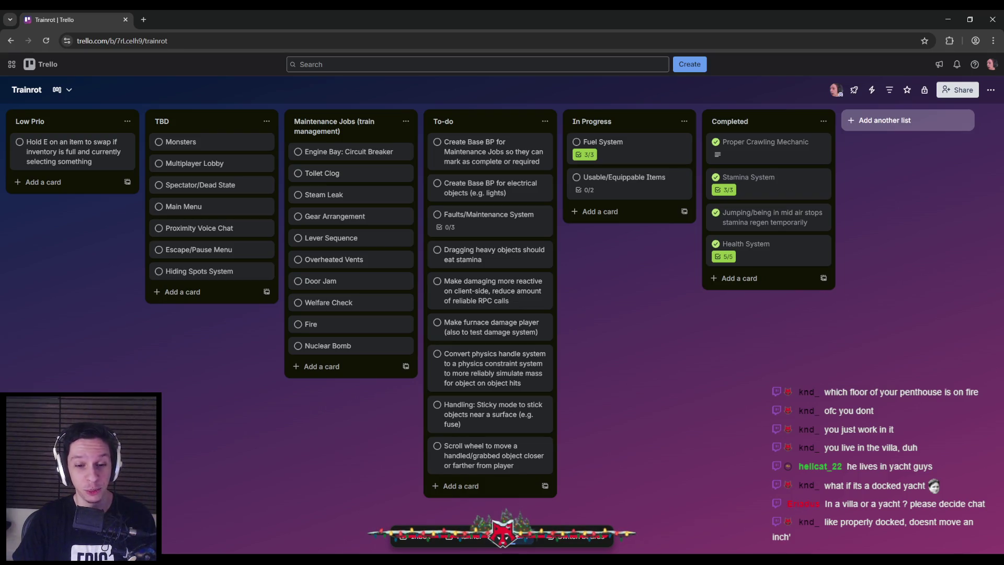
pyautogui.hotkey('alt', 'Tab')
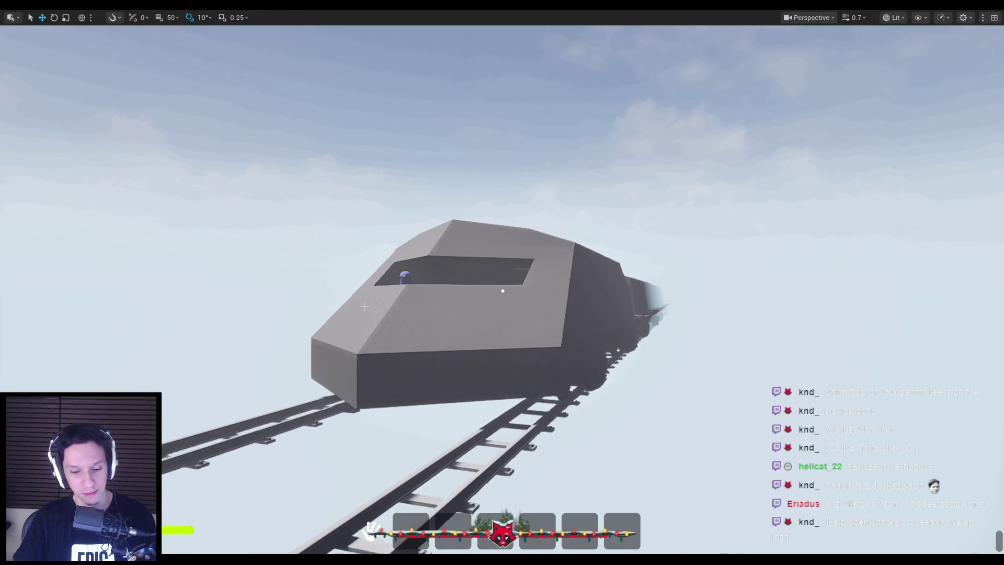
pyautogui.press('F11')
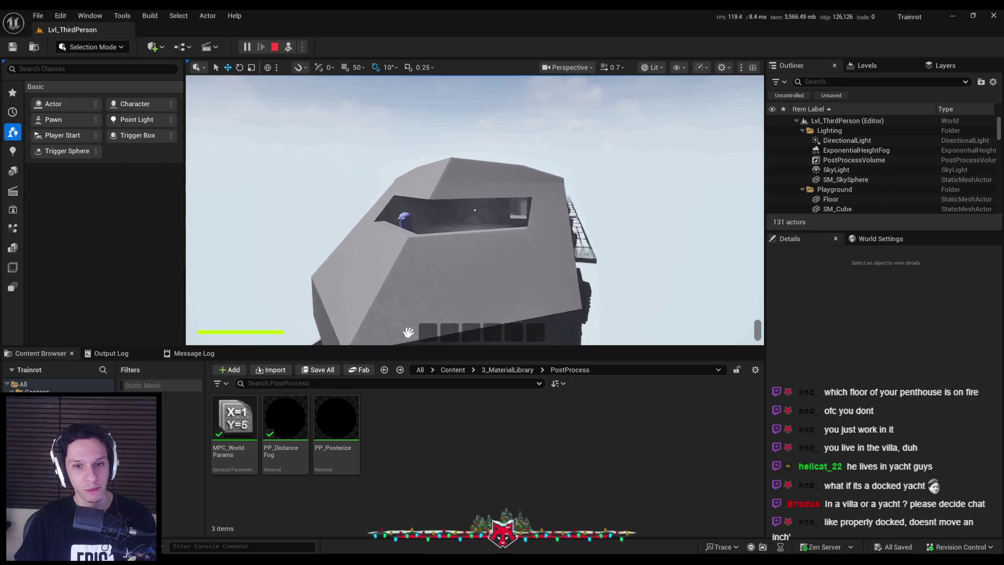
# Possess the player with F8 to walk around the train, then stop the play session with Esc.
pyautogui.press('F8')
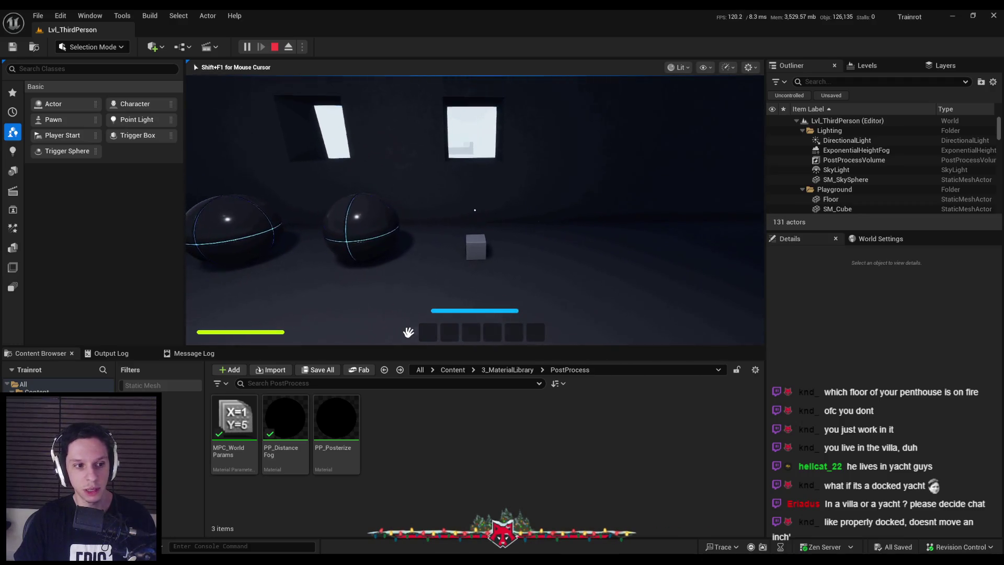
pyautogui.press('Escape')
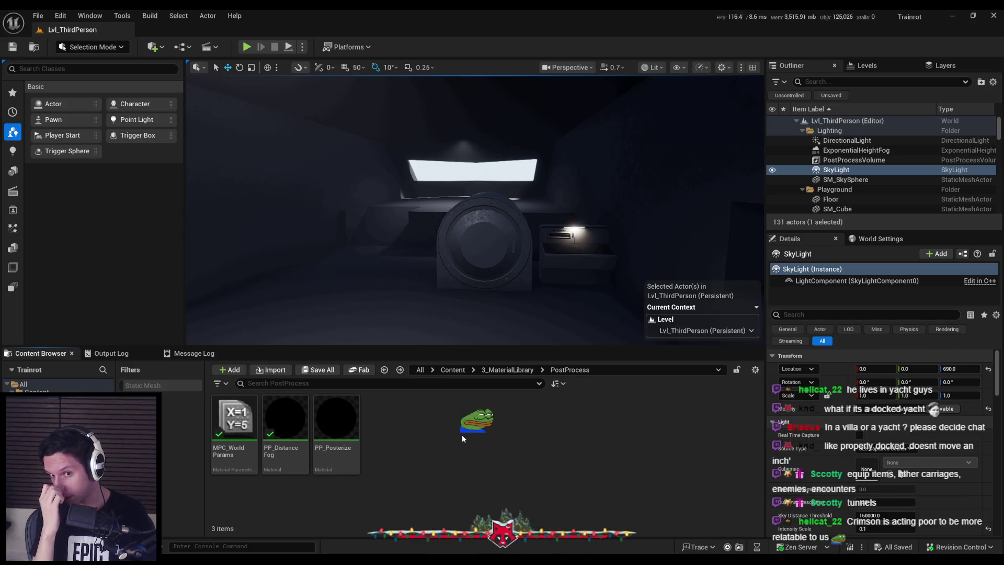
# Orbit the Unreal viewport to look at the cabin's skylight opening.
pyautogui.moveTo(472, 282)
pyautogui.mouseDown()
pyautogui.moveTo(455, 285)
pyautogui.moveTo(502, 286)
pyautogui.mouseUp()
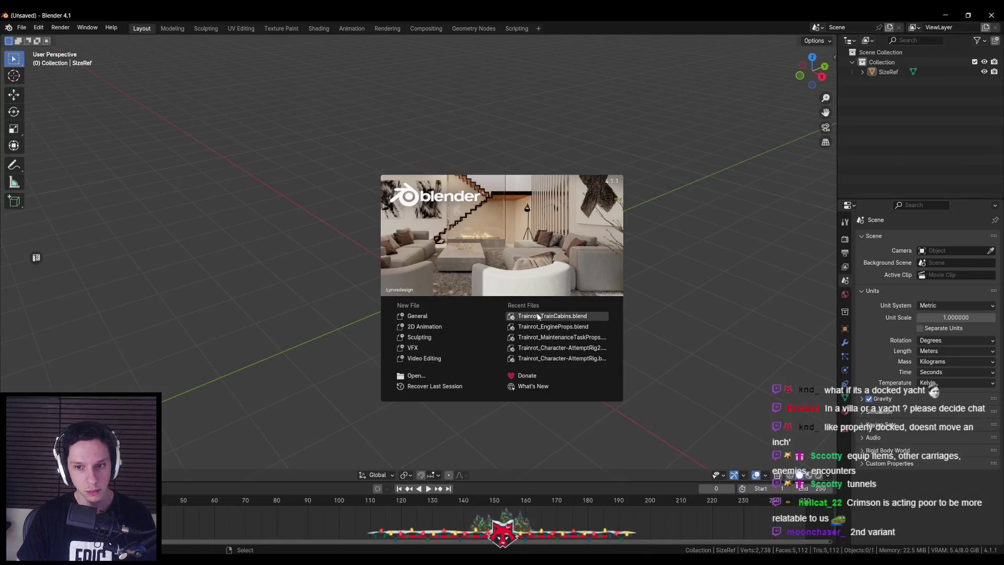
# Open Trainrot_TrainCabins.blend and frame the cabin and rails.
pyautogui.click(538, 316)
pyautogui.moveTo(480, 302)
pyautogui.mouseDown()
pyautogui.moveTo(378, 303)
pyautogui.moveTo(420, 324)
pyautogui.moveTo(397, 280)
pyautogui.moveTo(413, 278)
pyautogui.mouseUp()
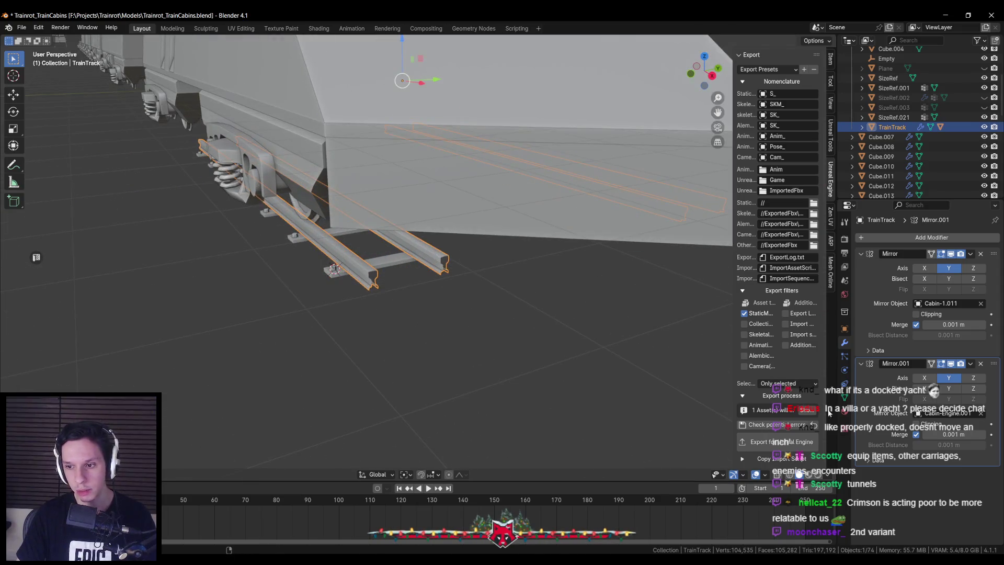
pyautogui.click(843, 411)
pyautogui.moveTo(578, 343)
pyautogui.mouseDown()
pyautogui.moveTo(392, 290)
pyautogui.moveTo(671, 305)
pyautogui.mouseUp()
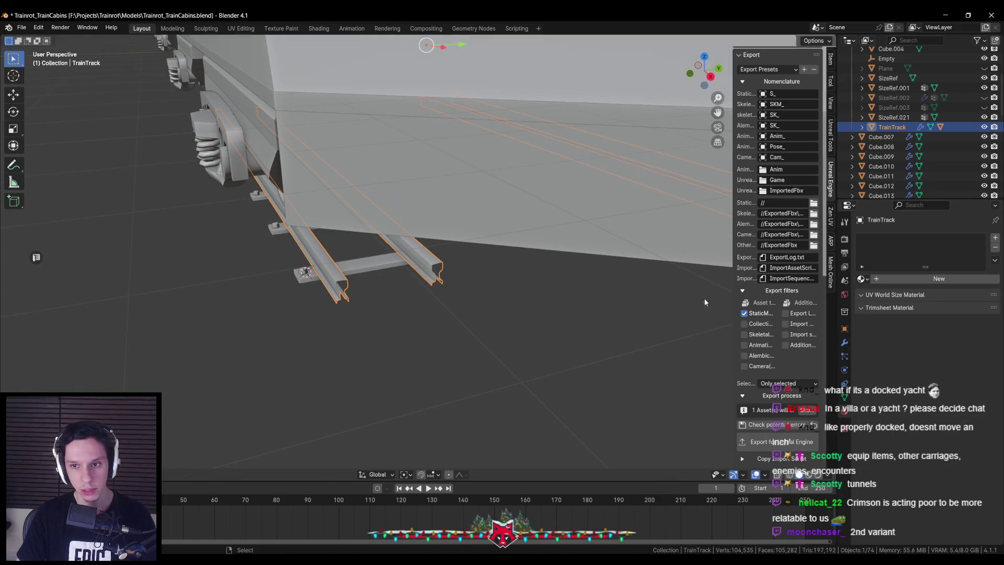
pyautogui.moveTo(545, 293); pyautogui.dragTo(471, 294)
# Give the TrainTrack object the Metal material.
pyautogui.press('Tab')
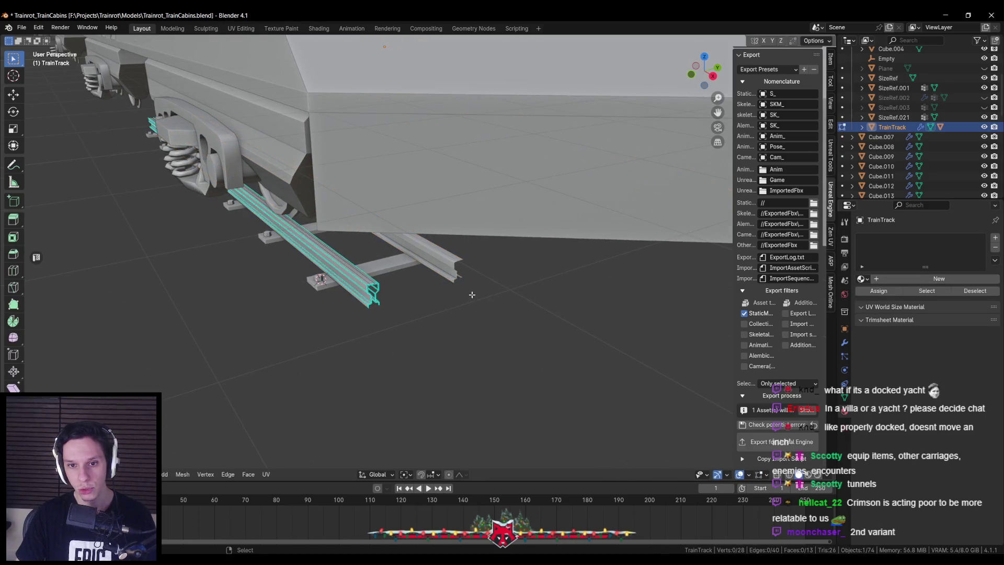
pyautogui.press('a')
pyautogui.rightClick(471, 294)
pyautogui.click(450, 343)
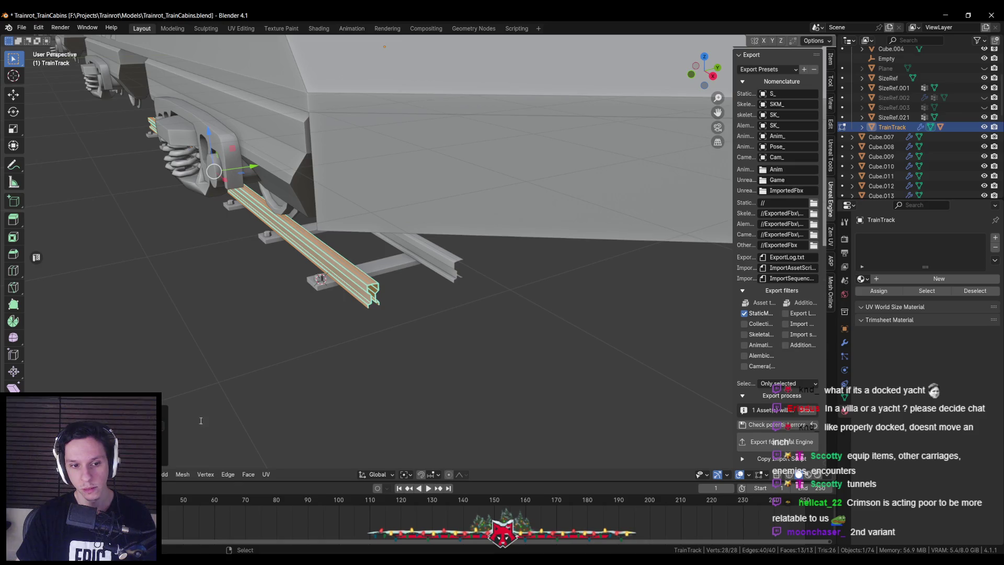
pyautogui.press('Tab')
pyautogui.click(898, 281)
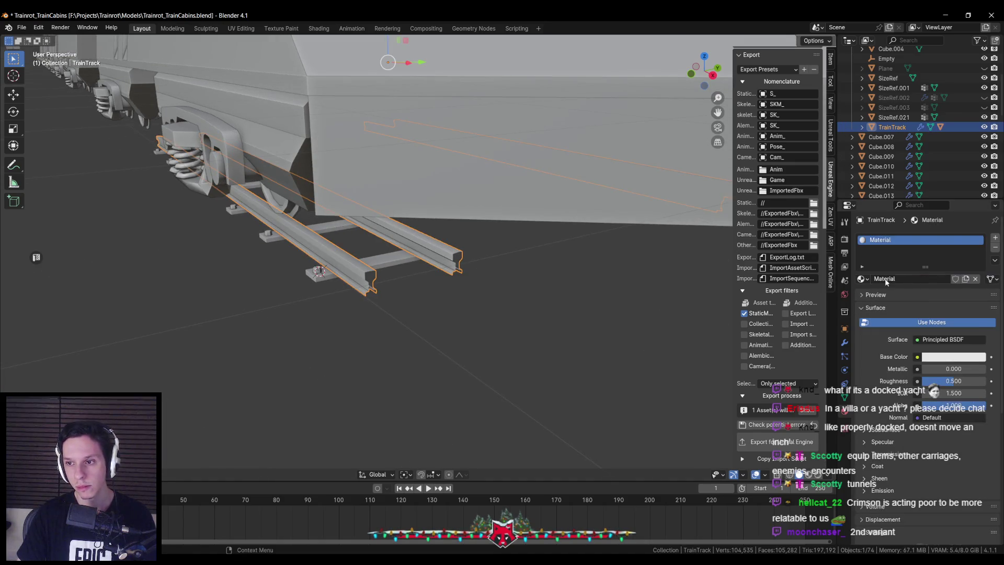
pyautogui.click(861, 279)
pyautogui.click(889, 351)
pyautogui.scroll(1, 456, 334)
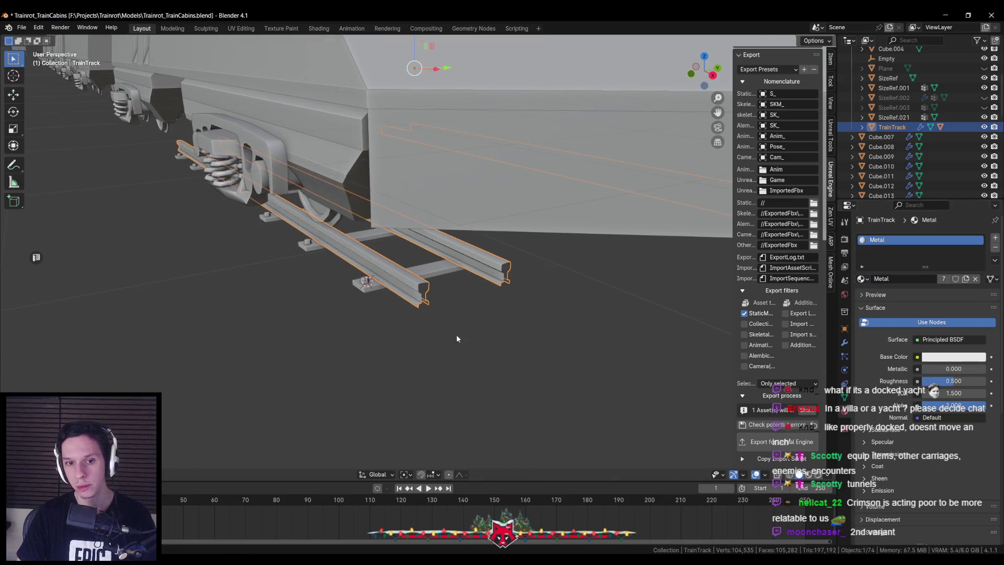
# Give the sleepers Cube.019 the Main material plus a second Metal material slot.
pyautogui.click(366, 281)
pyautogui.scroll(3, 374, 296)
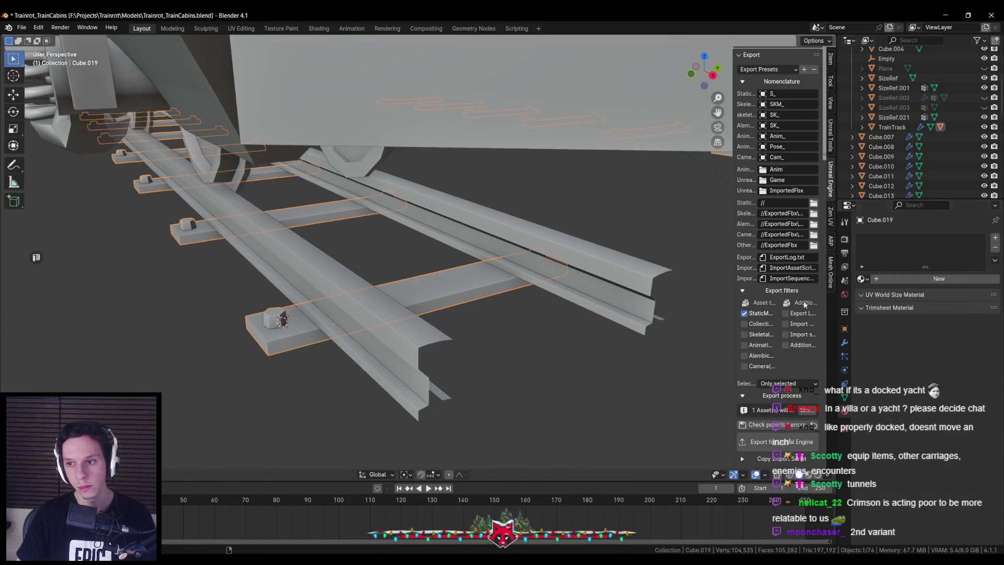
pyautogui.click(861, 279)
pyautogui.click(889, 350)
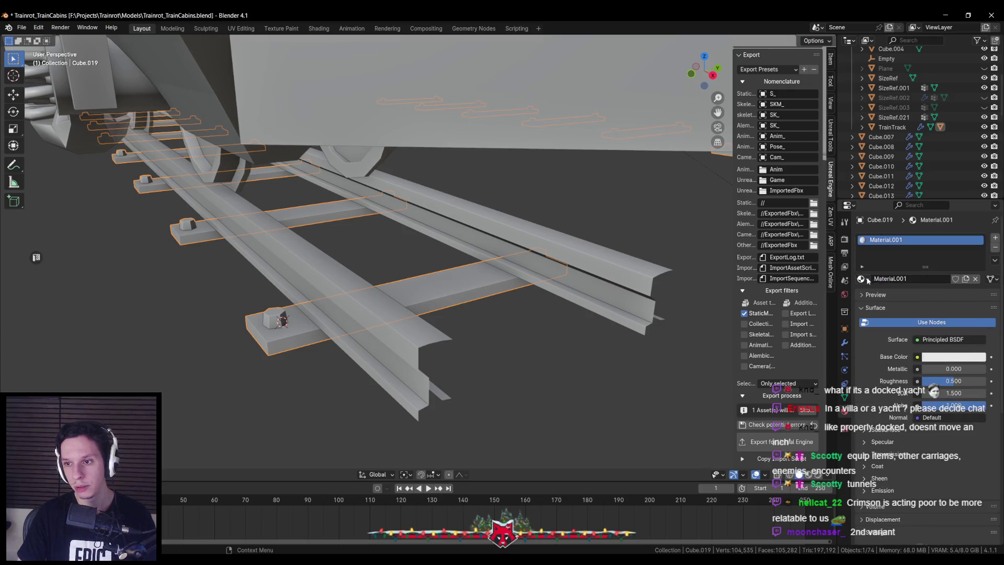
pyautogui.click(863, 280)
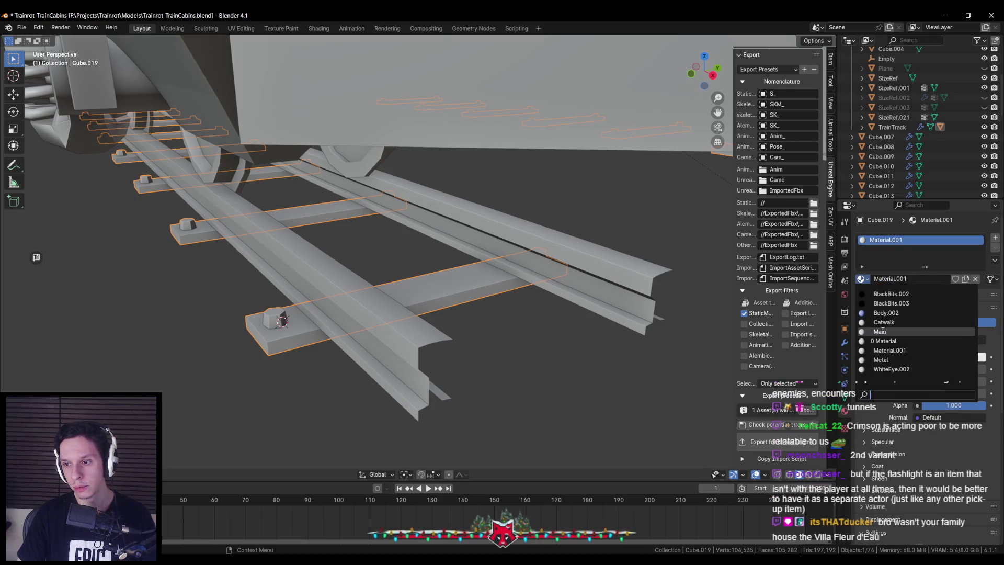
pyautogui.click(881, 331)
pyautogui.click(996, 239)
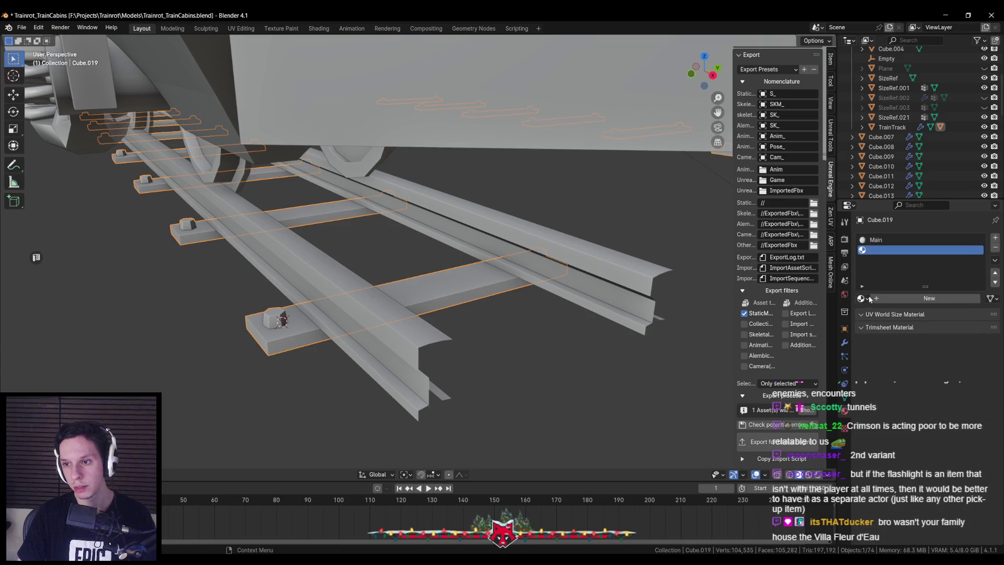
pyautogui.click(861, 298)
pyautogui.click(889, 373)
# Select the sleepers' linked parts in Edit Mode, then switch back to Notion.
pyautogui.press('Tab')
pyautogui.press('l')
pyautogui.press('l')
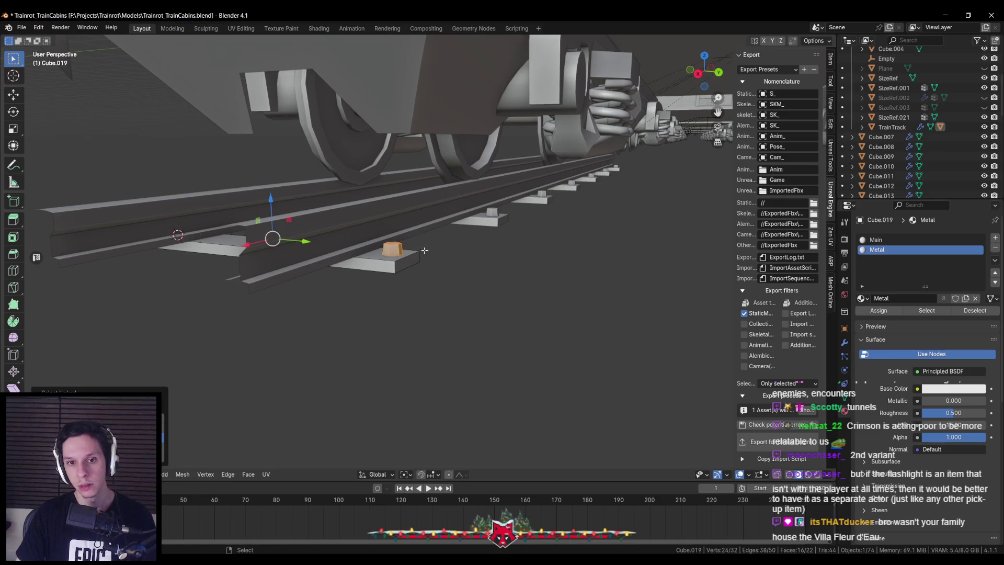
pyautogui.moveTo(380, 293); pyautogui.dragTo(415, 299)
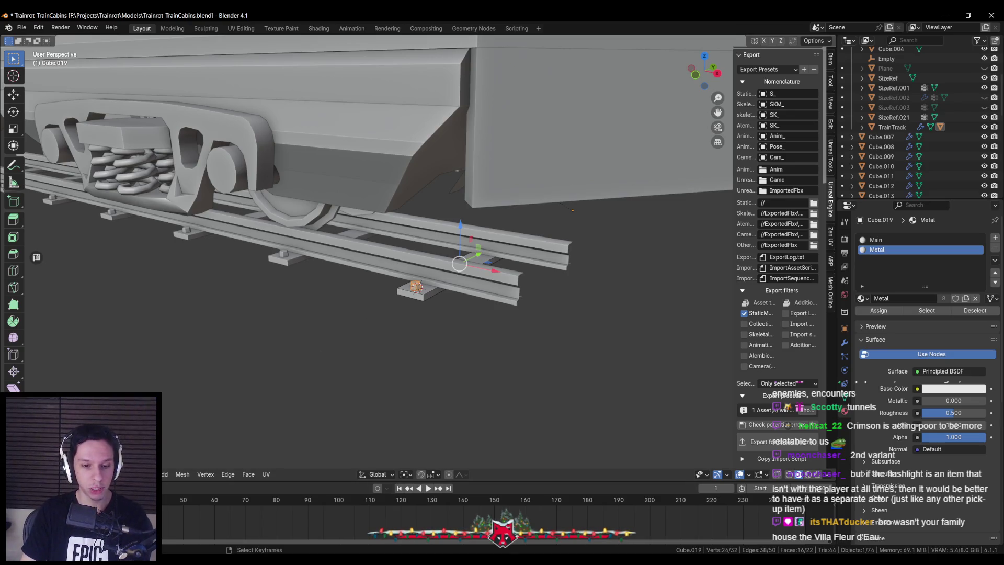
pyautogui.hotkey('alt', 'Tab')
pyautogui.scroll(-3, 380, 403)
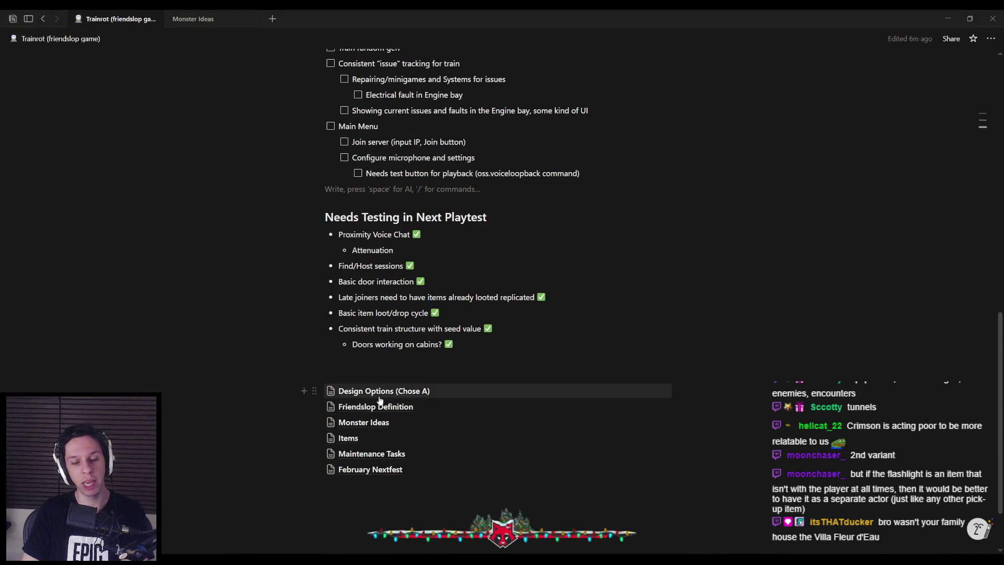
# Open the Items page and look over the Handcranked and Battery Flashlight entries.
pyautogui.scroll(-1, 378, 395)
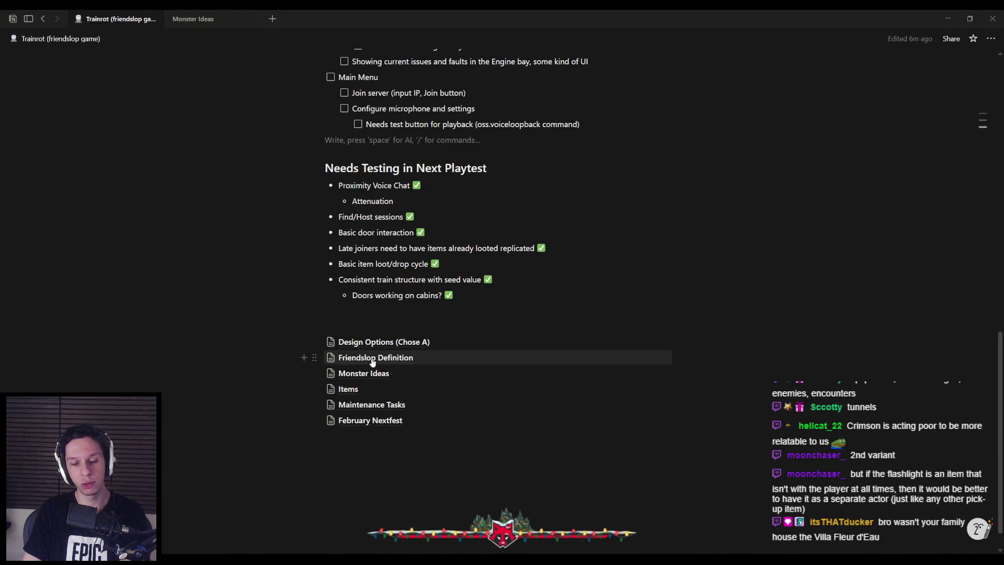
pyautogui.click(348, 389)
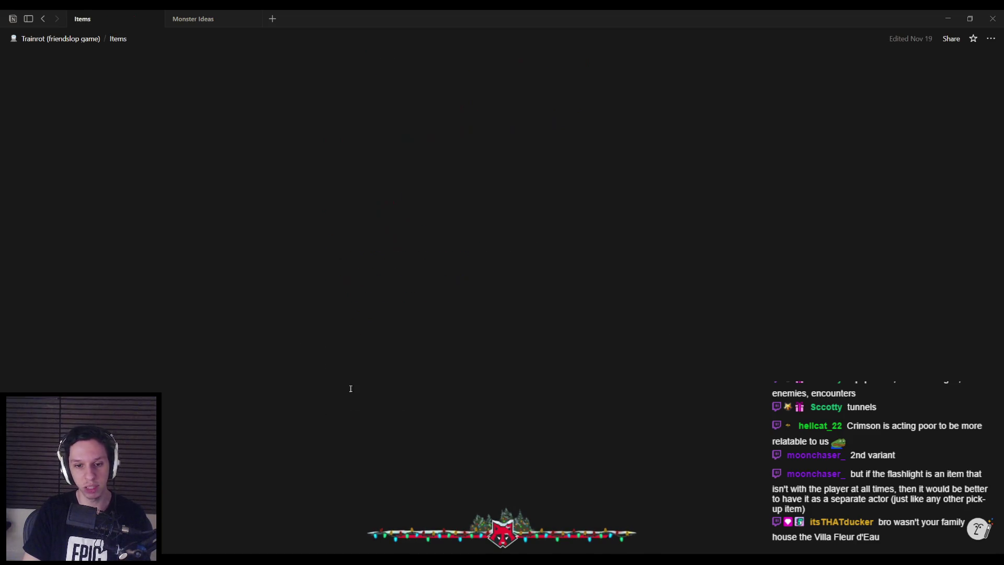
pyautogui.moveTo(340, 145)
pyautogui.mouseDown()
pyautogui.moveTo(490, 146)
pyautogui.moveTo(423, 145)
pyautogui.mouseUp()
pyautogui.click(423, 146)
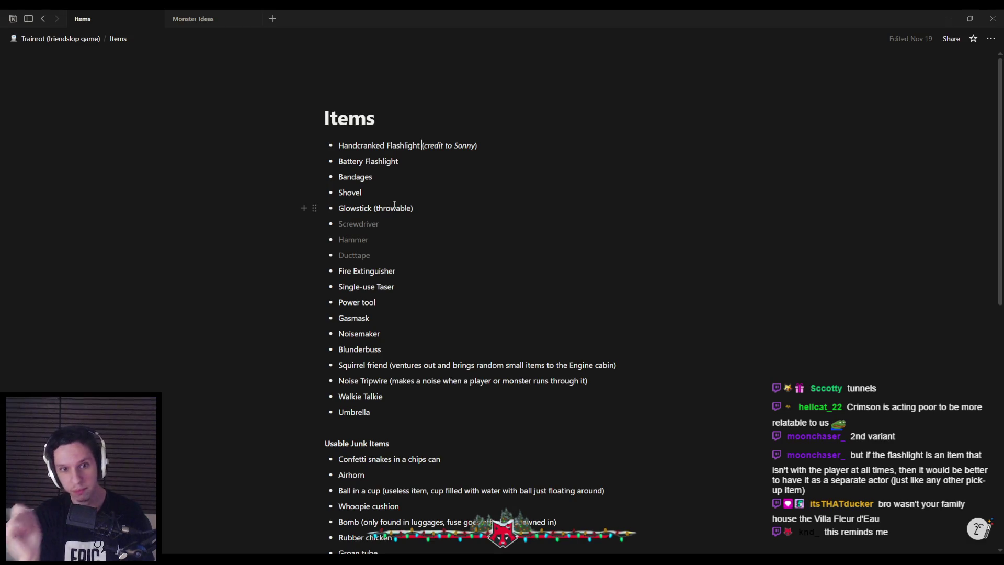
pyautogui.tripleClick(342, 164)
pyautogui.click(411, 166)
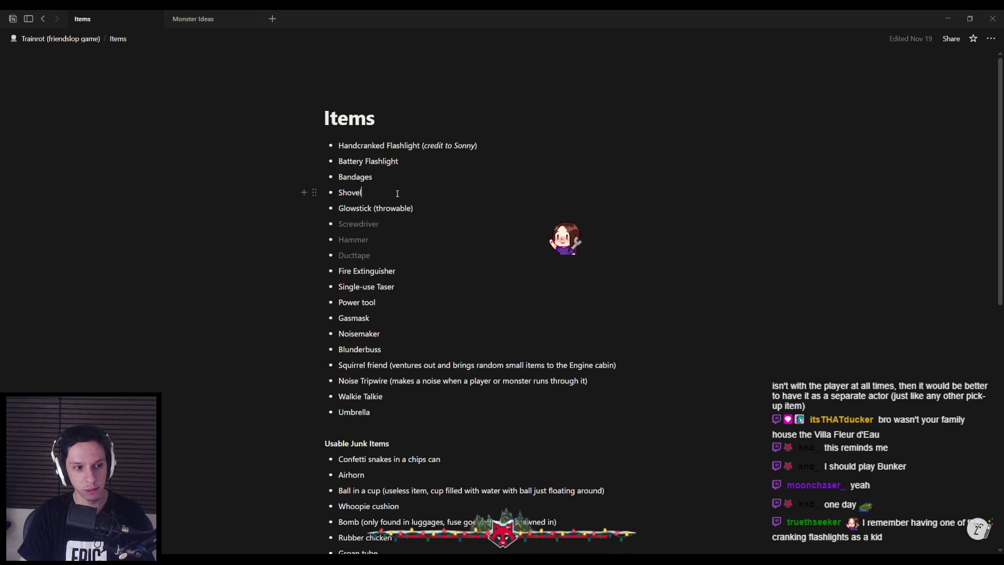
# Select the Handcranked Flashlight text, then go back up to the Trainrot page.
pyautogui.moveTo(420, 145); pyautogui.dragTo(338, 146)
pyautogui.click(420, 147)
pyautogui.moveTo(421, 147)
pyautogui.mouseDown()
pyautogui.moveTo(338, 146)
pyautogui.moveTo(422, 146)
pyautogui.mouseUp()
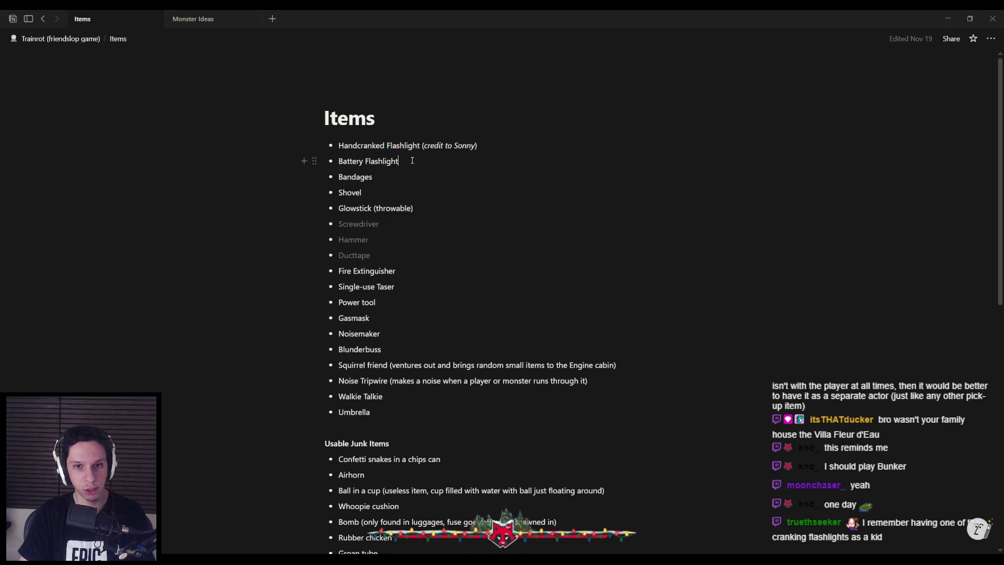
pyautogui.hotkey('ctrl', '[')
pyautogui.click(393, 186)
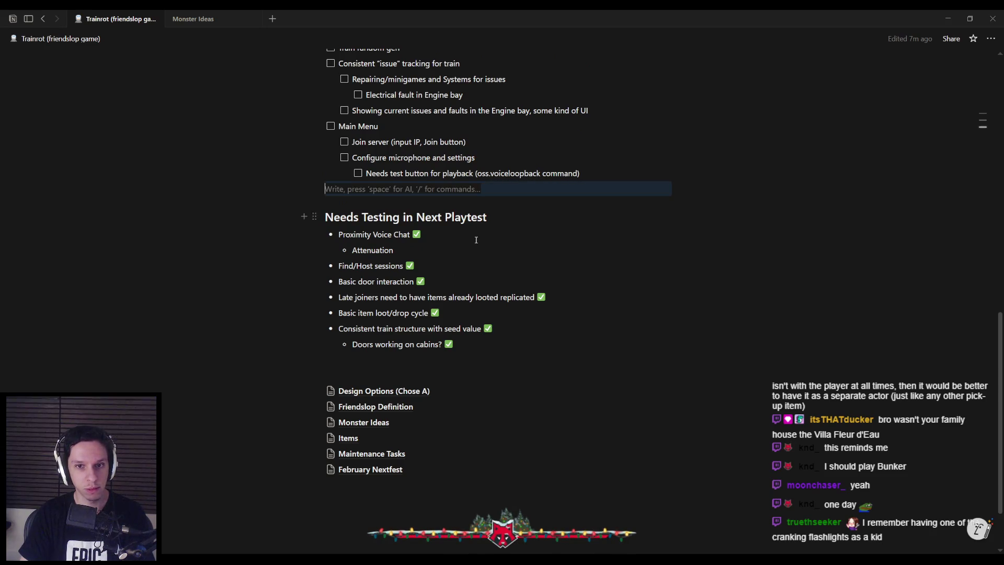
# Scroll up the Trainrot task list from Proximity Voice Chat, then switch to Unreal Engine.
pyautogui.click(486, 239)
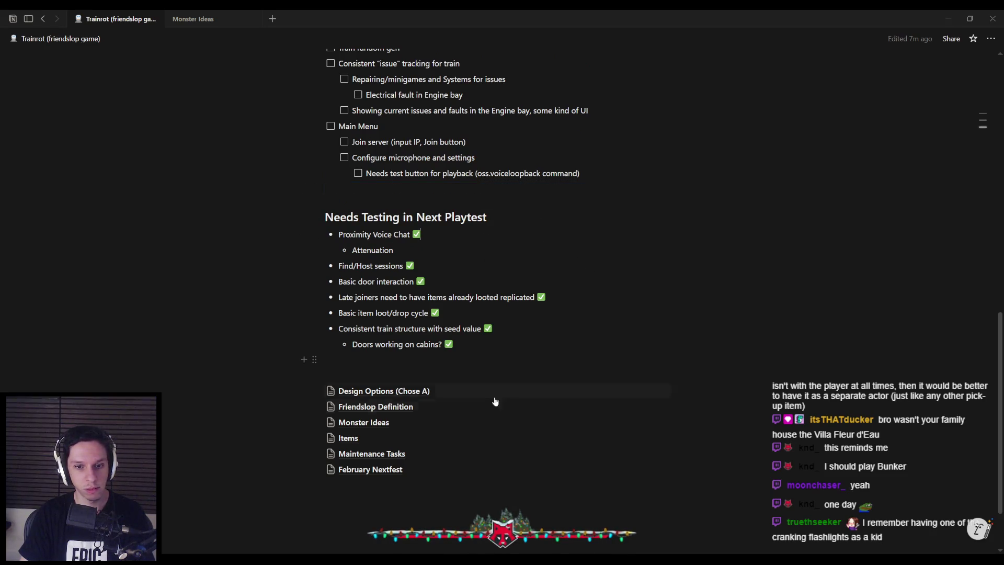
pyautogui.scroll(5, 462, 295)
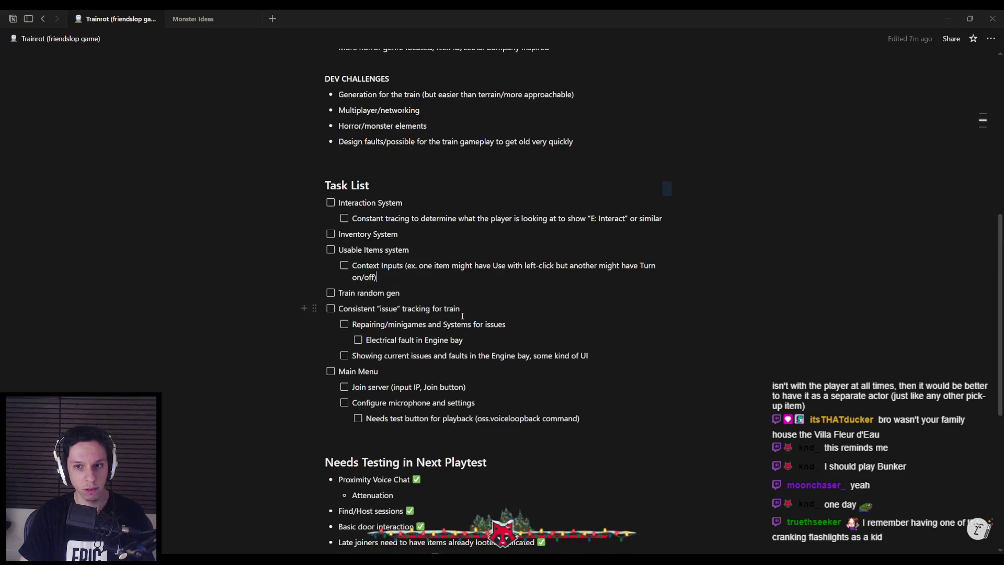
pyautogui.scroll(1, 462, 296)
pyautogui.hotkey('alt', 'Tab')
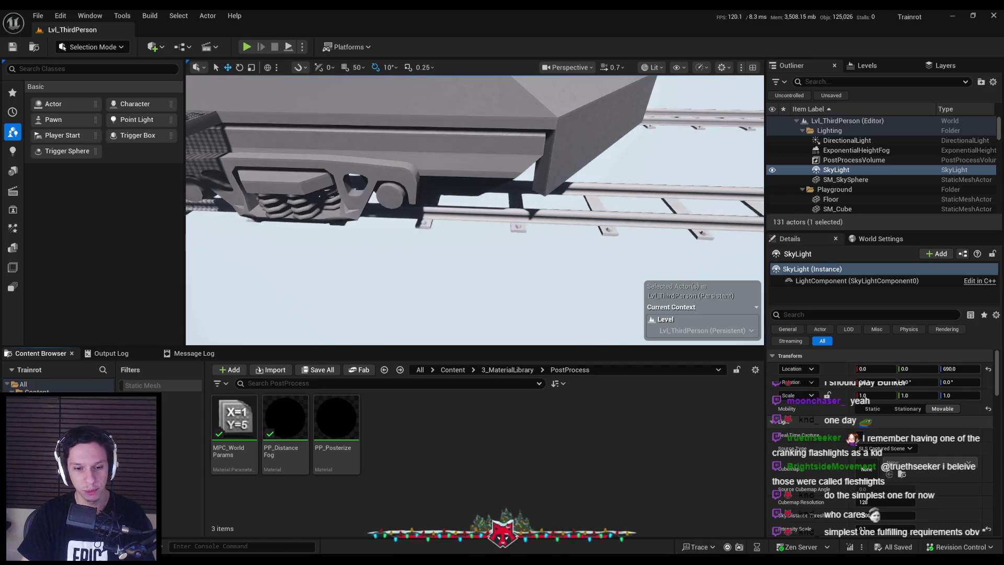
# Back in Blender, save the train file and make the Main material slot active.
pyautogui.moveTo(185, 562)
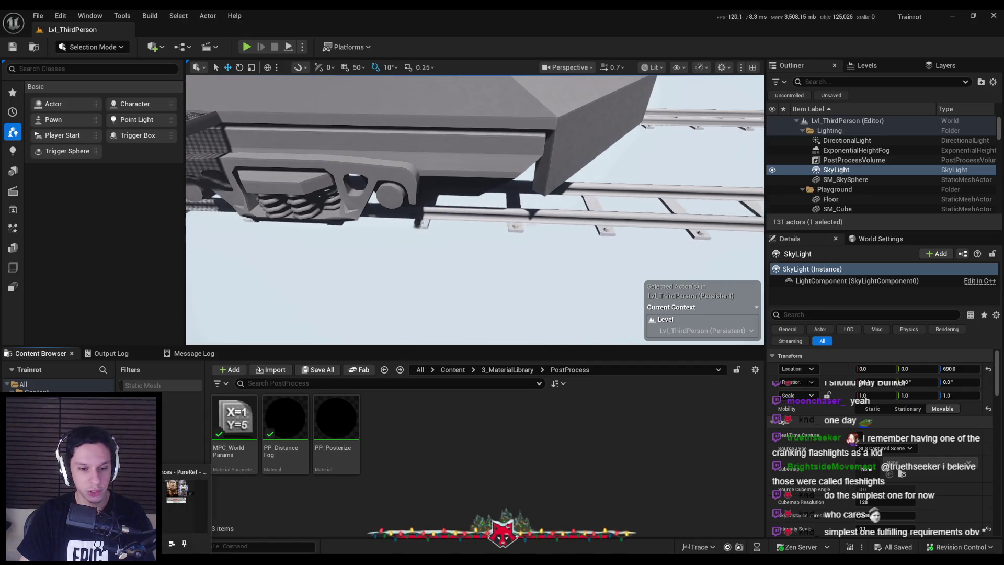
pyautogui.hotkey('alt', 'Tab')
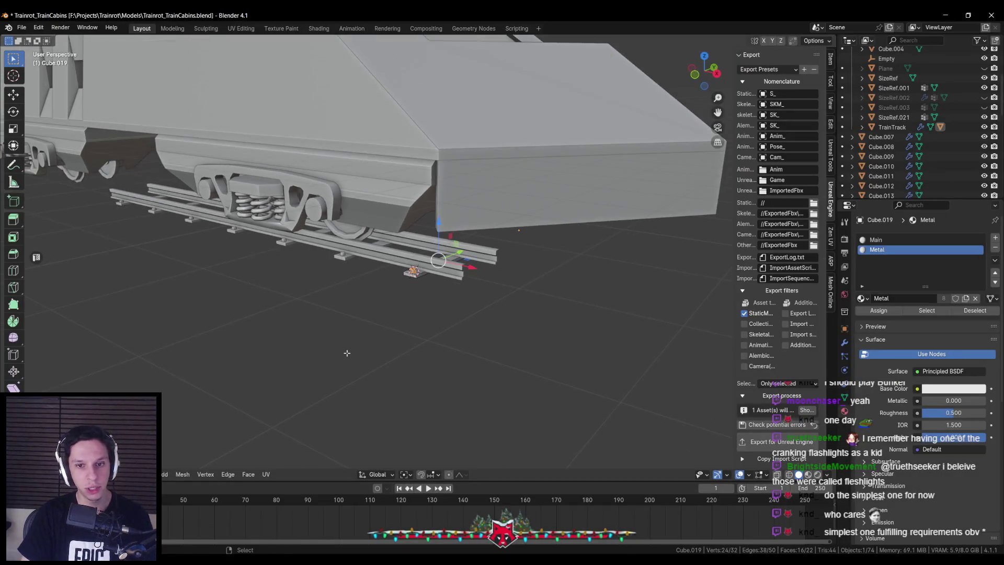
pyautogui.hotkey('ctrl', 's')
pyautogui.scroll(3, 419, 318)
pyautogui.keyDown('shift'); pyautogui.click(426, 305); pyautogui.keyUp('shift')
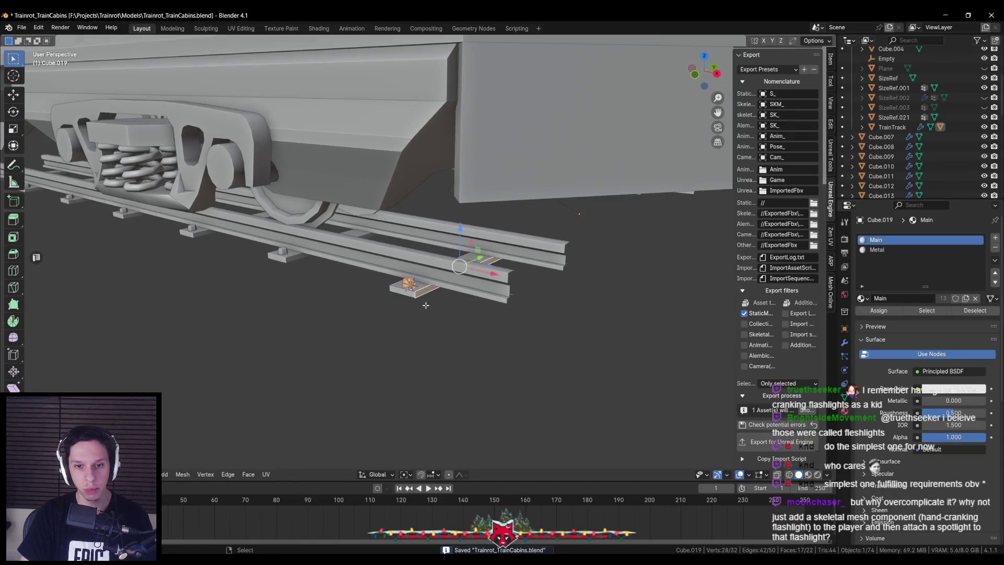
pyautogui.scroll(3, 419, 309)
# Select all TrainTrack geometry in edit mode, then return to object mode.
pyautogui.hotkey('alt', 'q')
pyautogui.press('a')
pyautogui.rightClick(430, 318)
pyautogui.press('Escape')
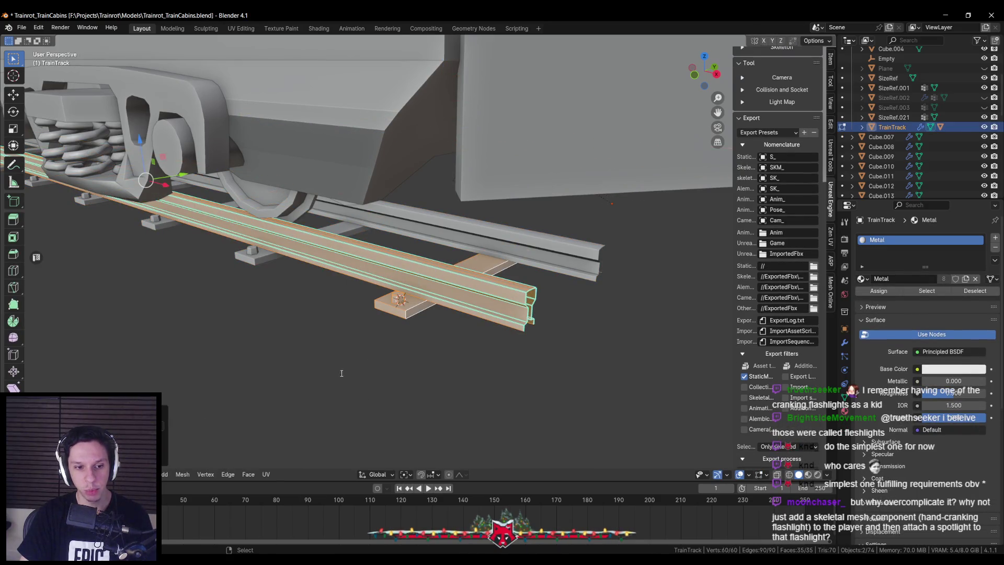
pyautogui.press('Tab')
pyautogui.scroll(-5, 334, 361)
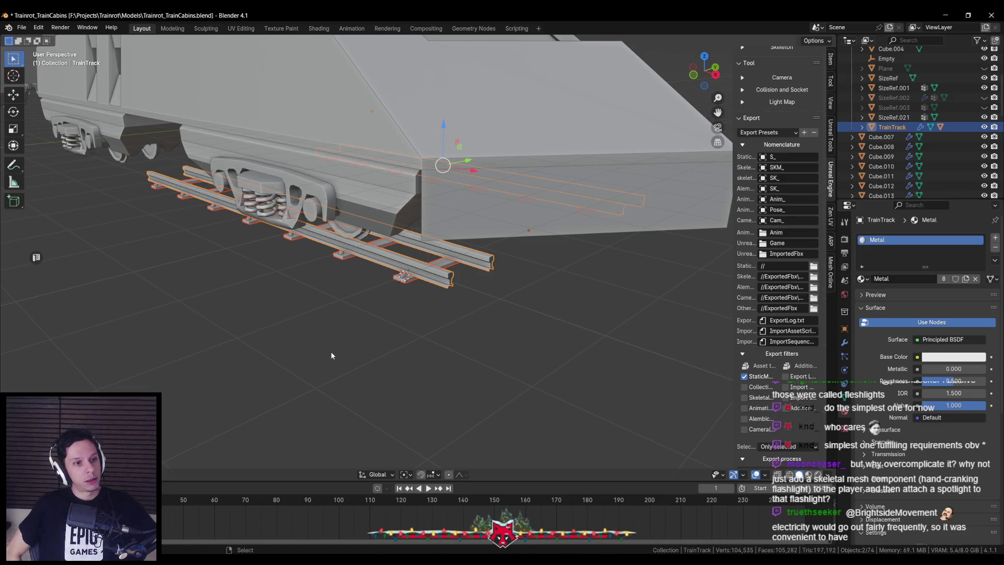
# Save again, export TrainTrack to Unreal Engine, and select the S_TrainTrack actor.
pyautogui.scroll(1, 326, 305)
pyautogui.hotkey('ctrl', 's')
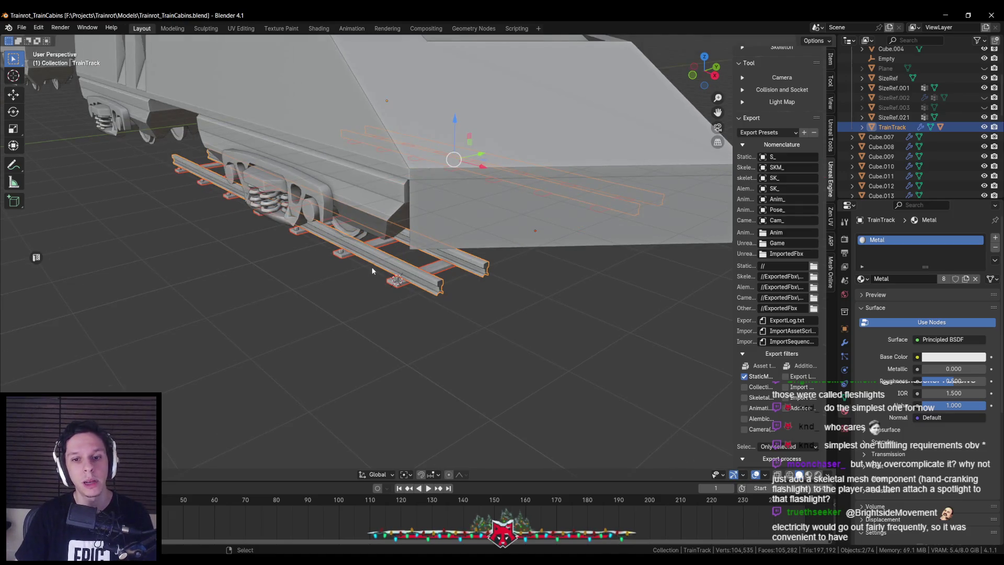
pyautogui.scroll(1, 390, 272)
pyautogui.scroll(-3, 779, 334)
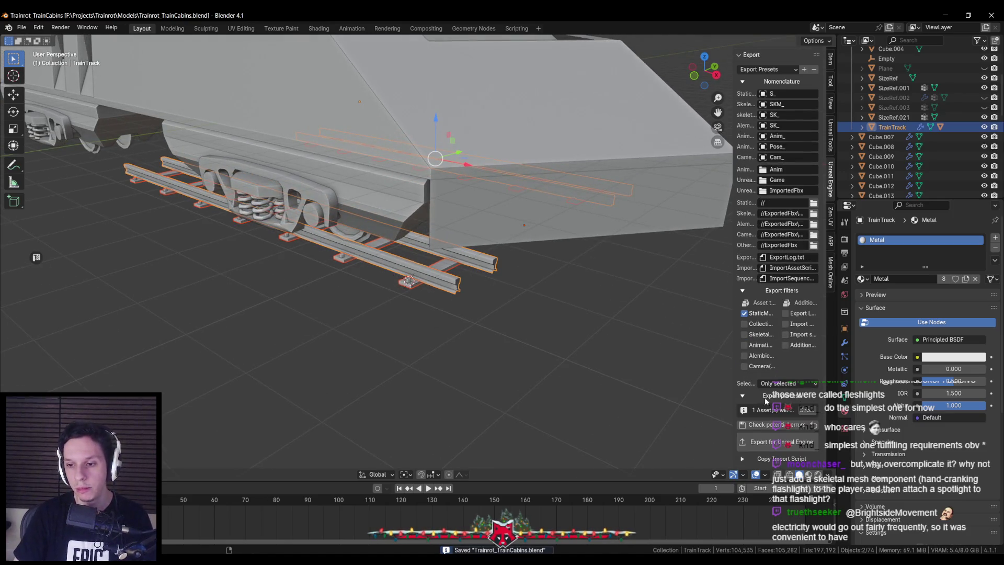
pyautogui.click(770, 444)
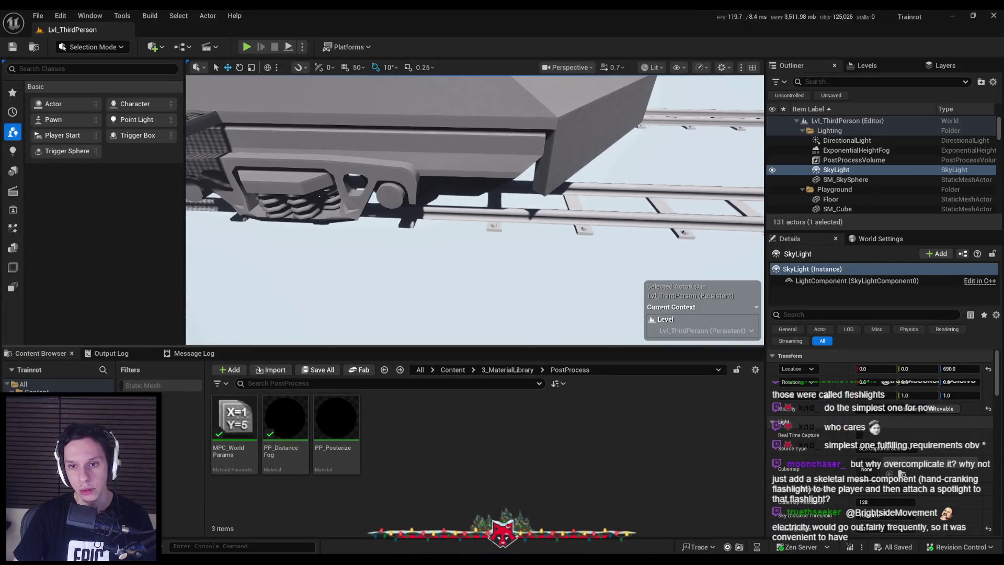
pyautogui.click(627, 220)
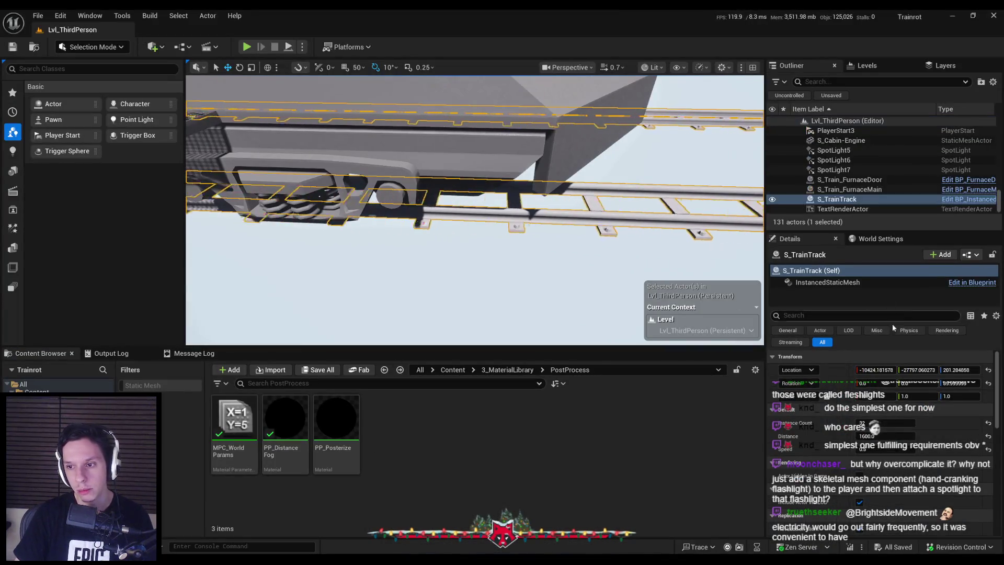
# Reimport the S_TrainTrack asset, then check it out and save it.
pyautogui.click(828, 282)
pyautogui.hotkey('ctrl', 'b')
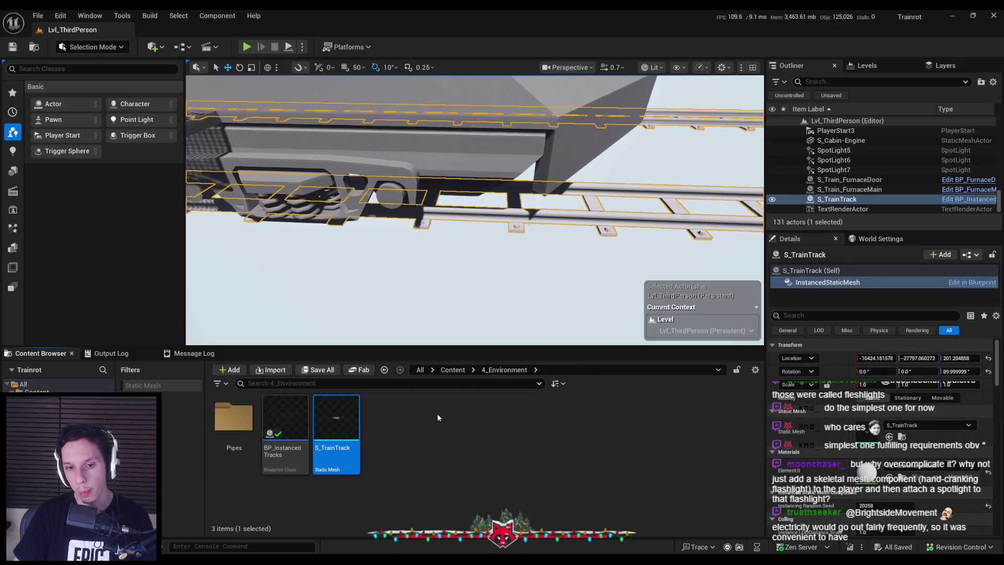
pyautogui.rightClick(330, 398)
pyautogui.click(377, 111)
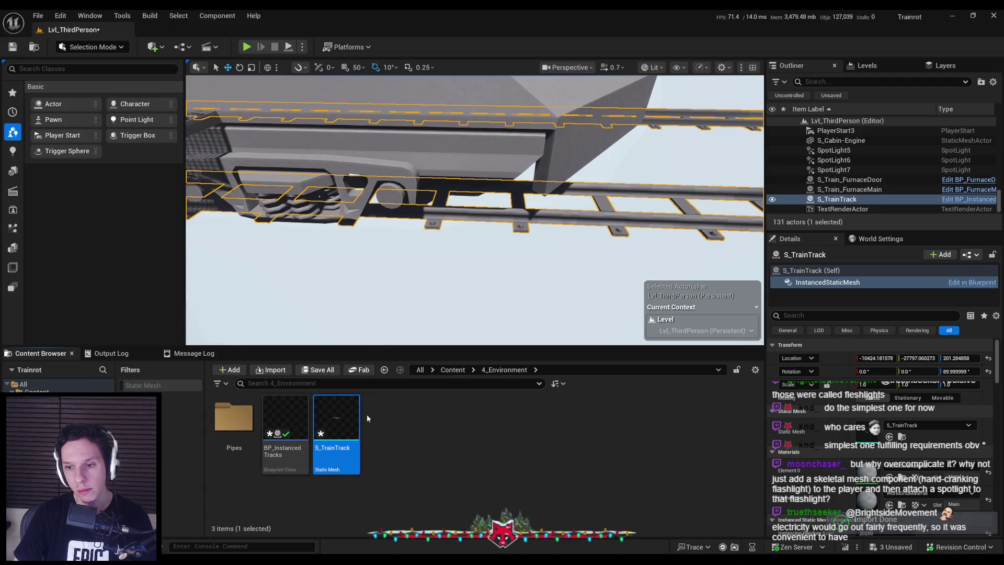
pyautogui.doubleClick(353, 423)
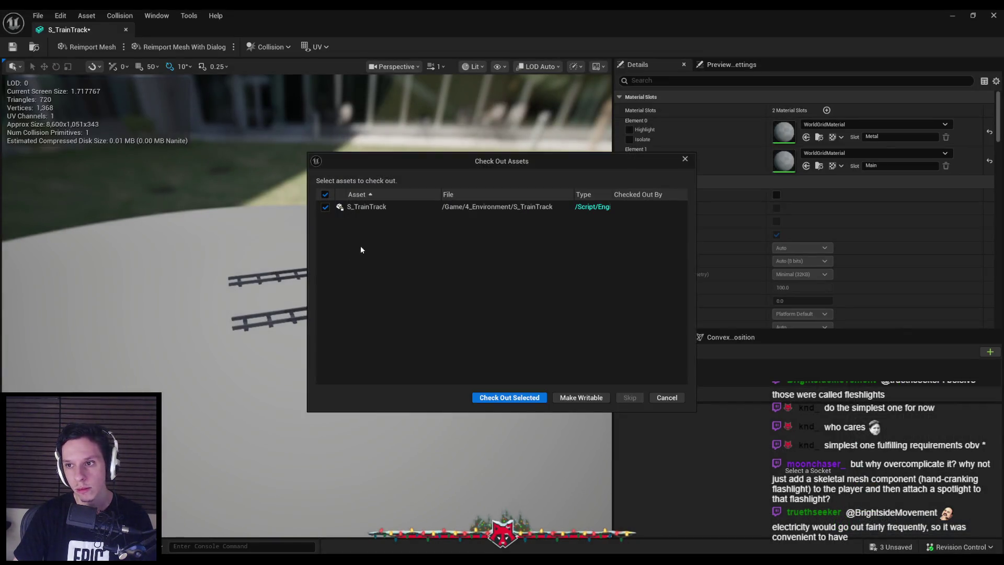
pyautogui.click(498, 398)
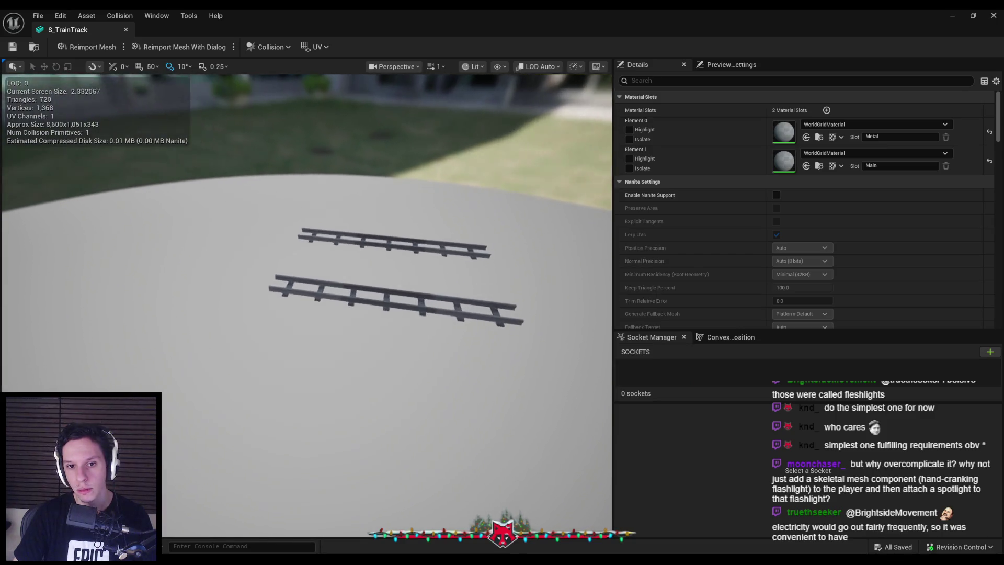
pyautogui.click(125, 30)
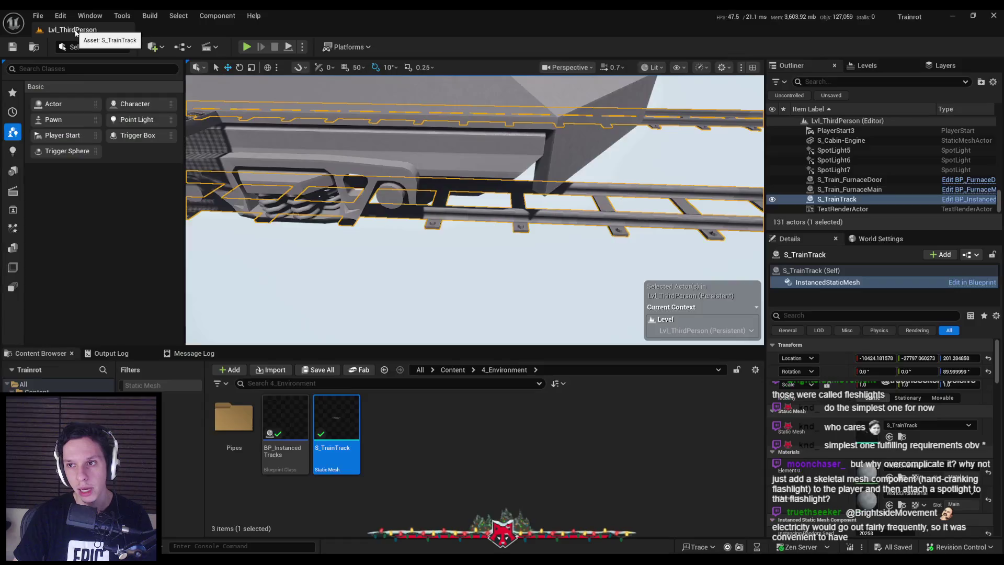
# Open M_TestMovementMat from the 3_MaterialLibrary folder in the material editor.
pyautogui.scroll(-1, 835, 451)
pyautogui.moveTo(340, 410)
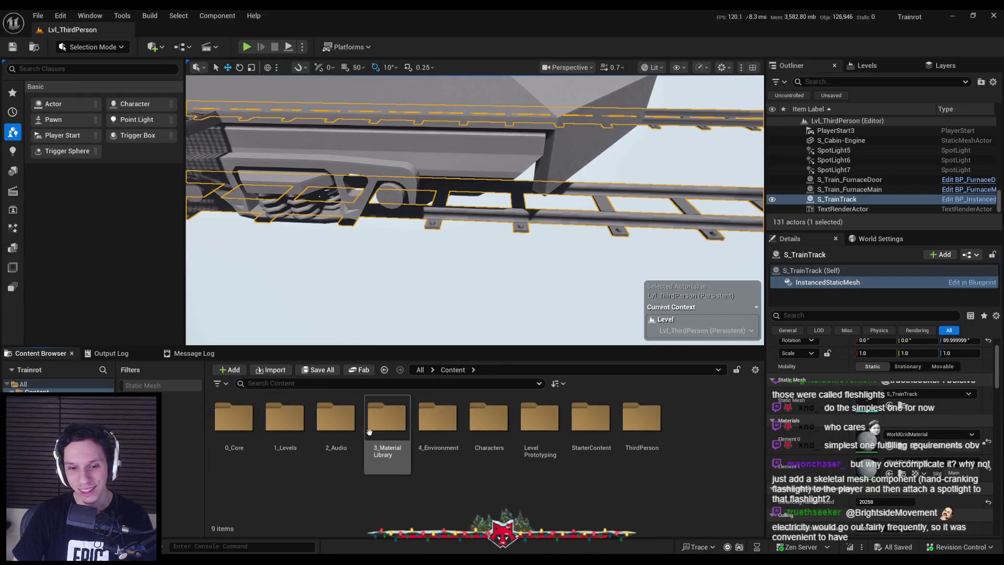
pyautogui.doubleClick(385, 427)
pyautogui.scroll(-1, 497, 481)
pyautogui.scroll(-1, 499, 484)
pyautogui.scroll(1, 498, 479)
pyautogui.scroll(-1, 494, 478)
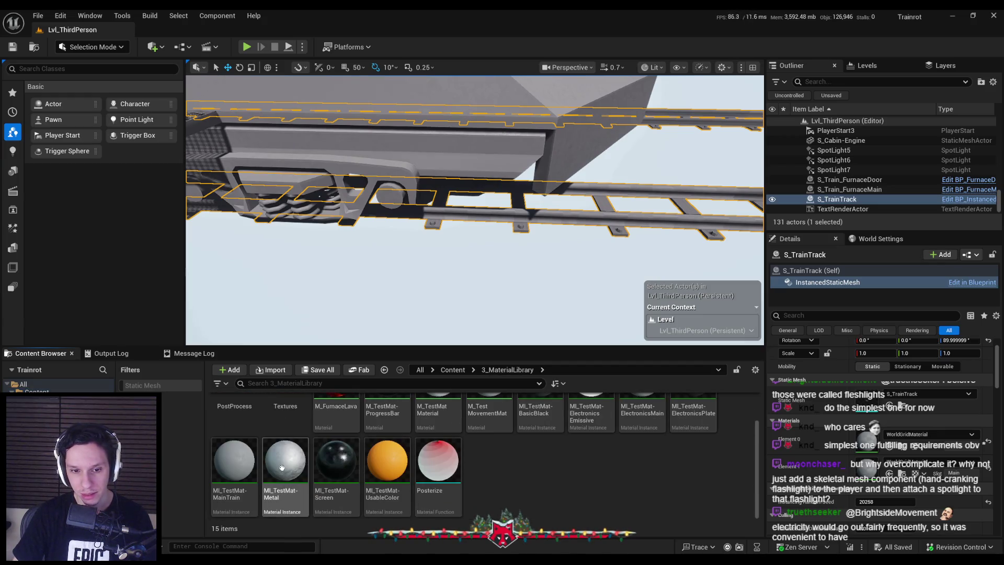
pyautogui.scroll(1, 469, 499)
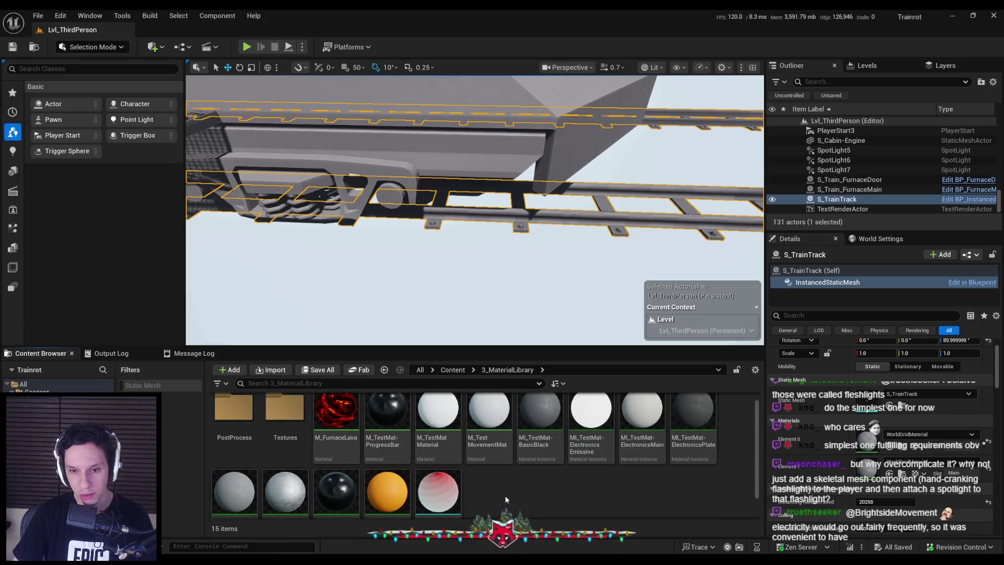
pyautogui.scroll(1, 504, 491)
pyautogui.doubleClick(488, 434)
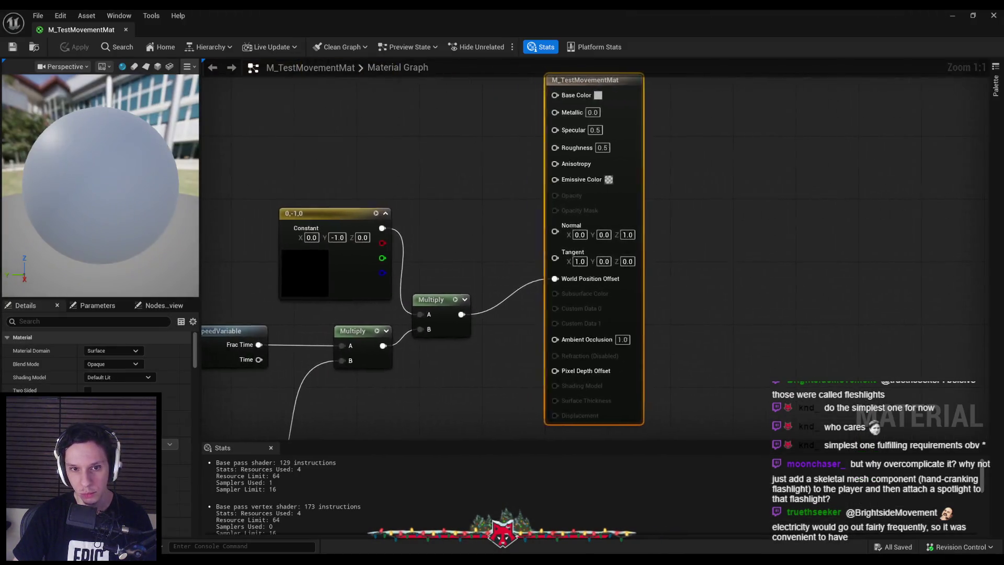
pyautogui.scroll(-2, 563, 201)
pyautogui.click(558, 240)
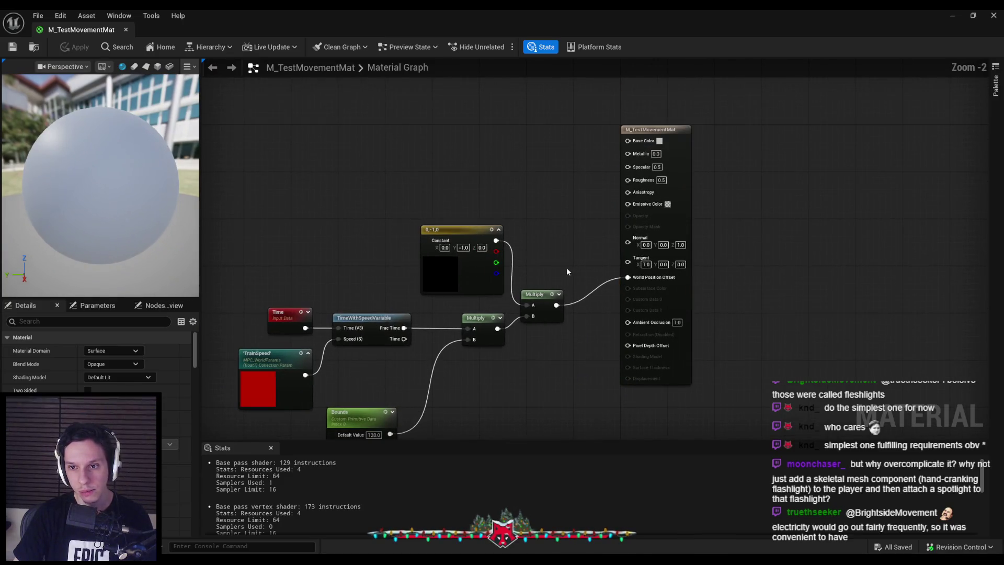
# Move the movement expression nodes lower in the M_TestMovementMat graph.
pyautogui.scroll(-1, 568, 271)
pyautogui.moveTo(309, 212); pyautogui.dragTo(575, 384)
pyautogui.moveTo(596, 280); pyautogui.dragTo(595, 340)
pyautogui.click(570, 282)
# Open M_TestMatMaterial, select its surface parameter nodes except the output, and return.
pyautogui.doubleClick(459, 9)
pyautogui.doubleClick(438, 418)
pyautogui.doubleClick(424, 54)
pyautogui.scroll(3, 461, 227)
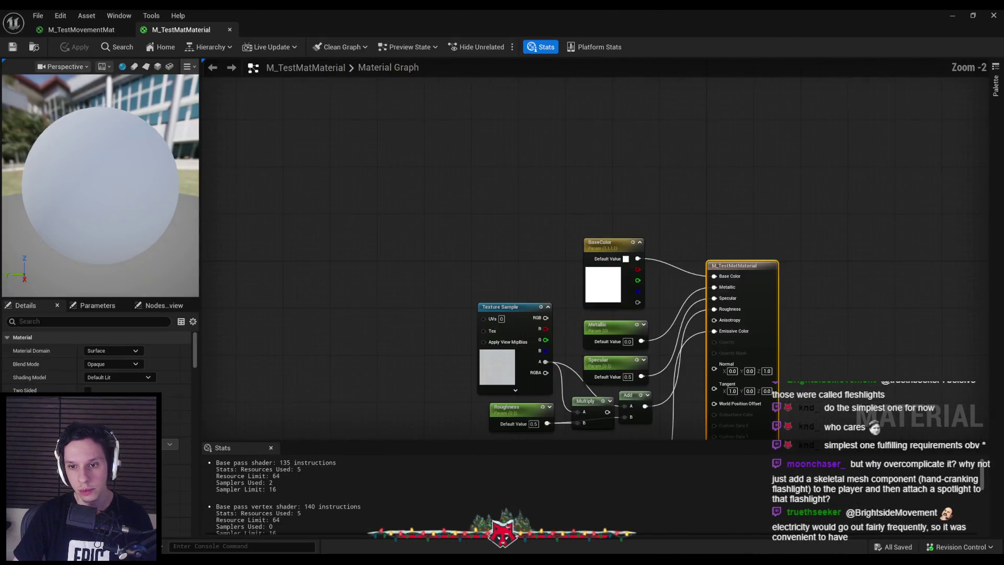
pyautogui.moveTo(387, 115)
pyautogui.mouseDown()
pyautogui.moveTo(573, 272)
pyautogui.moveTo(572, 301)
pyautogui.mouseUp()
pyautogui.click(99, 31)
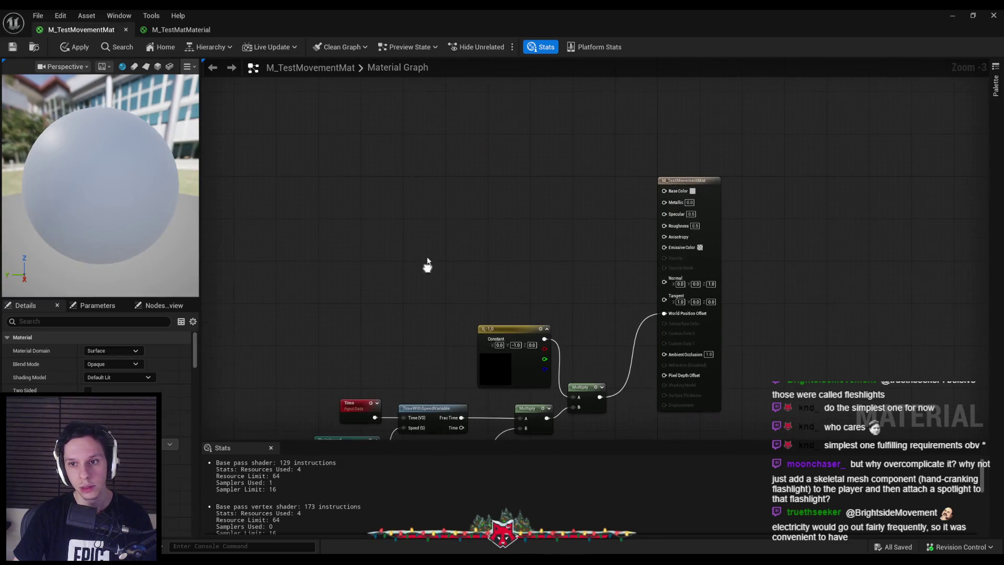
# Paste the parameters and wire BaseColor, Metallic, Specular and Add into Base Color, Metallic, Specular and Roughness.
pyautogui.hotkey('ctrl', 'v')
pyautogui.scroll(2, 465, 192)
pyautogui.moveTo(465, 193)
pyautogui.mouseDown()
pyautogui.moveTo(519, 251)
pyautogui.moveTo(582, 290)
pyautogui.mouseUp()
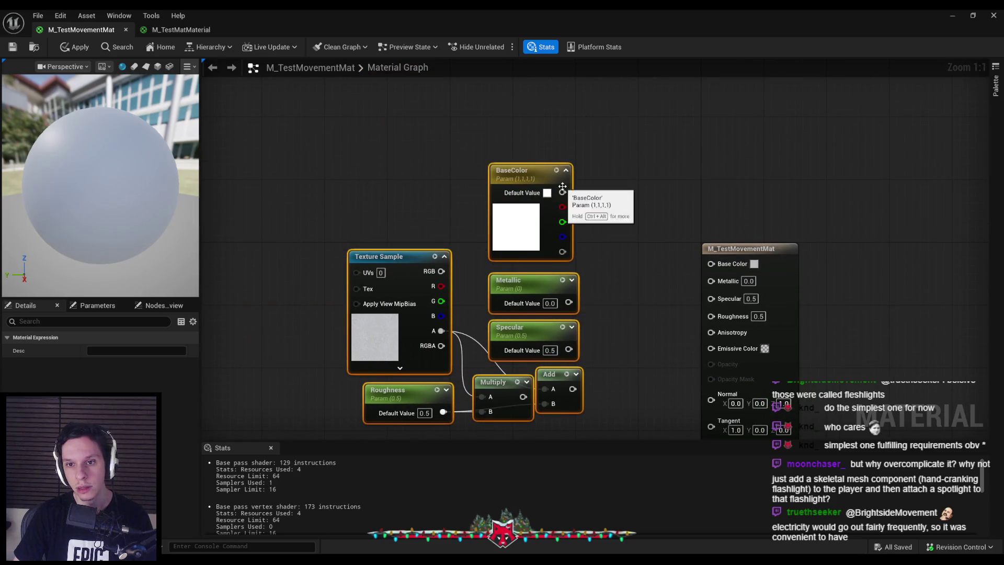
pyautogui.click(502, 170)
pyautogui.moveTo(563, 192); pyautogui.dragTo(721, 266)
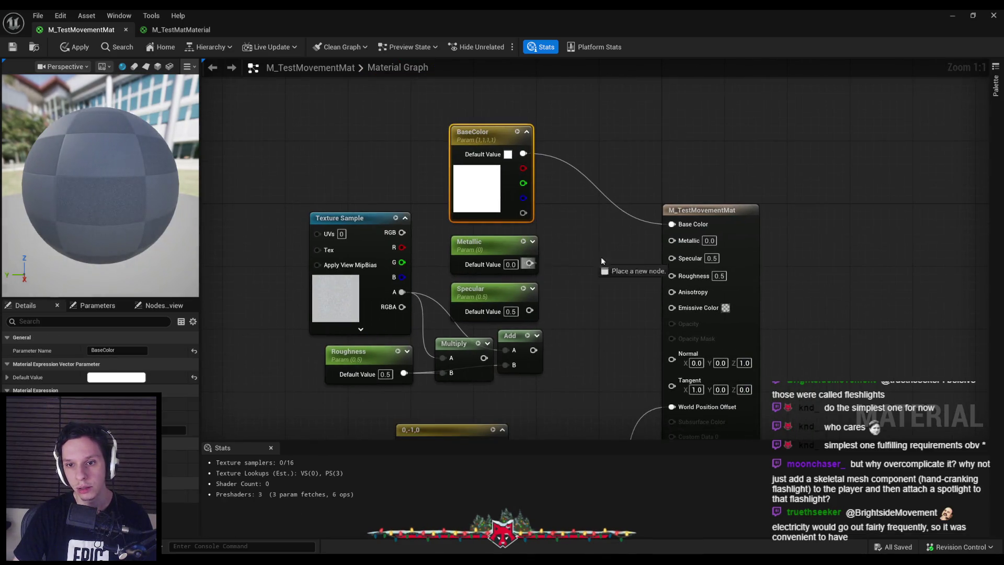
pyautogui.moveTo(573, 262); pyautogui.dragTo(671, 240)
pyautogui.moveTo(529, 311); pyautogui.dragTo(672, 254)
pyautogui.moveTo(532, 350); pyautogui.dragTo(671, 270)
# Add an Emissive vector parameter feeding Emissive Color, then apply the changes.
pyautogui.scroll(-1, 602, 283)
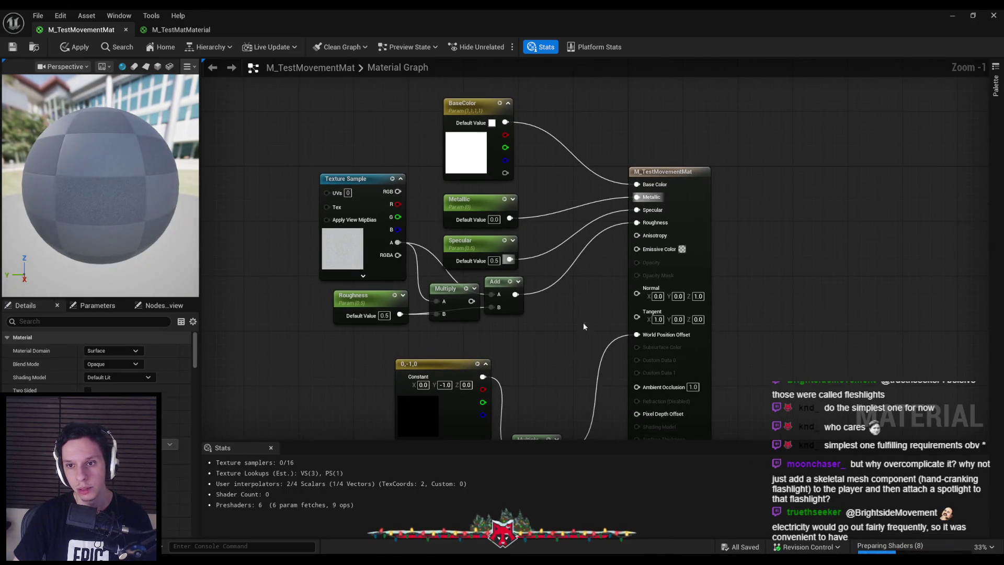
pyautogui.click(181, 29)
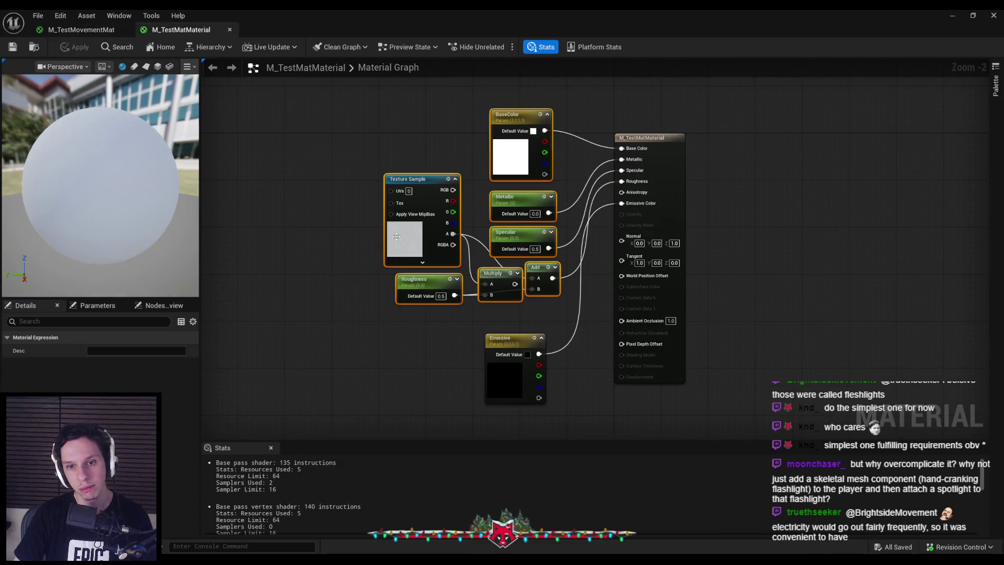
pyautogui.click(80, 17)
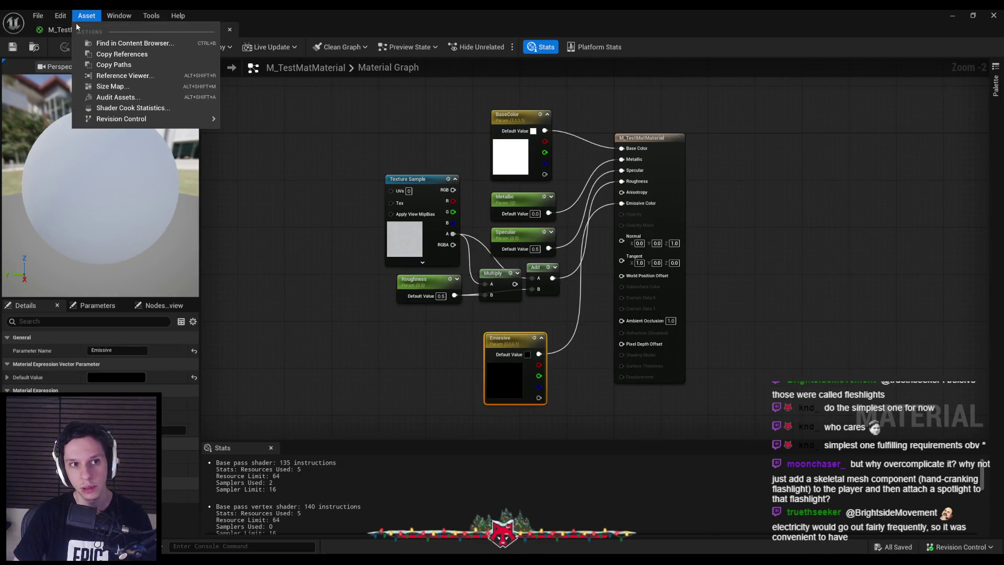
pyautogui.click(79, 29)
pyautogui.moveTo(303, 90); pyautogui.dragTo(528, 328)
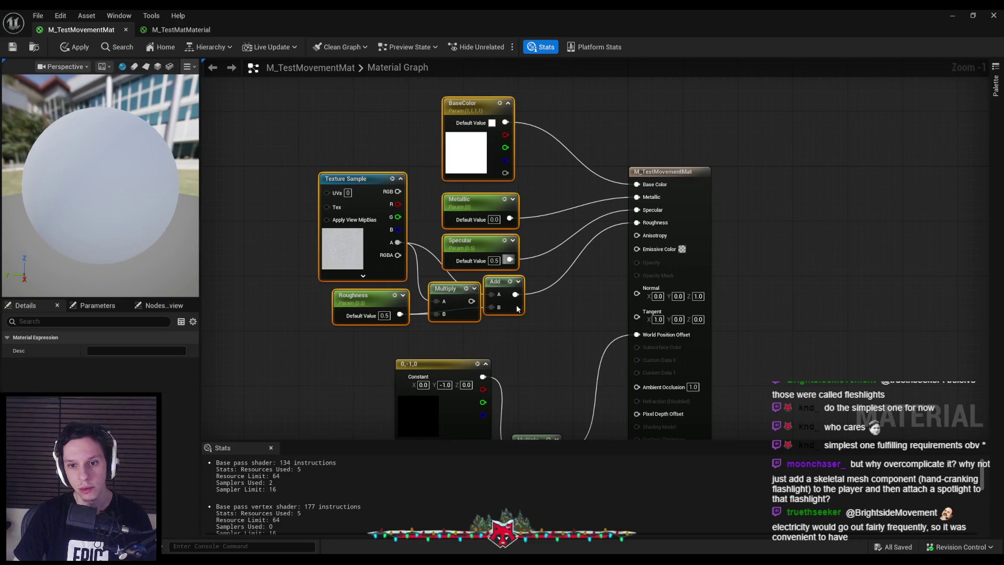
pyautogui.moveTo(445, 288); pyautogui.dragTo(472, 185)
pyautogui.hotkey('ctrl', 'v')
pyautogui.moveTo(492, 268)
pyautogui.mouseDown()
pyautogui.moveTo(503, 247)
pyautogui.moveTo(640, 252)
pyautogui.mouseUp()
pyautogui.click(235, 173)
pyautogui.click(13, 48)
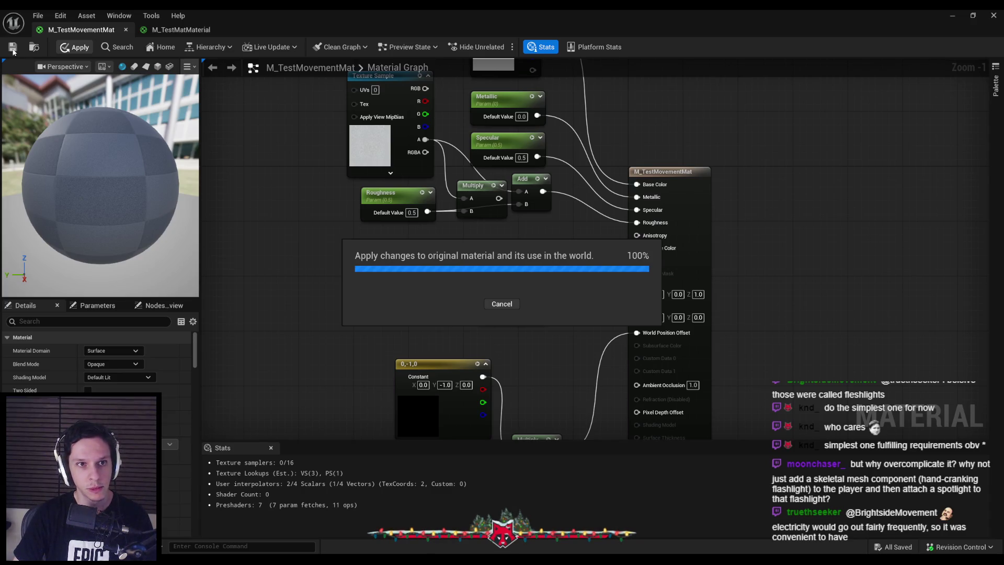
# Check out M_TestMovementMat and compare the two material graphs.
pyautogui.click(513, 395)
pyautogui.moveTo(385, 292)
pyautogui.mouseDown()
pyautogui.moveTo(363, 287)
pyautogui.moveTo(455, 230)
pyautogui.mouseUp()
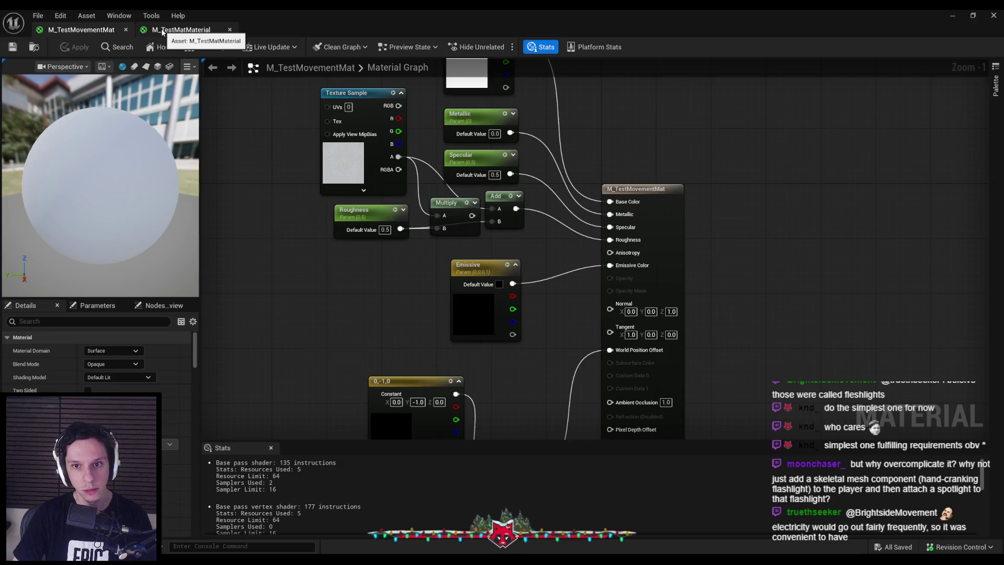
pyautogui.click(163, 32)
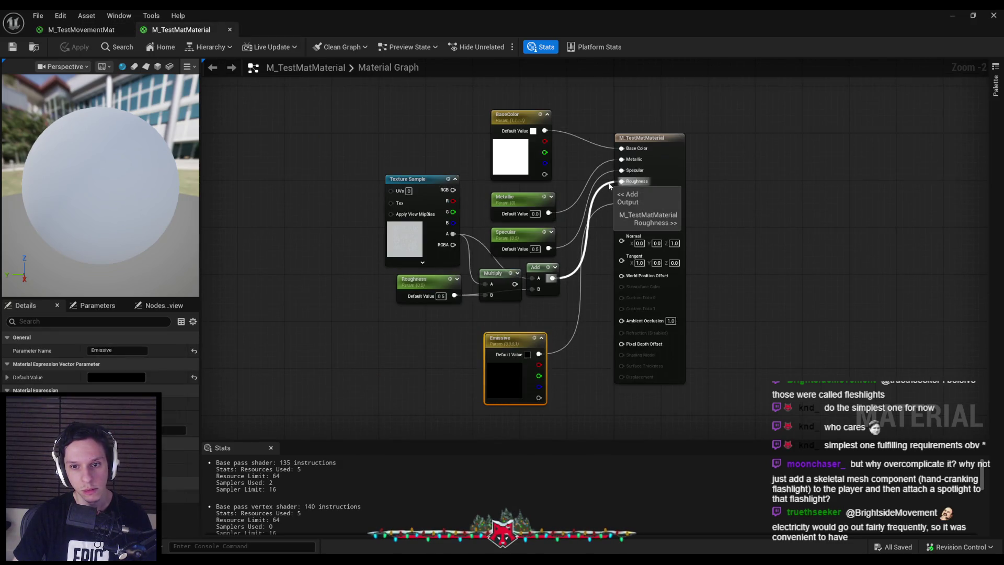
pyautogui.click(62, 32)
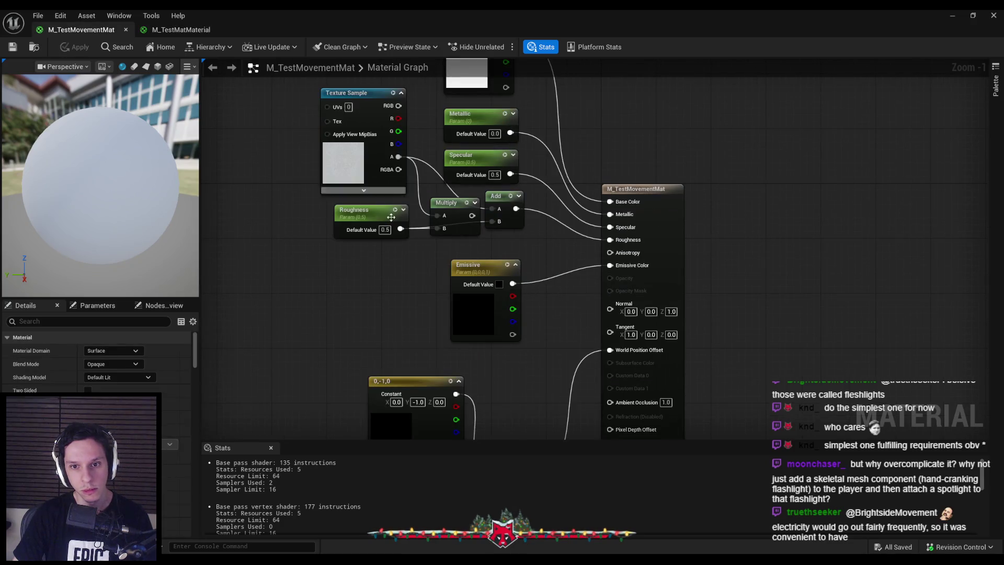
pyautogui.click(181, 30)
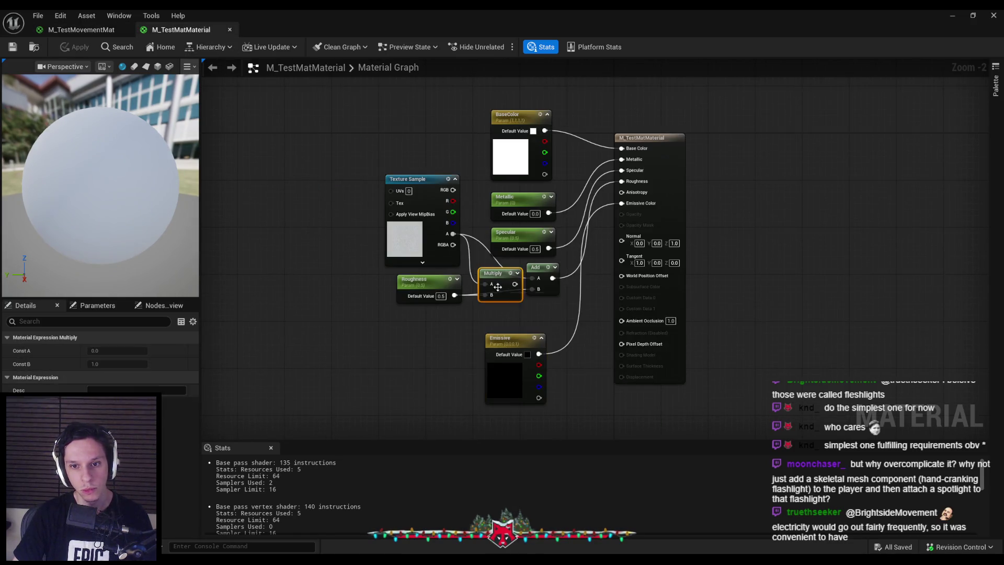
# Save and check out M_TestMatMaterial, then close both material editors, applying changes.
pyautogui.click(12, 47)
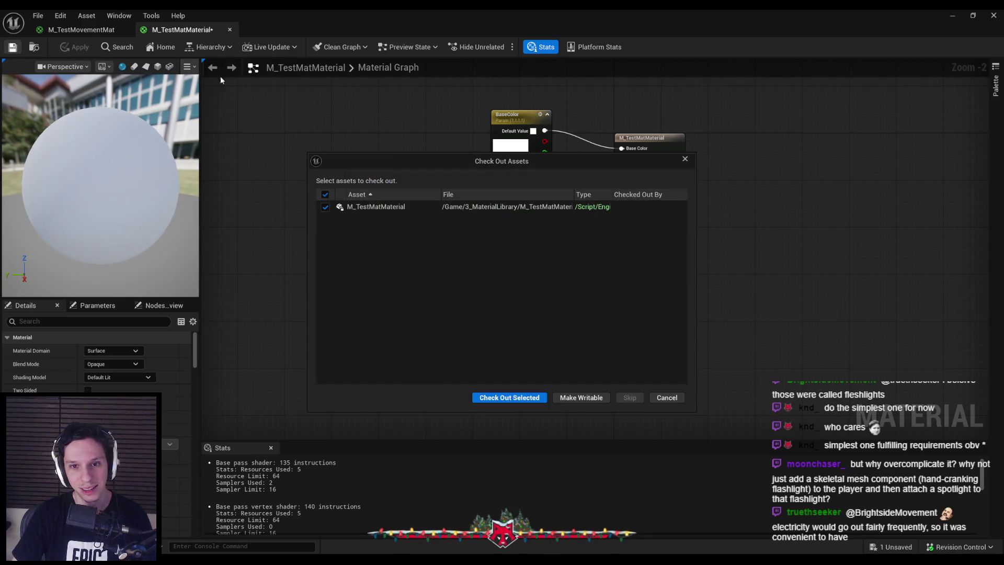
pyautogui.click(507, 398)
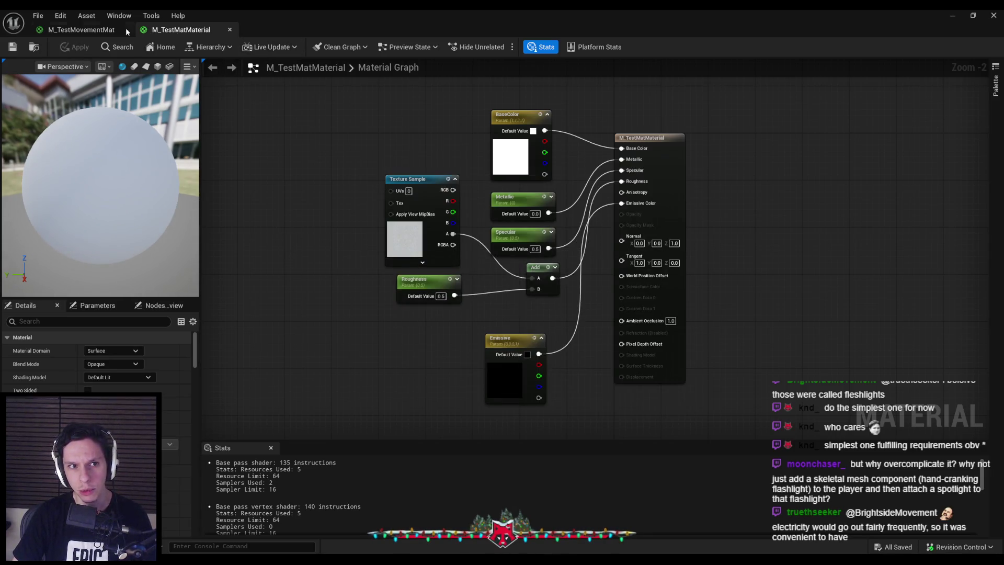
pyautogui.middleClick(159, 29)
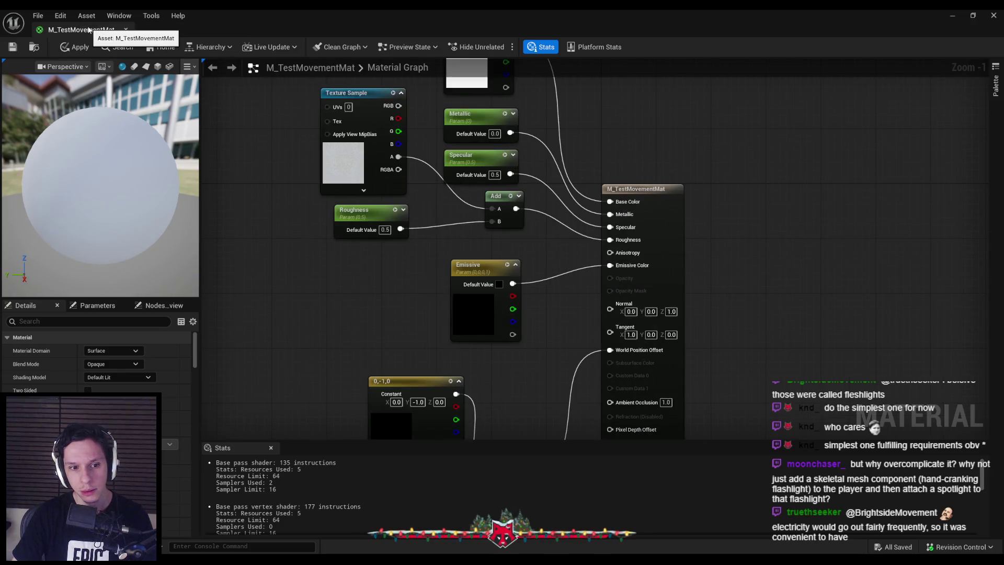
pyautogui.middleClick(88, 29)
pyautogui.click(522, 315)
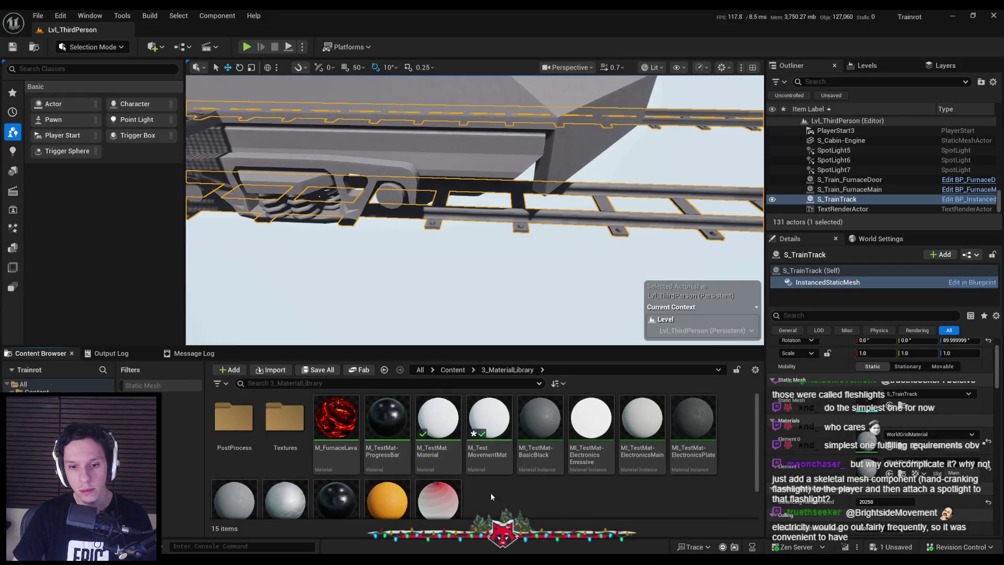
# Create a material instance of M_TestMovementMat named MI_TestMove-Metal.
pyautogui.rightClick(492, 450)
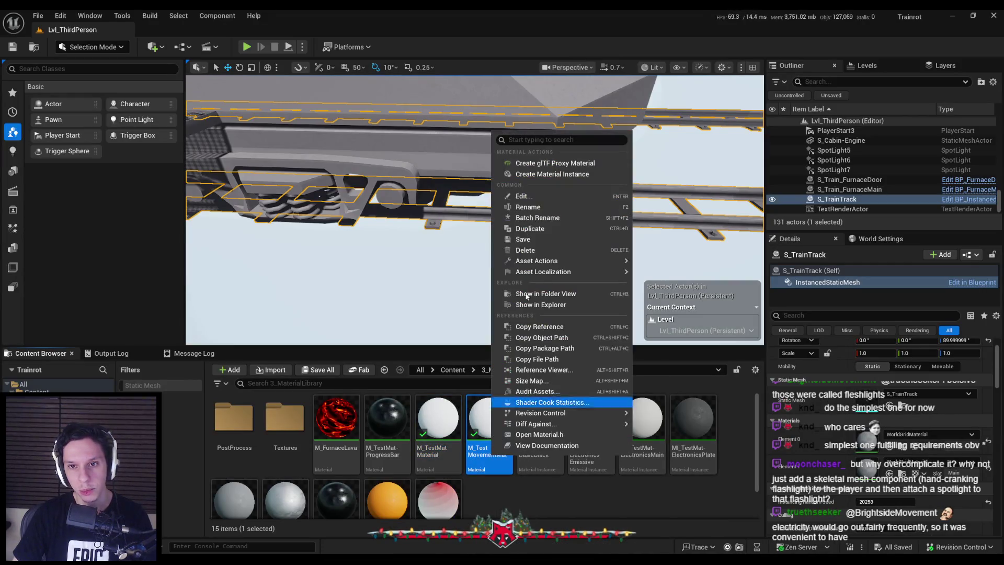
pyautogui.click(533, 176)
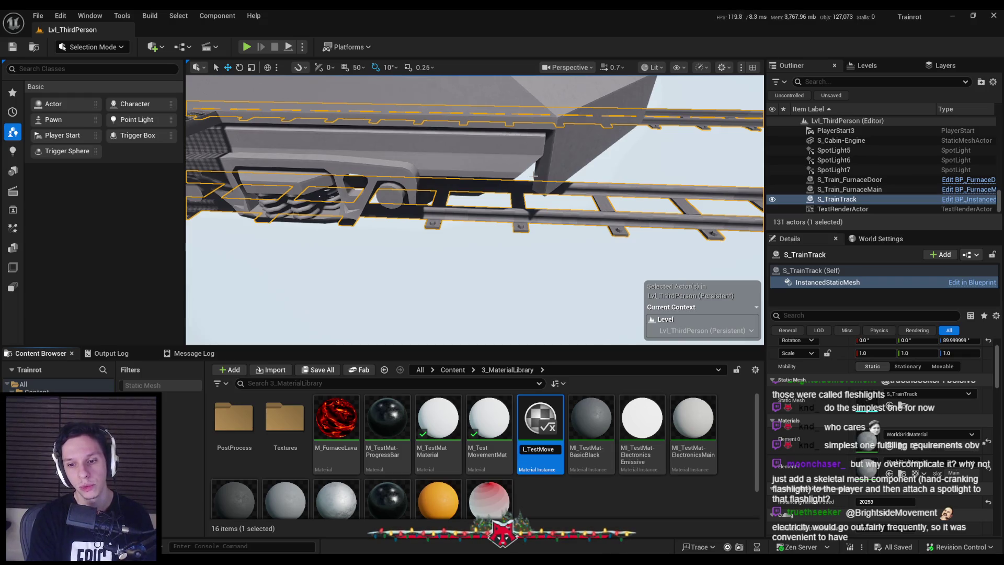
pyautogui.press('Return')
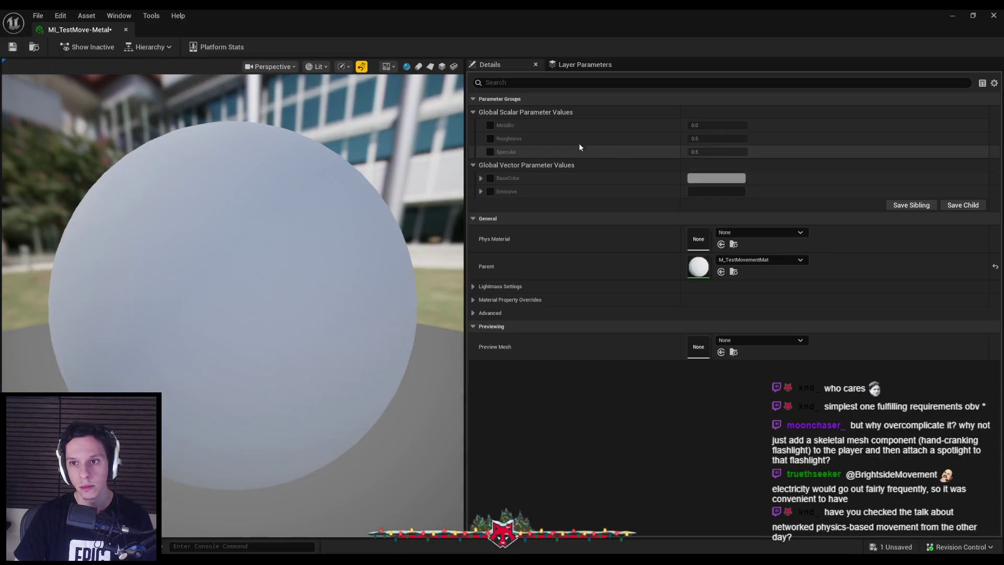
# Override Metallic to 1.0 and set a paler BaseColor on MI_TestMove-Metal.
pyautogui.click(490, 126)
pyautogui.click(716, 125)
pyautogui.write('1')
pyautogui.press('Return')
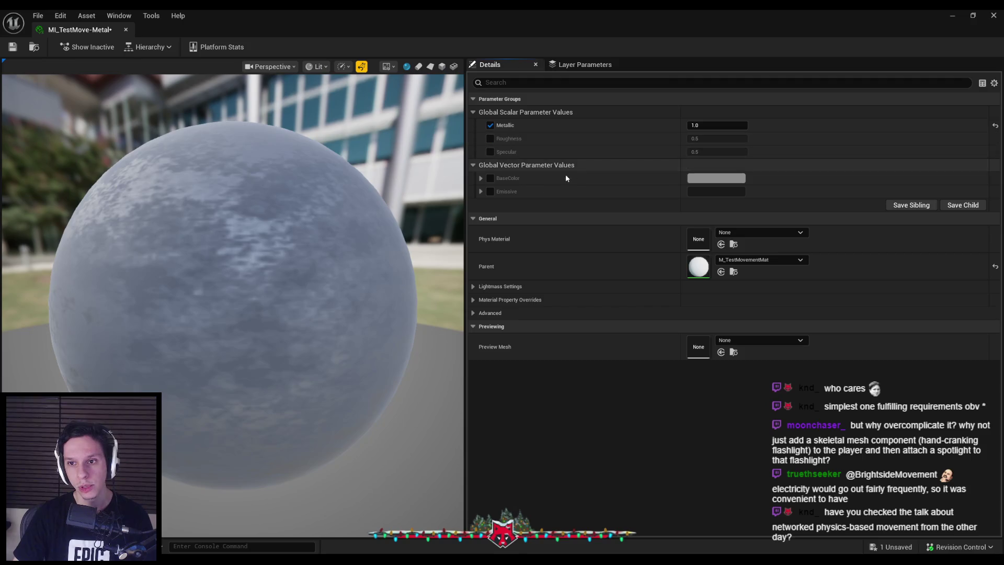
pyautogui.click(704, 181)
pyautogui.click(852, 236)
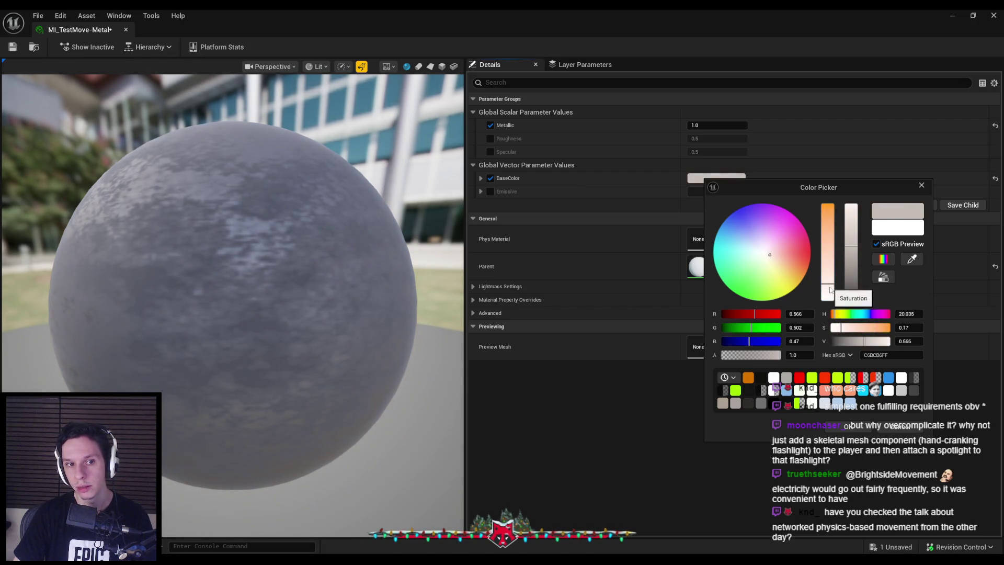
pyautogui.click(838, 425)
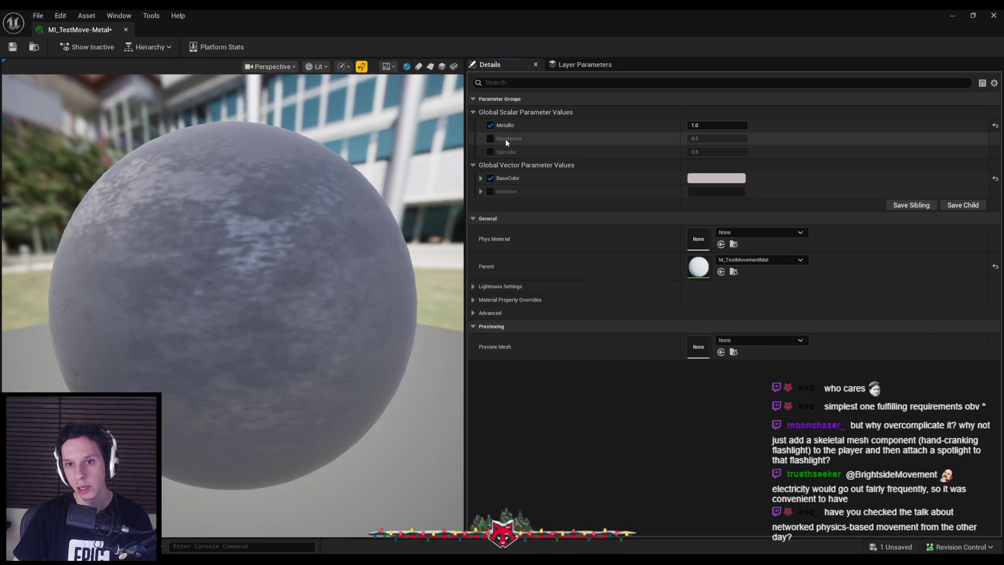
# Override Roughness to about 0.39, then save and close the instance.
pyautogui.click(490, 139)
pyautogui.moveTo(716, 138); pyautogui.dragTo(710, 139)
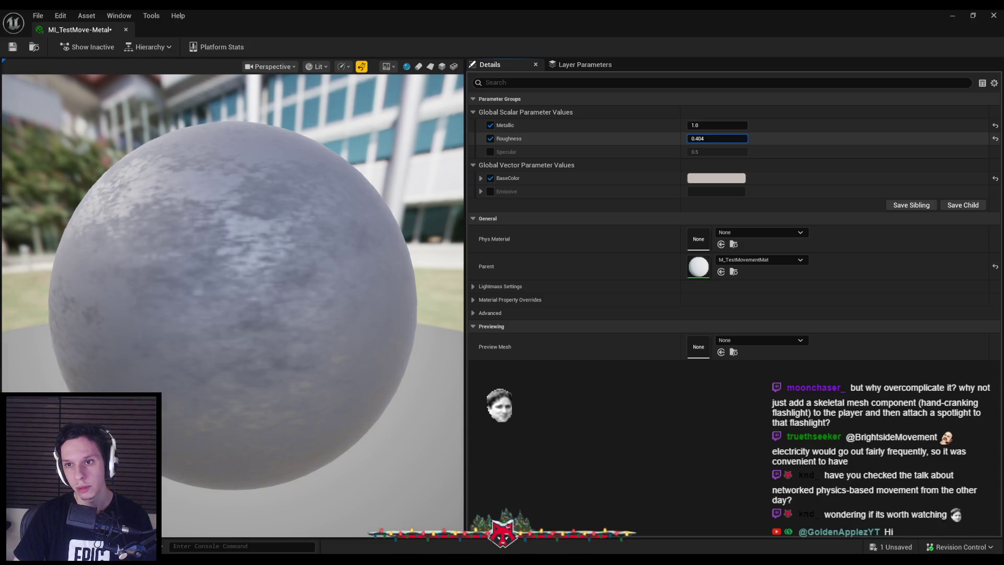
pyautogui.hotkey('ctrl', 's')
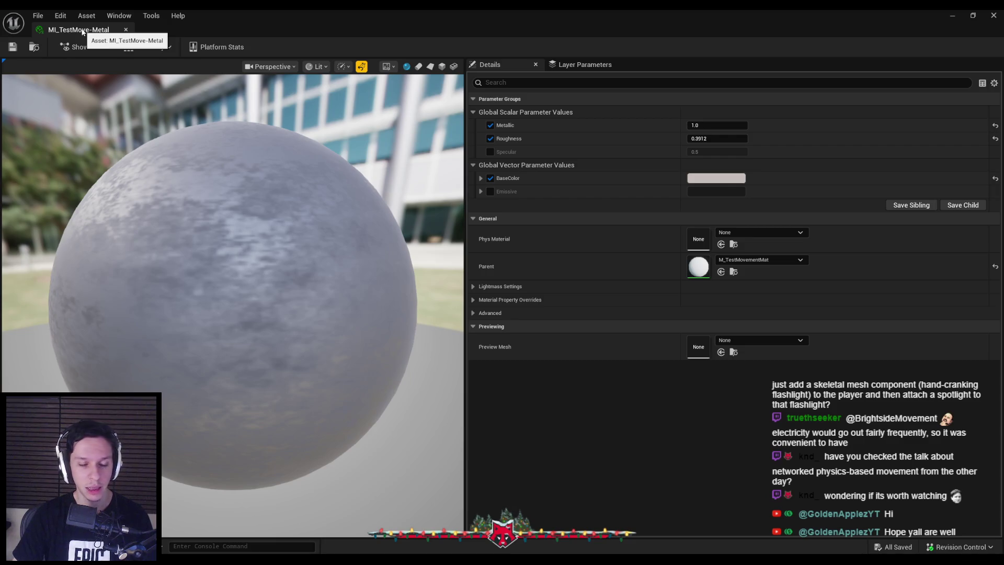
pyautogui.middleClick(82, 32)
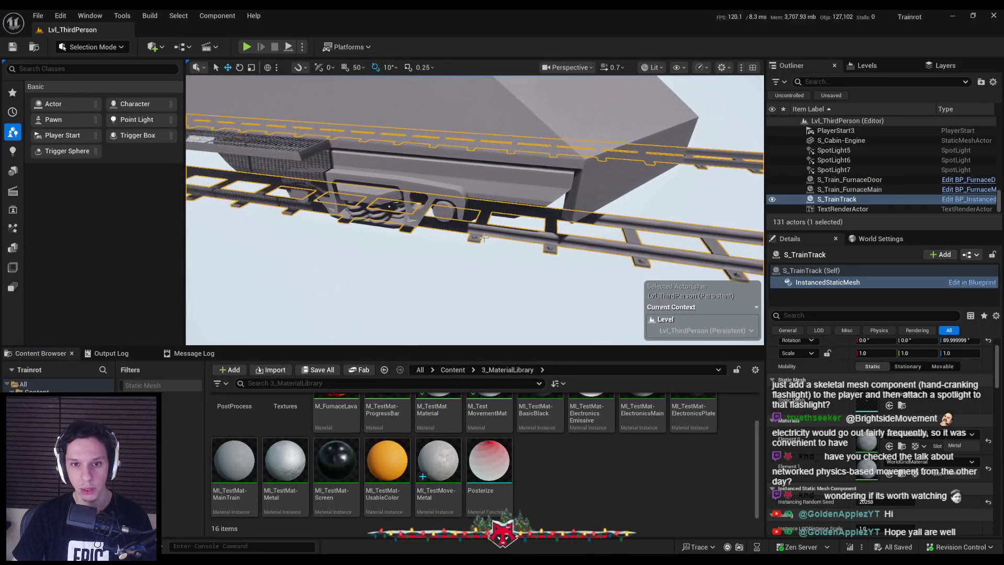
# Move the viewport closer to the train and select the train track.
pyautogui.click(507, 291)
pyautogui.moveTo(506, 291); pyautogui.dragTo(525, 271)
pyautogui.click(526, 270)
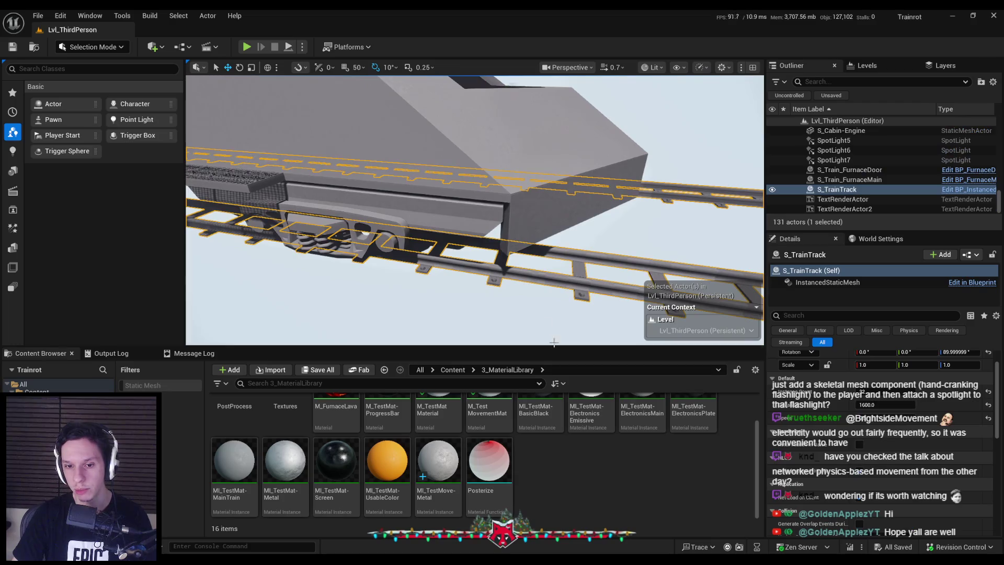
pyautogui.scroll(-1, 481, 471)
pyautogui.scroll(2, 483, 468)
pyautogui.scroll(-1, 489, 465)
# Duplicate MI_TestMove-Metal as MI_TestMove-Wood, open it, and set Metallic to 0.
pyautogui.click(438, 460)
pyautogui.rightClick(438, 460)
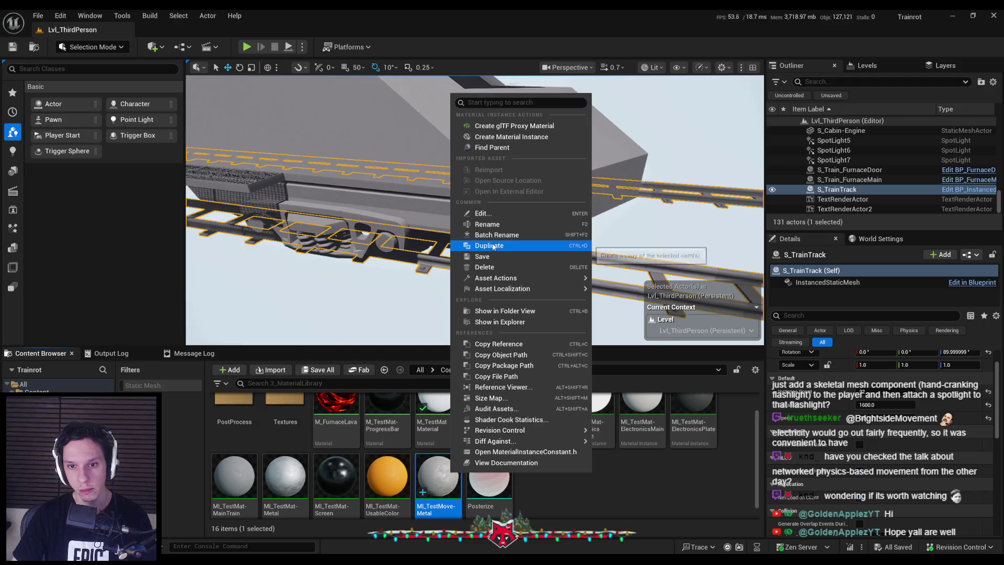
pyautogui.click(492, 243)
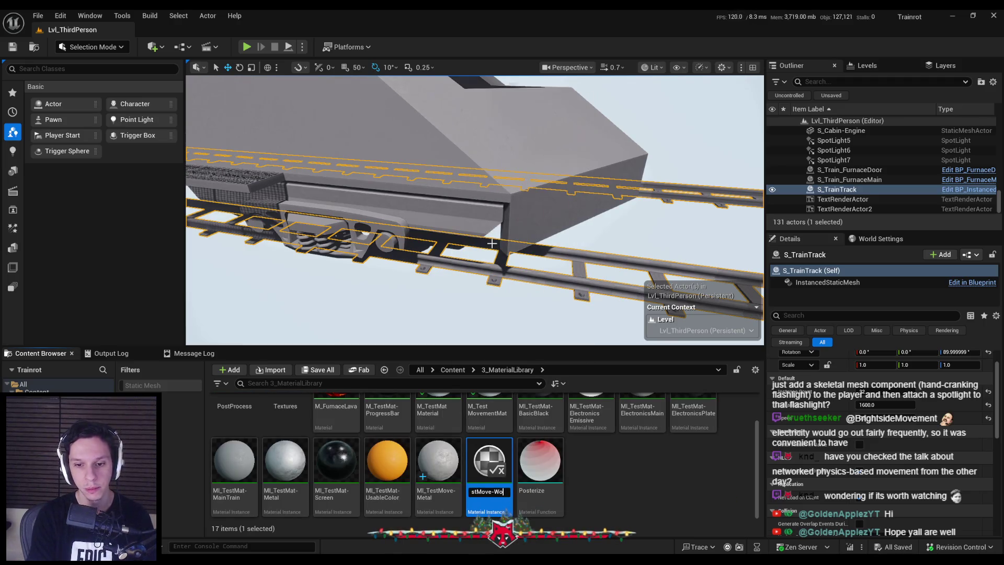
pyautogui.press('Return')
pyautogui.doubleClick(490, 488)
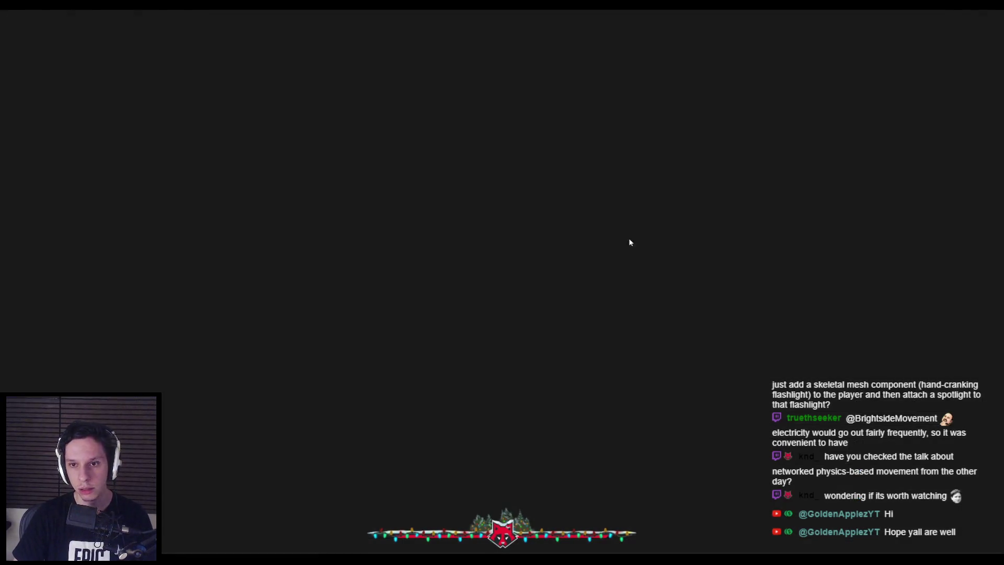
pyautogui.write('0')
pyautogui.press('Return')
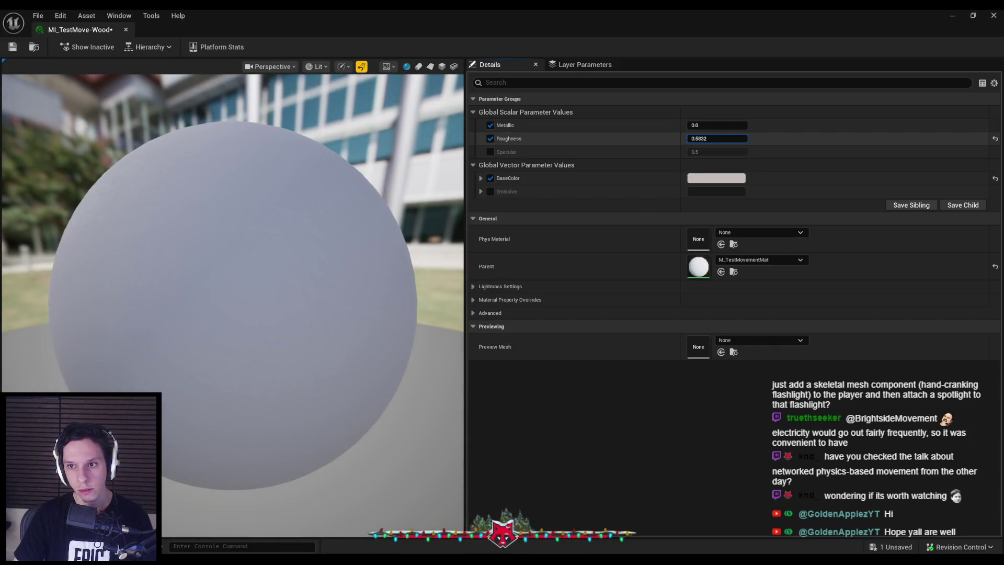
# Set the wood BaseColor to a deep brown in the Color Picker and save.
pyautogui.click(715, 178)
pyautogui.moveTo(830, 253)
pyautogui.mouseDown()
pyautogui.moveTo(841, 225)
pyautogui.moveTo(853, 232)
pyautogui.moveTo(853, 266)
pyautogui.mouseUp()
pyautogui.moveTo(837, 315); pyautogui.dragTo(837, 314)
pyautogui.moveTo(830, 269); pyautogui.dragTo(831, 221)
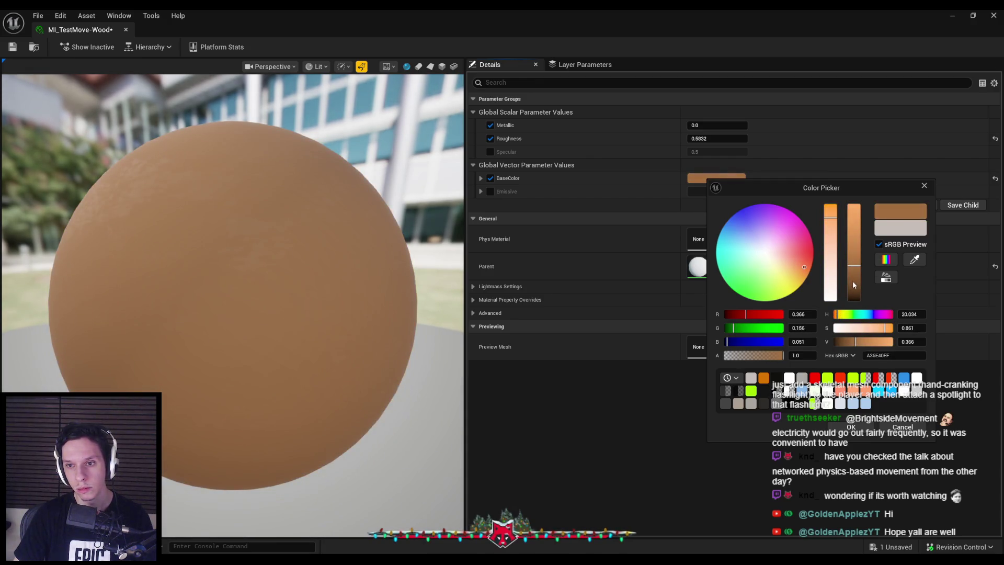
pyautogui.moveTo(853, 283); pyautogui.dragTo(853, 292)
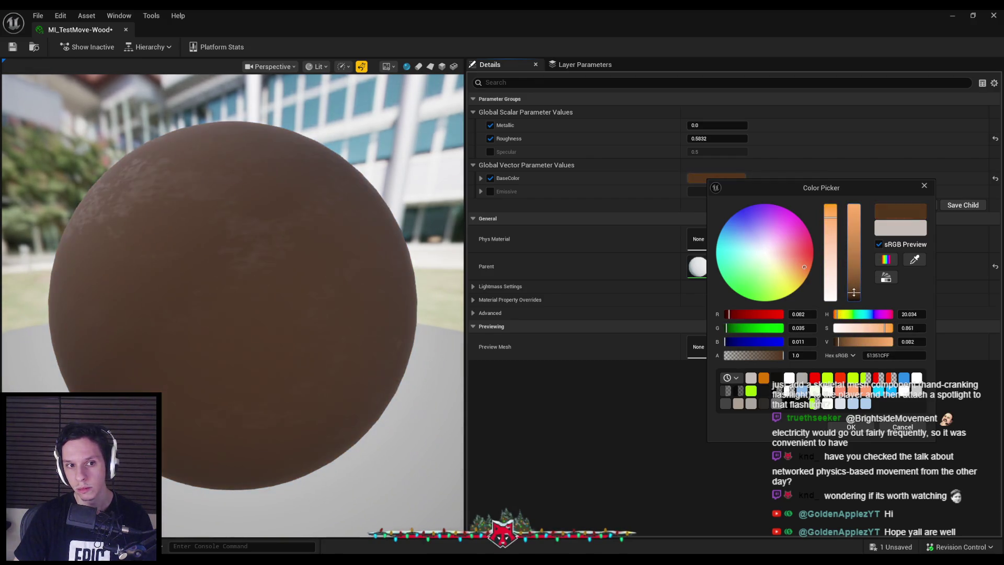
pyautogui.click(851, 427)
pyautogui.hotkey('ctrl', 's')
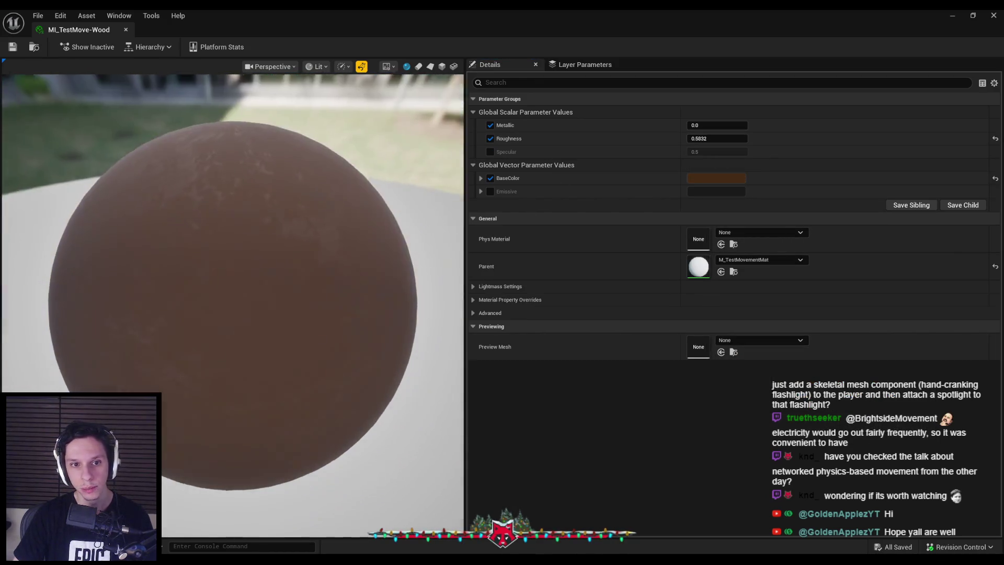
# Return to the level editor and reopen MI_TestMove-Wood.
pyautogui.scroll(-5, 317, 273)
pyautogui.hotkey('alt', 'Tab')
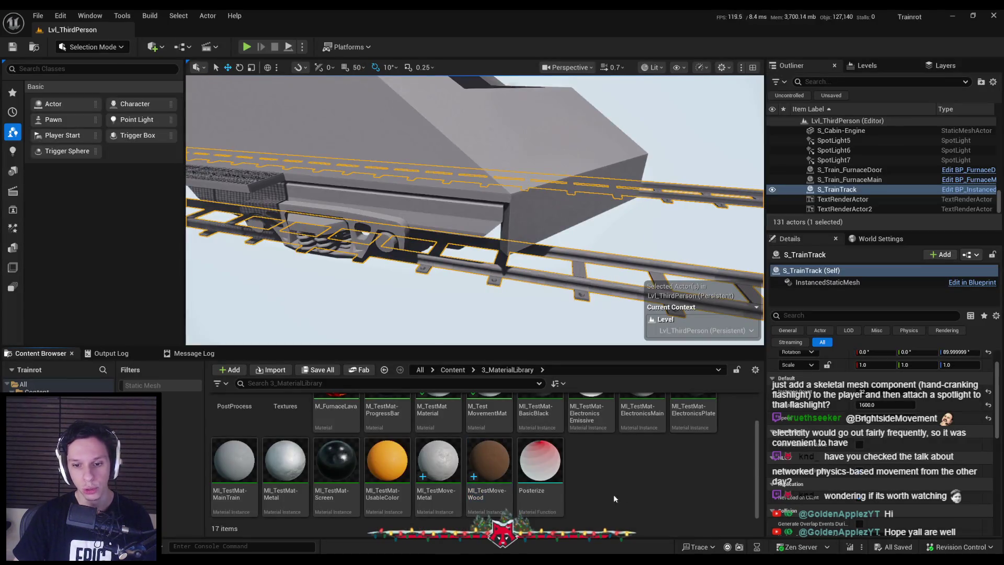
pyautogui.doubleClick(489, 460)
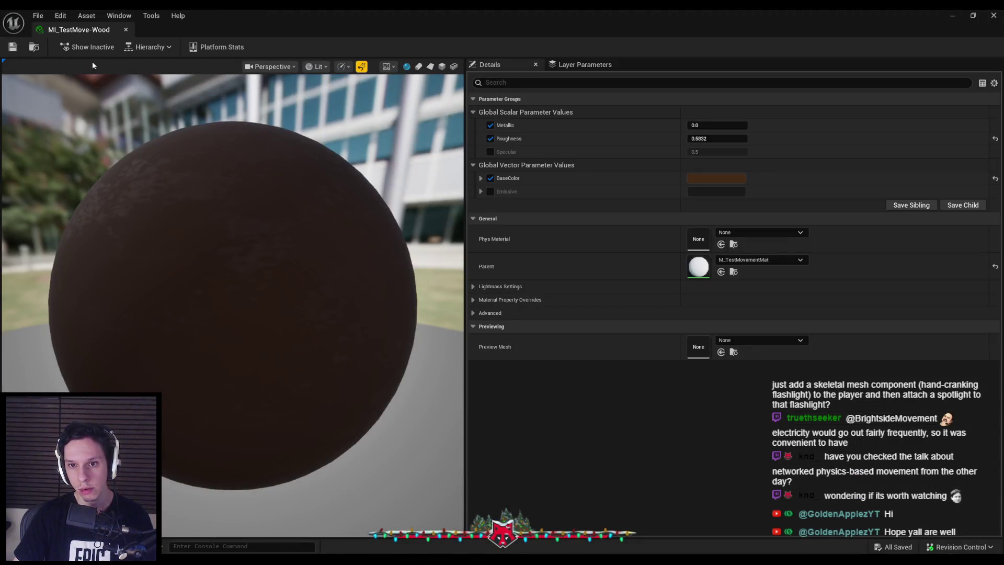
# In S_TrainTrack, give the sleepers' slot (Element 1) the MI_TestMove-Wood material.
pyautogui.hotkey('alt', 'Tab')
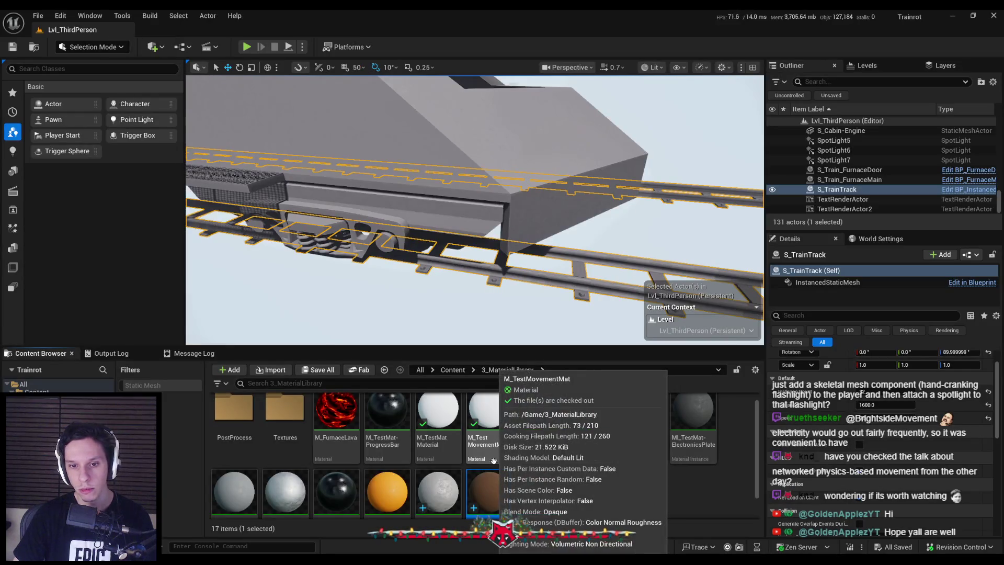
pyautogui.hotkey('alt', 'Tab')
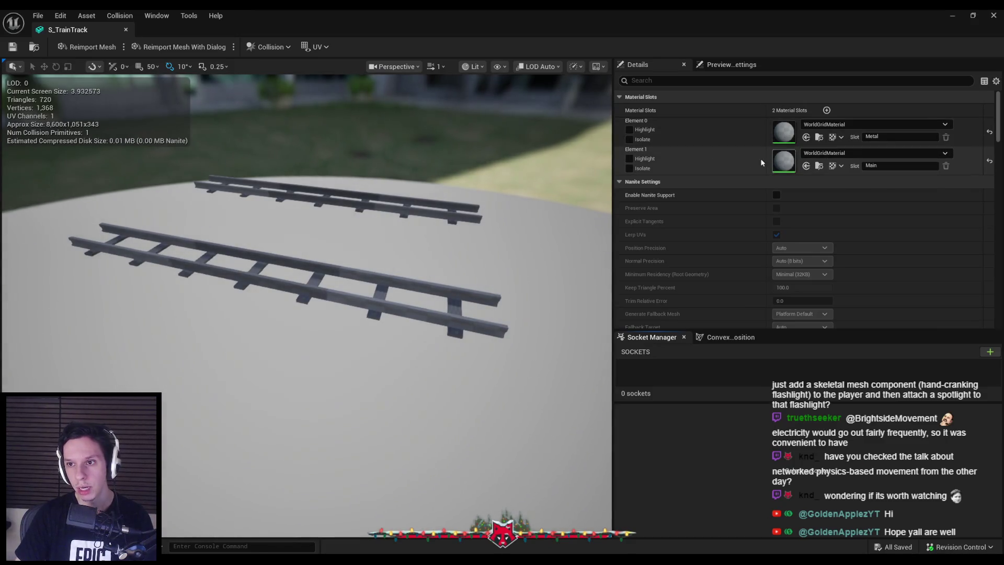
pyautogui.click(629, 168)
pyautogui.click(629, 169)
pyautogui.click(868, 153)
pyautogui.write('wood')
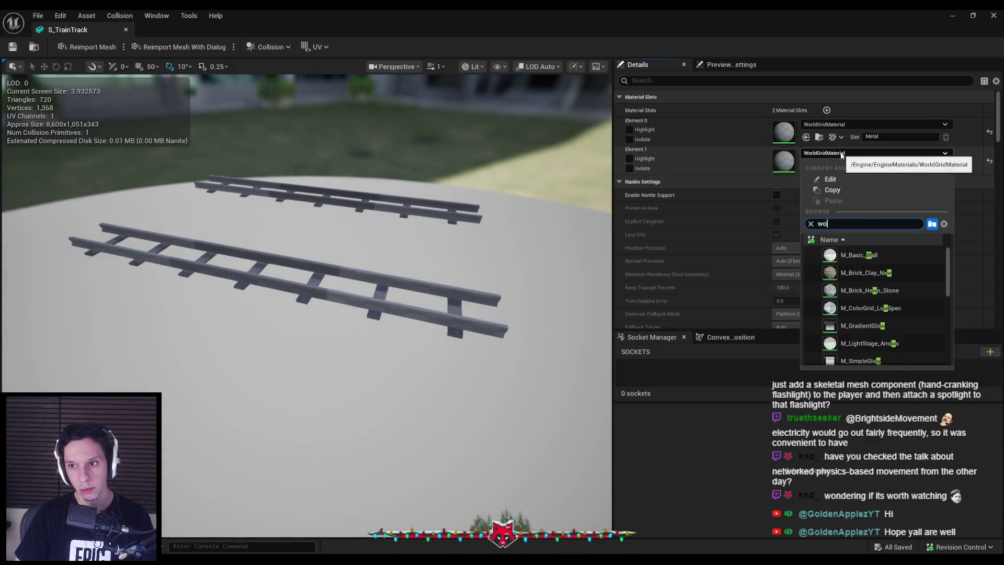
pyautogui.click(868, 343)
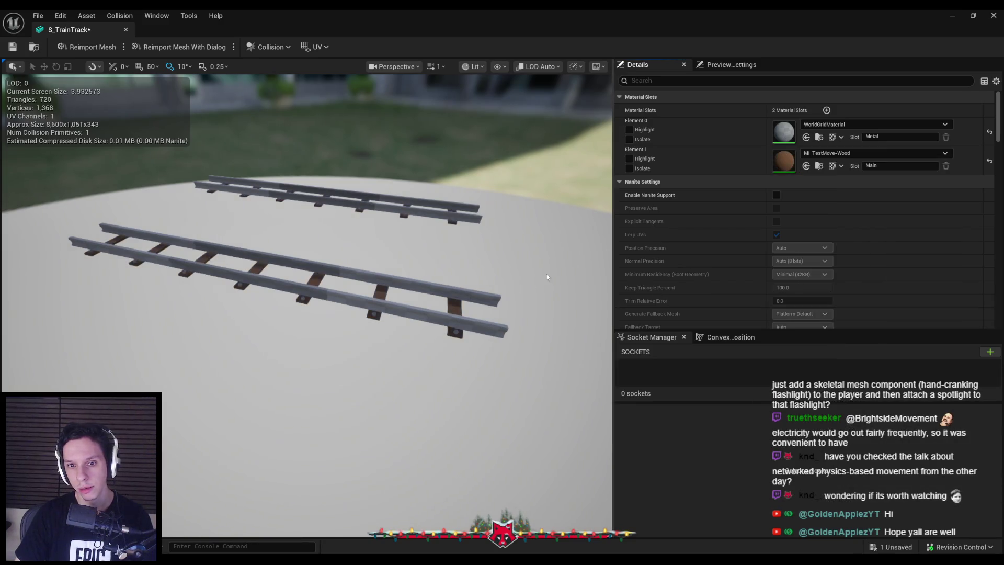
# Assign MI_TestMove-Metal to the rails' slot (Element 0).
pyautogui.click(824, 127)
pyautogui.write('meta')
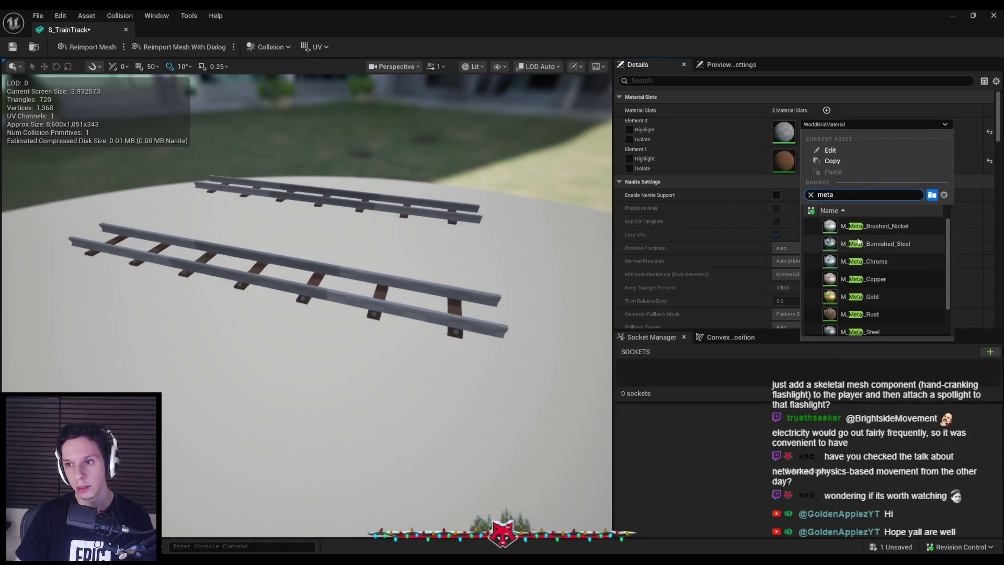
pyautogui.click(859, 327)
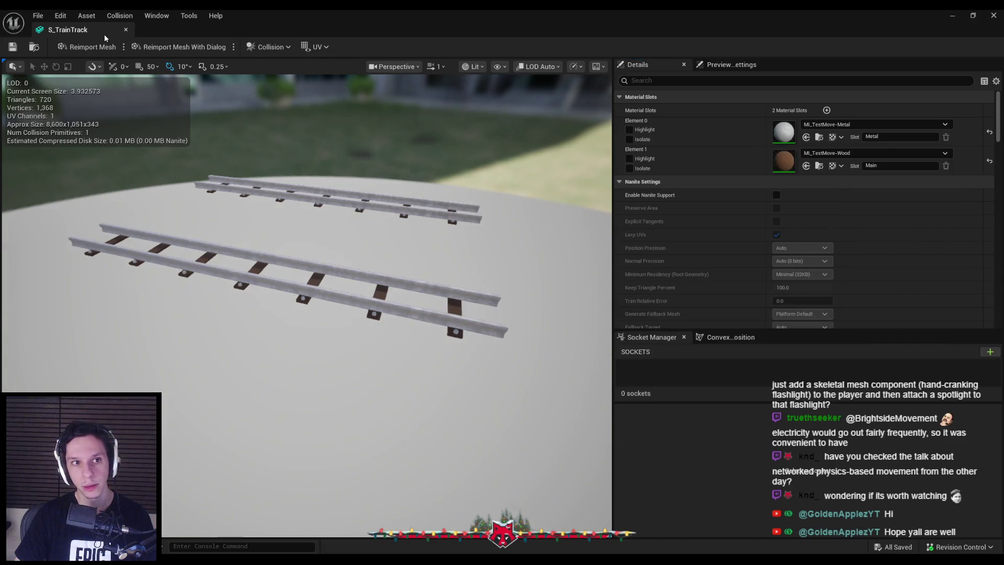
pyautogui.hotkey('alt', 'Tab')
# Fly over the track in Unreal, then isolate the TrainTrack rails in Blender's local view.
pyautogui.moveTo(474, 209)
pyautogui.mouseDown()
pyautogui.moveTo(596, 188)
pyautogui.moveTo(459, 305)
pyautogui.moveTo(654, 226)
pyautogui.moveTo(479, 197)
pyautogui.mouseUp()
pyautogui.moveTo(502, 238); pyautogui.dragTo(501, 238)
pyautogui.hotkey('alt', 'Tab')
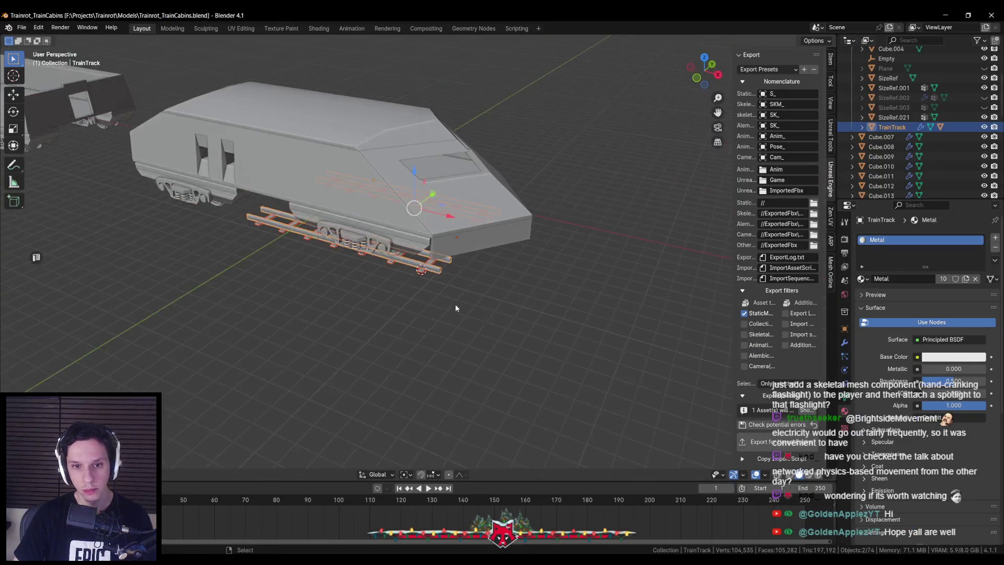
pyautogui.press('KP_Divide')
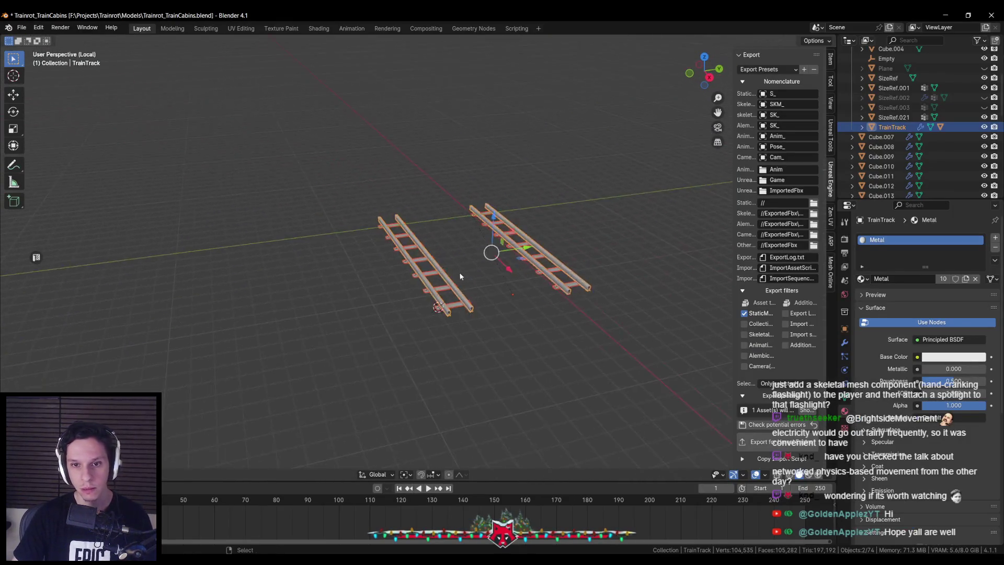
pyautogui.click(423, 293)
pyautogui.scroll(3, 423, 328)
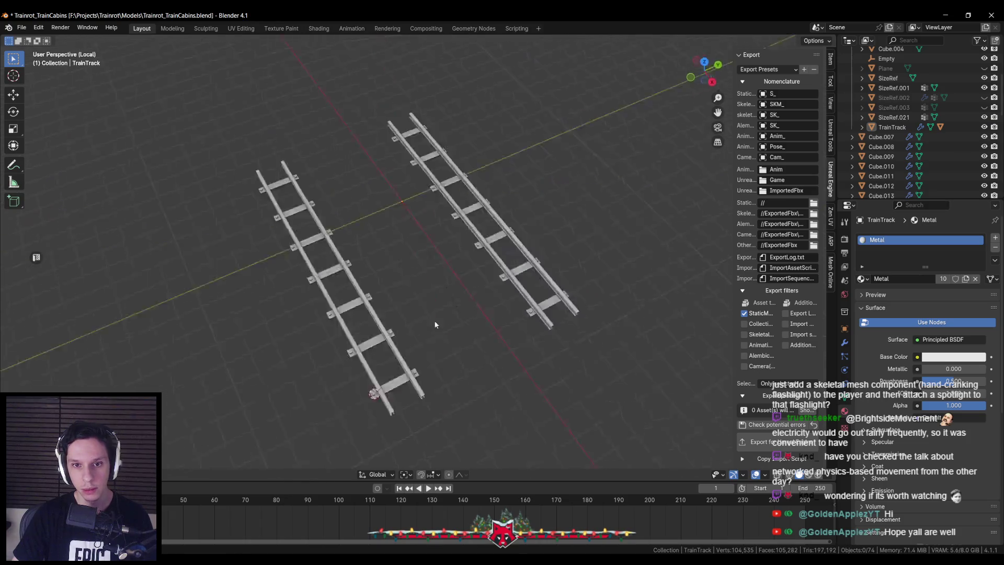
pyautogui.moveTo(423, 333); pyautogui.dragTo(775, 157)
# Reset the 3D cursor location to 0 in the View panel.
pyautogui.click(830, 59)
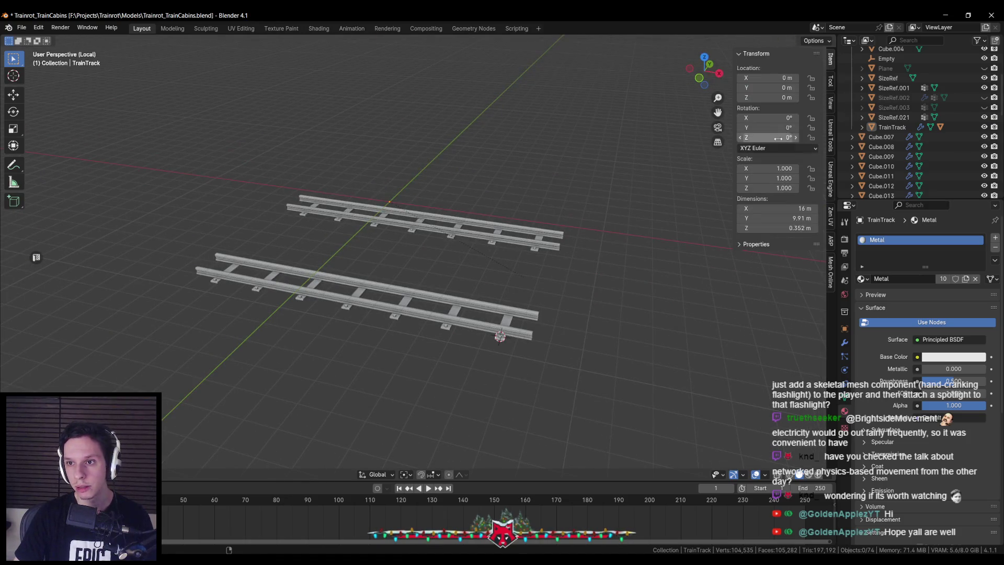
pyautogui.click(831, 107)
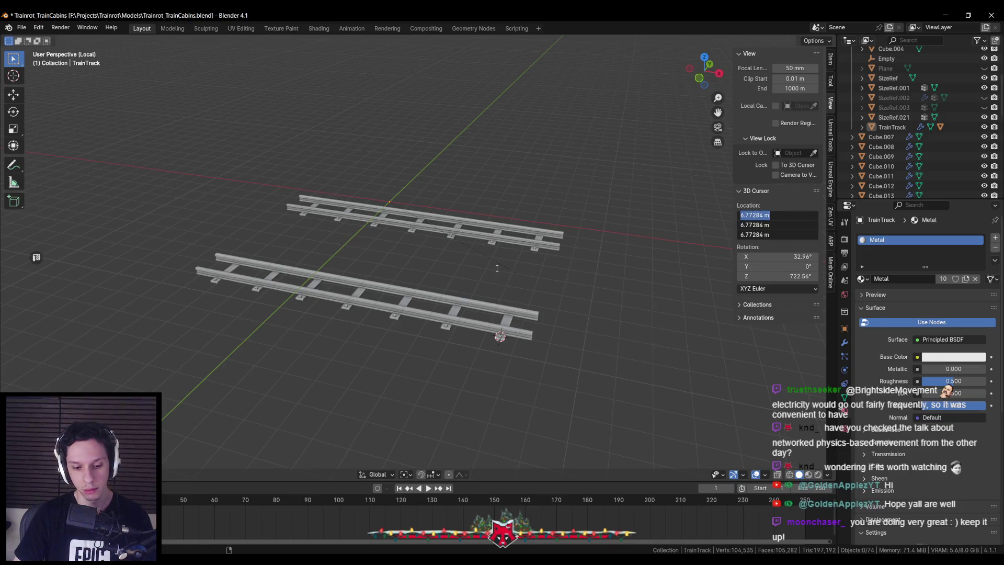
pyautogui.write('0')
pyautogui.press('Return')
pyautogui.click(831, 58)
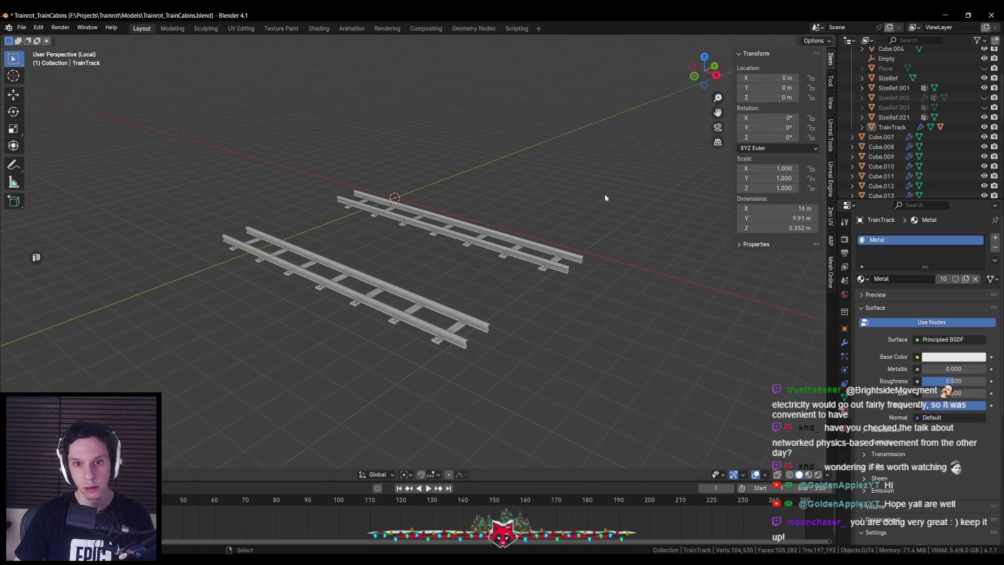
pyautogui.hotkey('shift', 'a')
# Add a plane at the origin, scale it to 30.6 m square, then return to Unreal.
pyautogui.click(596, 253)
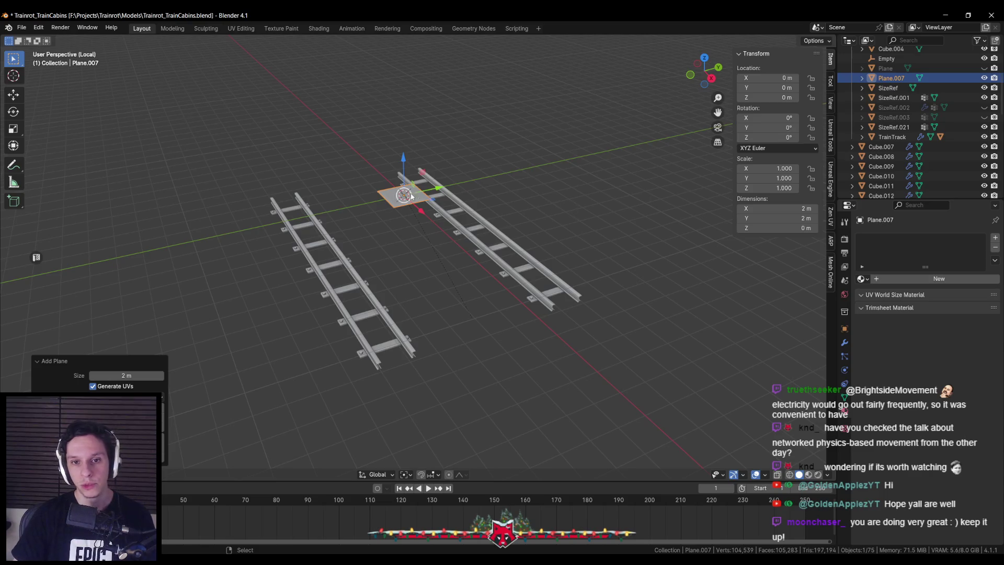
pyautogui.press('s')
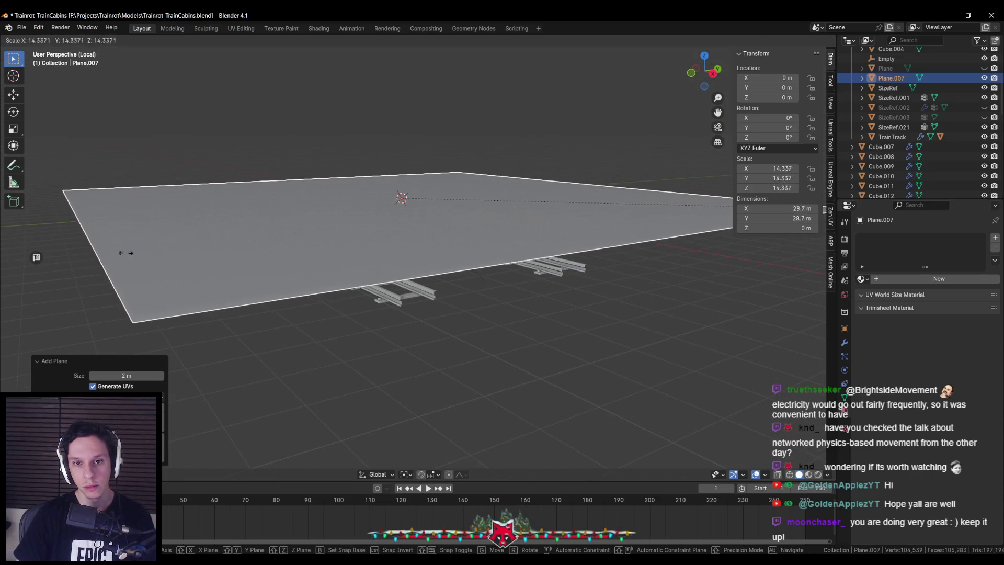
pyautogui.click(233, 262)
pyautogui.scroll(-2, 298, 259)
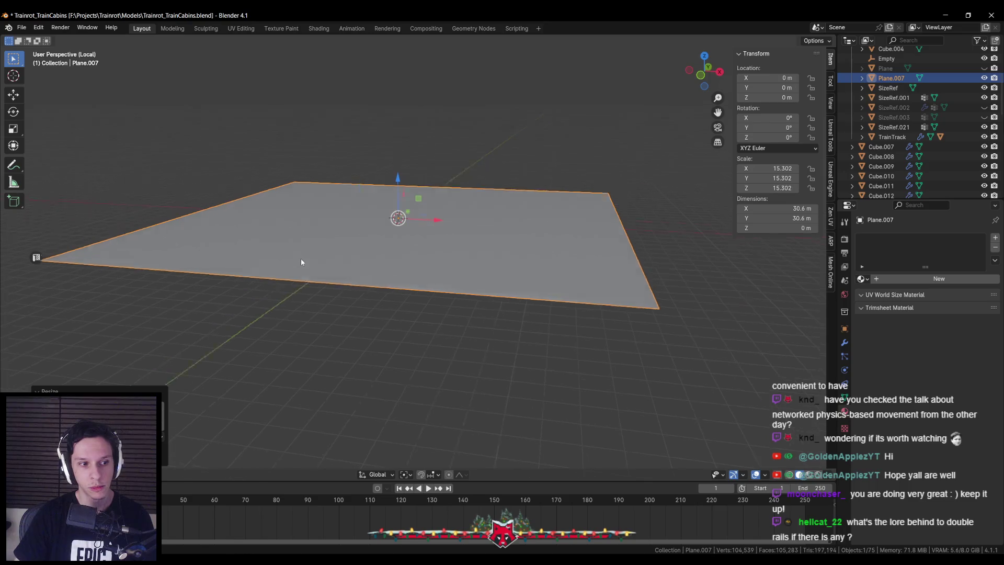
pyautogui.hotkey('alt', 'Tab')
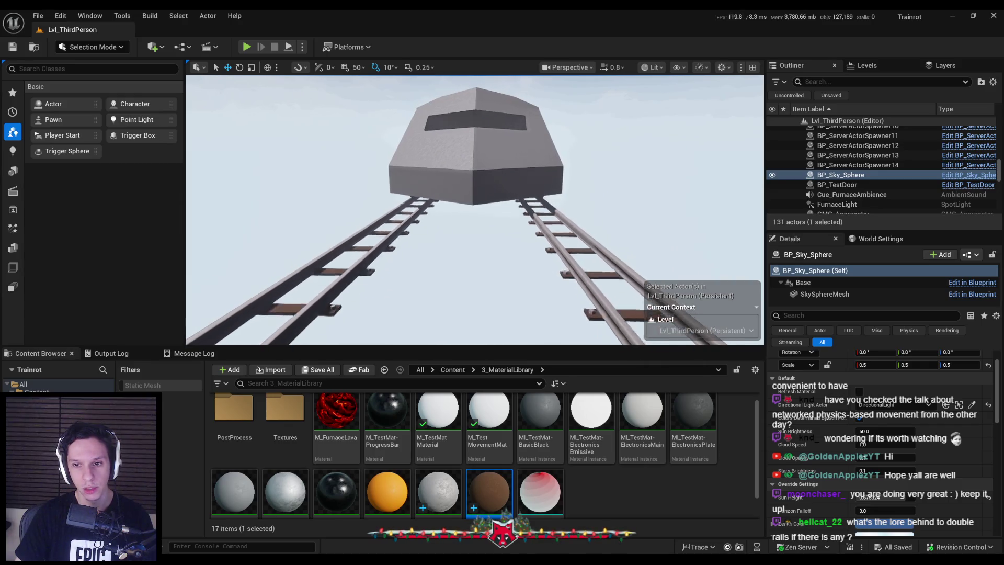
# Zoom in on the newly textured train tracks in Unreal, then return to Blender.
pyautogui.scroll(2, 474, 209)
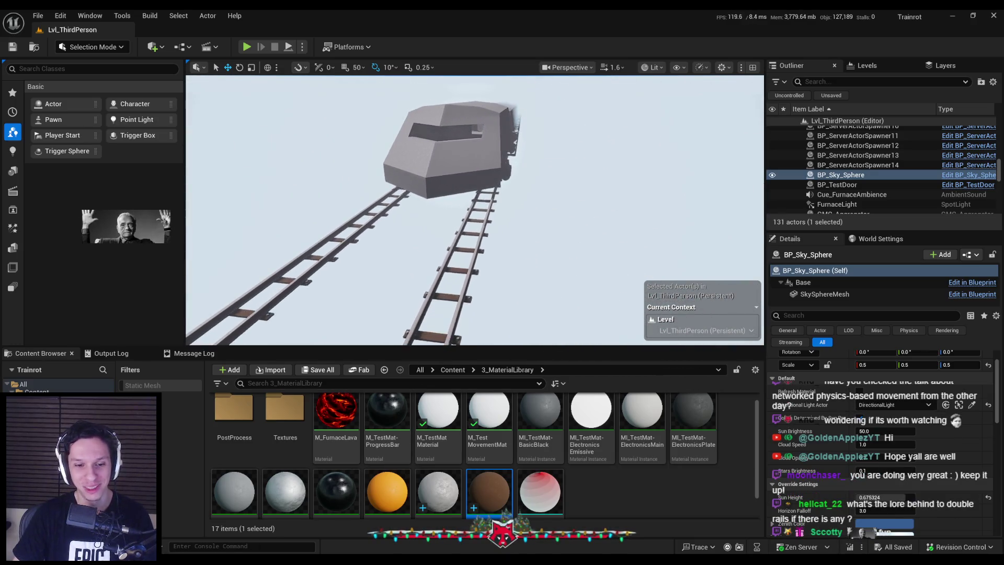
pyautogui.hotkey('alt', 'Tab')
# Set the ground plane's X width to 16 m.
pyautogui.press('s')
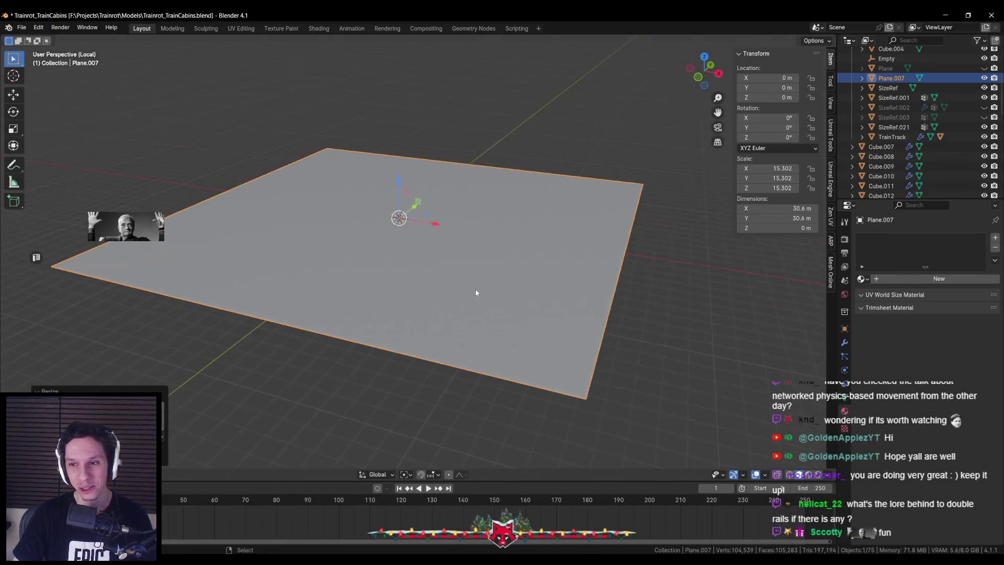
pyautogui.click(475, 289)
pyautogui.press('KP_Divide')
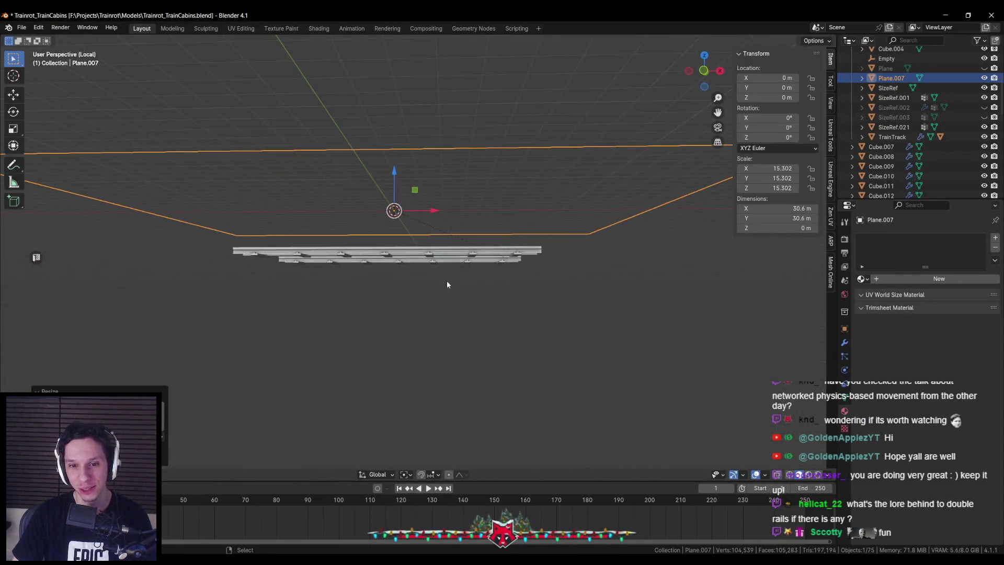
pyautogui.press('KP_Divide')
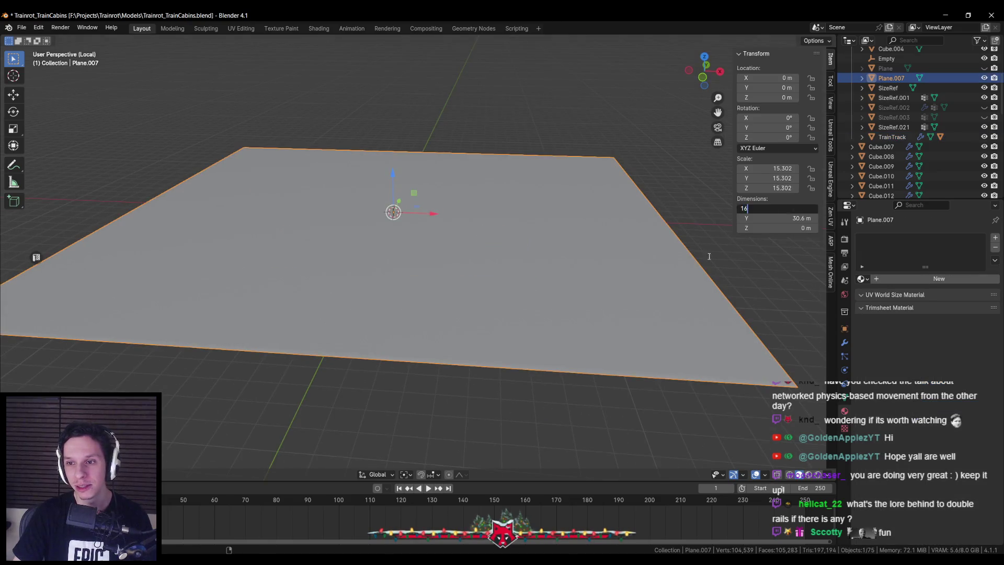
pyautogui.write('6')
pyautogui.press('Return')
# Lower the plane along Z to -2.9635 m, just below the rails.
pyautogui.press('g')
pyautogui.press('z')
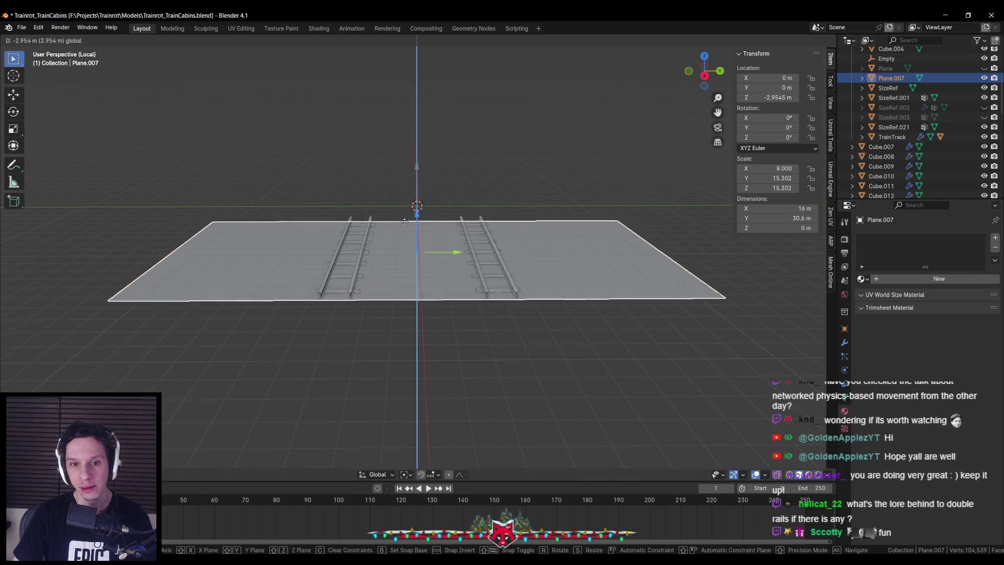
pyautogui.click(402, 220)
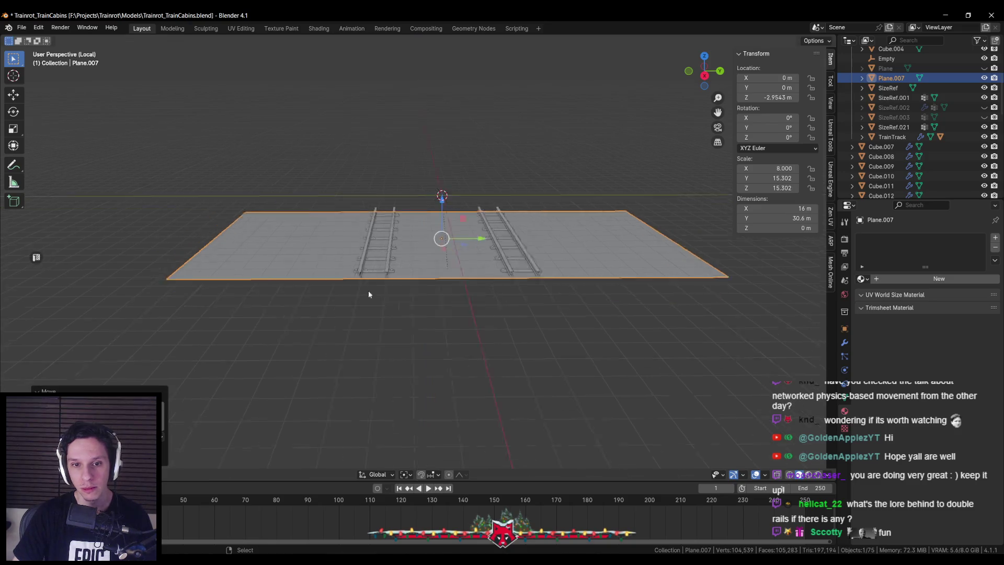
pyautogui.scroll(6, 365, 291)
pyautogui.press('g')
pyautogui.press('z')
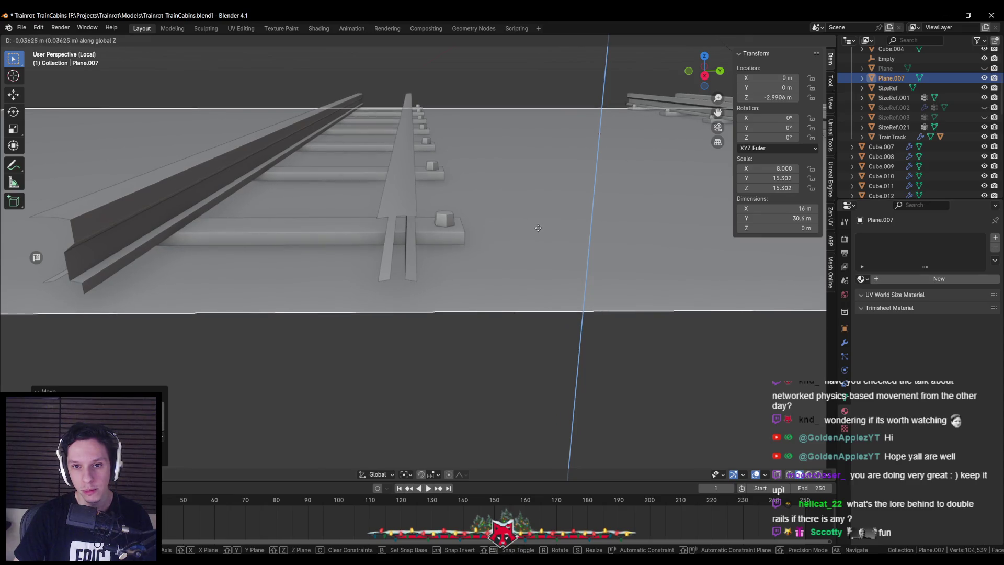
pyautogui.click(538, 226)
pyautogui.scroll(-5, 538, 226)
pyautogui.scroll(-5, 536, 232)
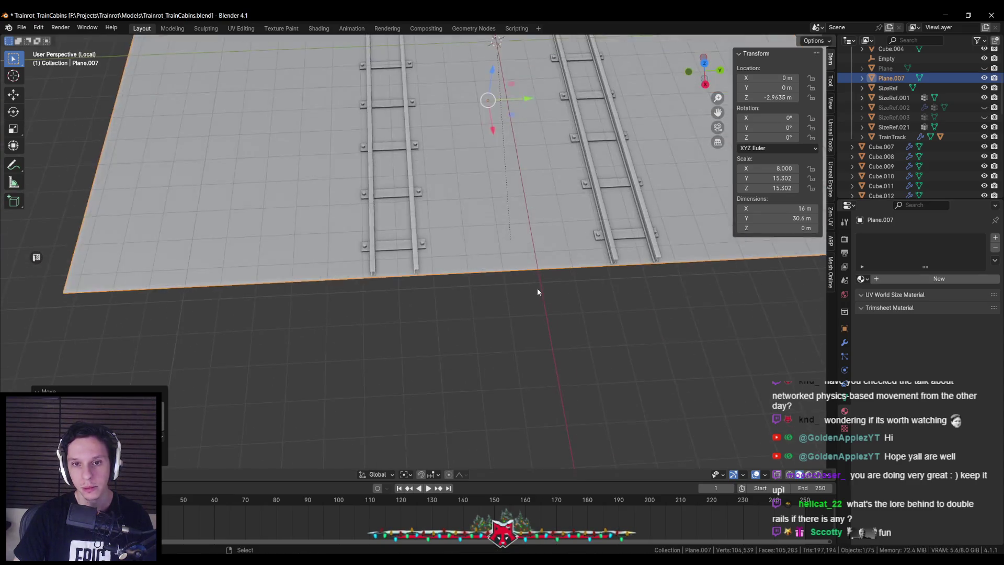
# Apply the plane's scale so it reads 1.000 on every axis.
pyautogui.press('Tab')
pyautogui.hotkey('alt', 'a')
pyautogui.press('Tab')
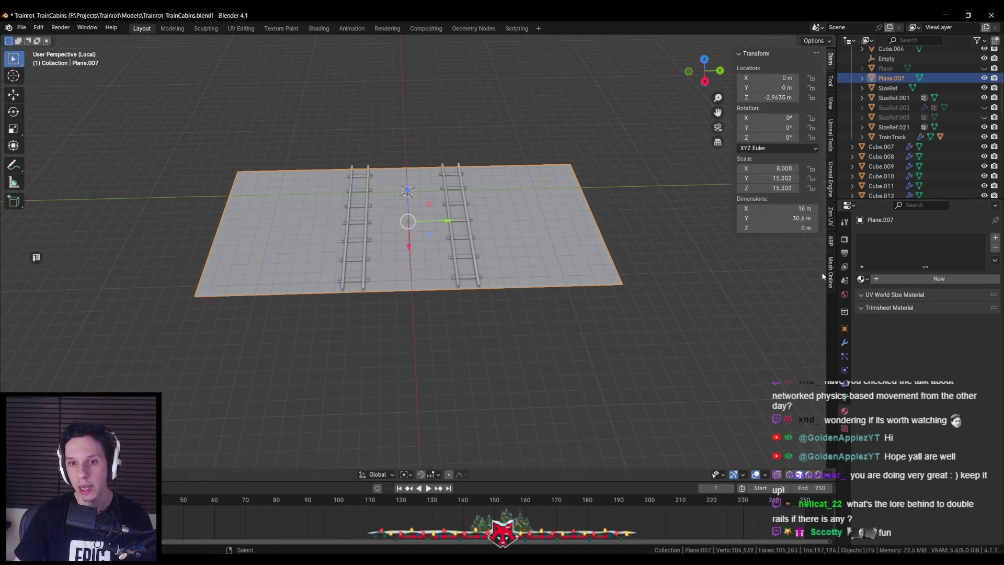
pyautogui.hotkey('ctrl', 'a')
pyautogui.click(520, 288)
pyautogui.click(843, 343)
pyautogui.click(899, 232)
# Add a Simple Subdivision modifier to the plane and apply it.
pyautogui.write('su')
pyautogui.click(882, 250)
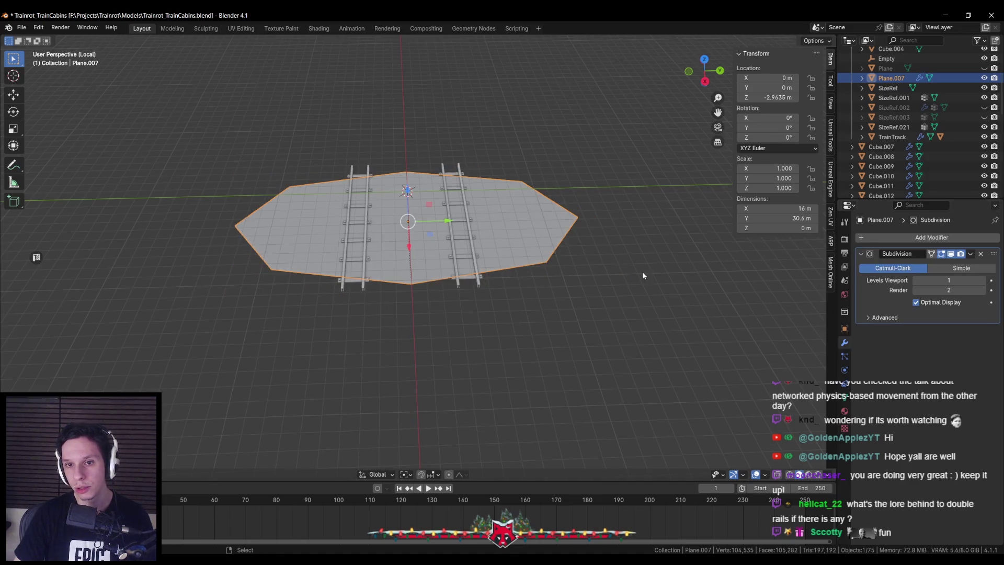
pyautogui.click(961, 268)
pyautogui.hotkey('shift', 'z')
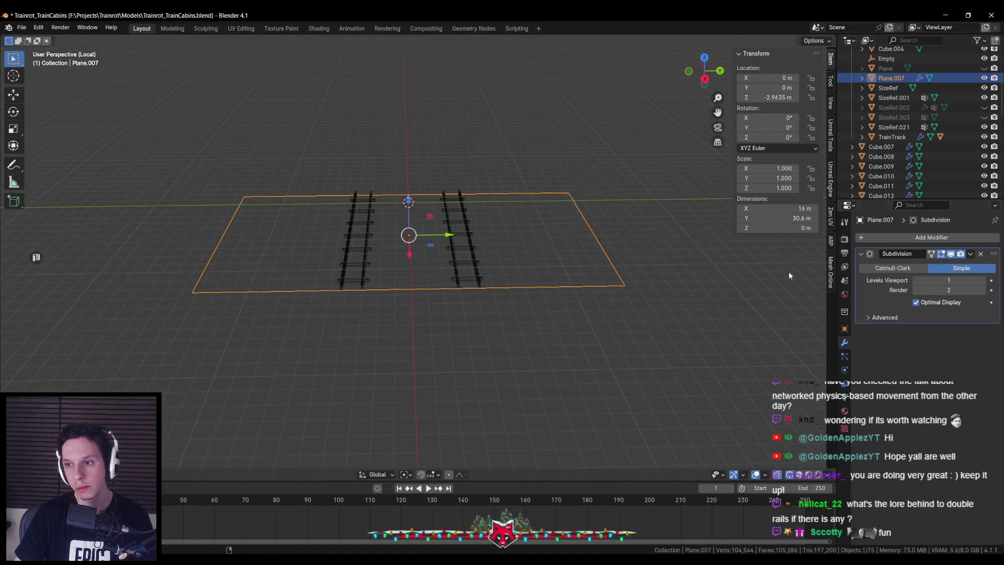
pyautogui.press('Tab')
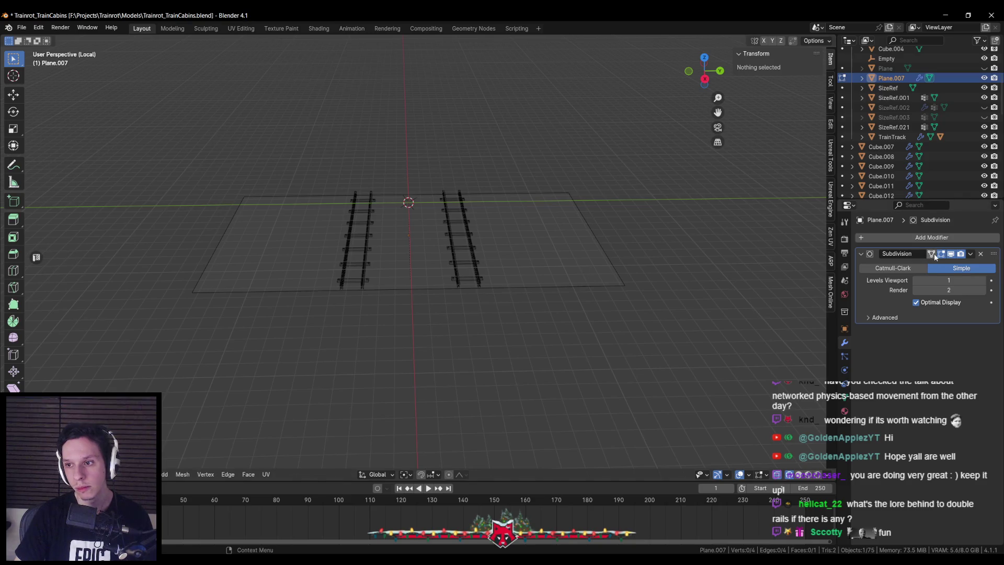
pyautogui.moveTo(679, 259); pyautogui.dragTo(652, 262)
pyautogui.press('Tab')
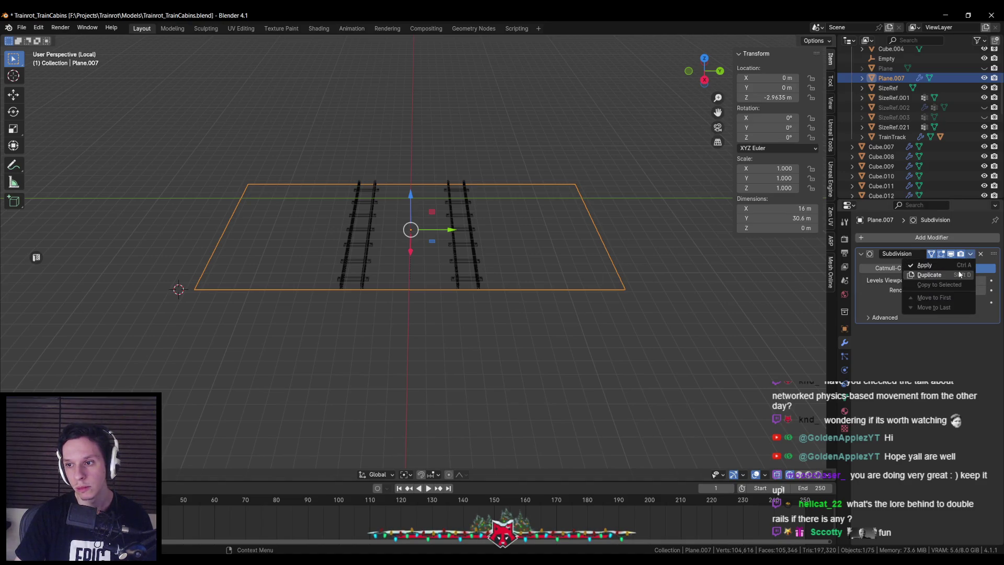
pyautogui.click(954, 265)
# Select the outer boundary edges and lower them with Sphere proportional editing.
pyautogui.press('Tab')
pyautogui.press('a')
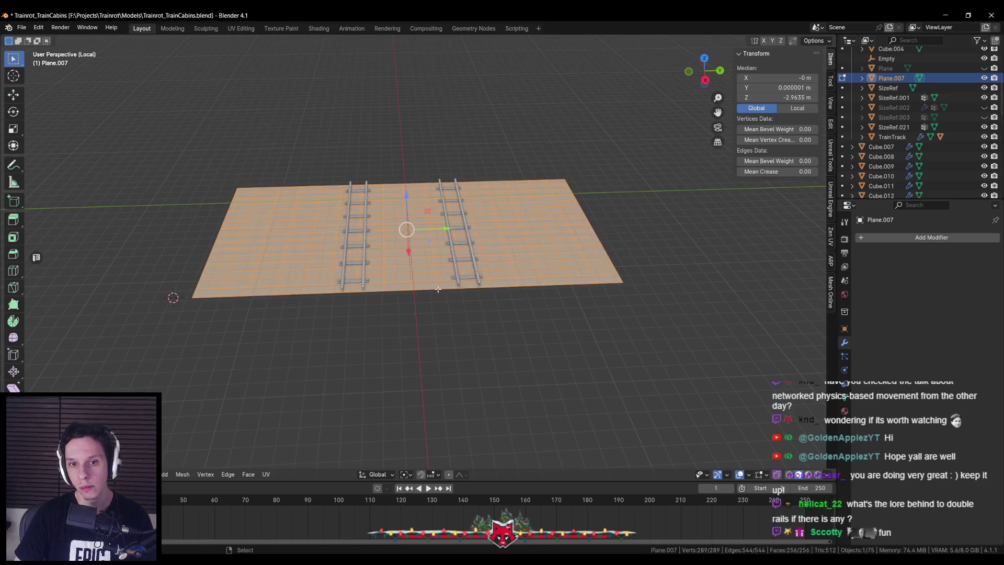
pyautogui.hotkey('alt', 'a')
pyautogui.moveTo(438, 289); pyautogui.dragTo(436, 263)
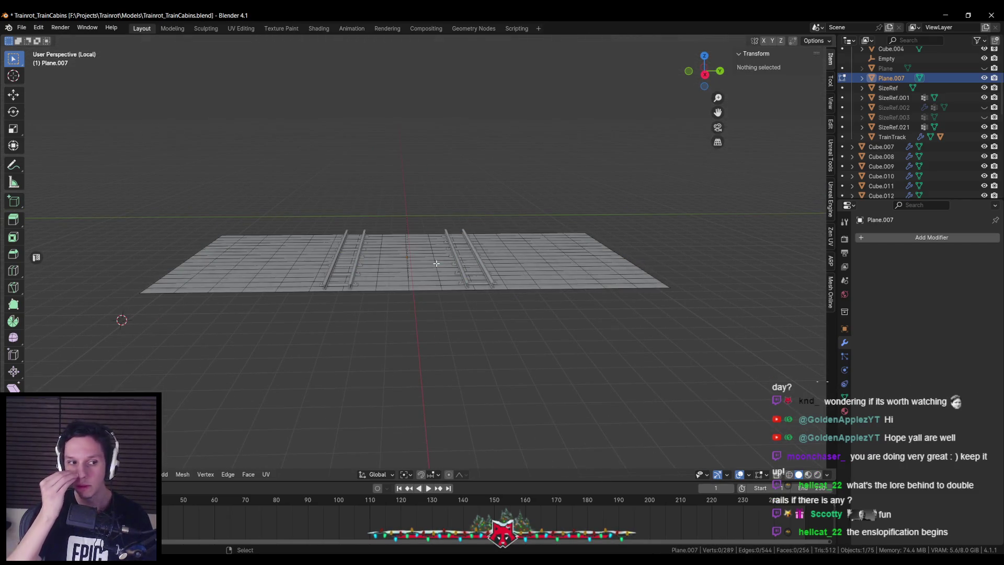
pyautogui.keyDown('alt'); pyautogui.click(644, 242); pyautogui.keyUp('alt')
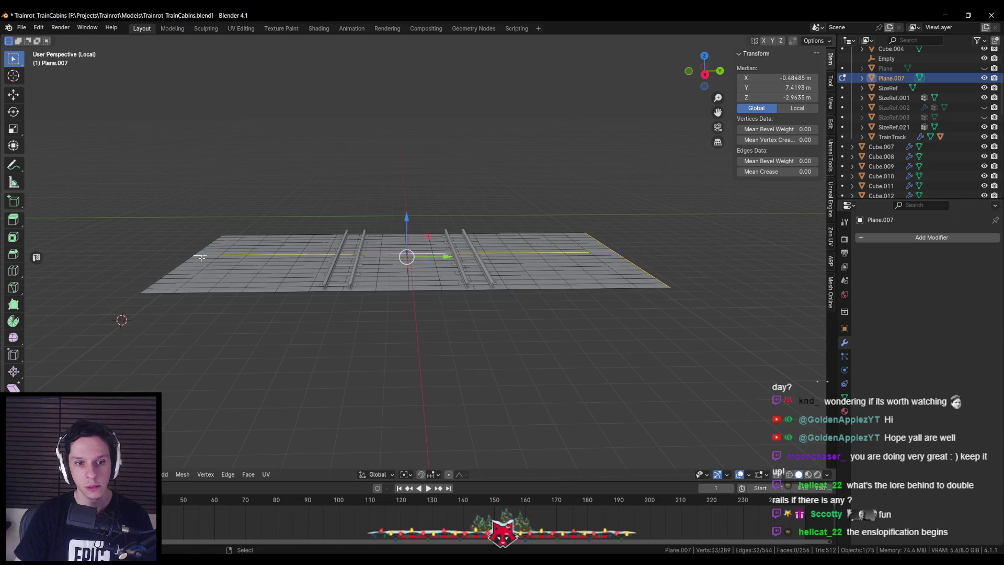
pyautogui.click(460, 474)
pyautogui.click(451, 385)
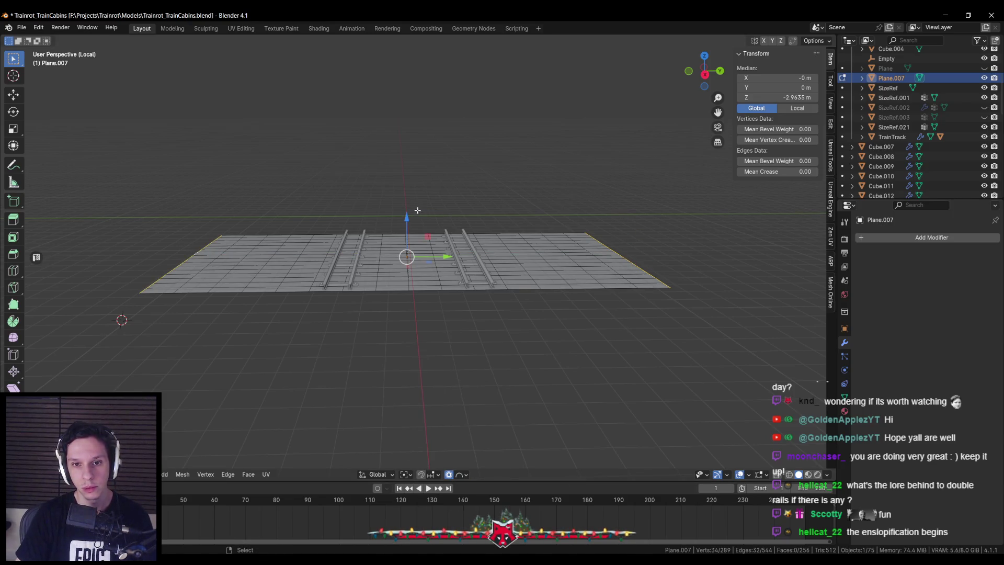
pyautogui.press('g')
pyautogui.press('z')
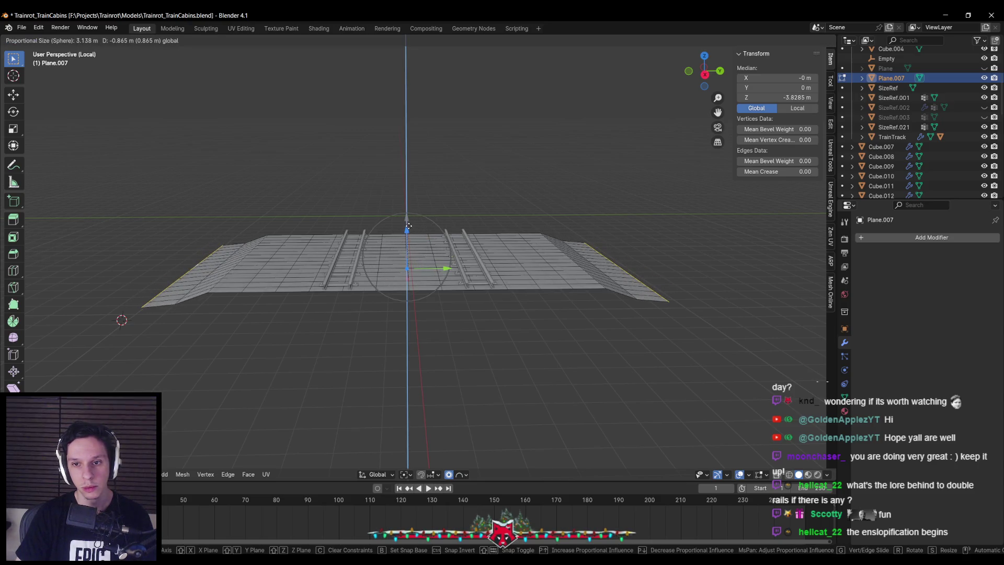
pyautogui.click(408, 226)
# Lower the outer edges further with Smooth falloff to slope the embankment sides.
pyautogui.click(461, 475)
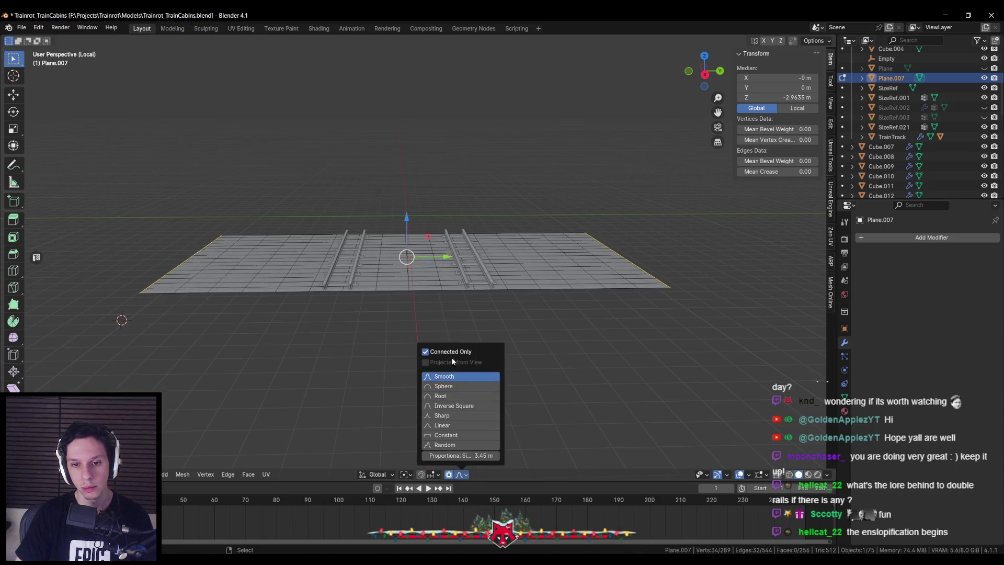
pyautogui.click(451, 377)
pyautogui.press('g')
pyautogui.press('z')
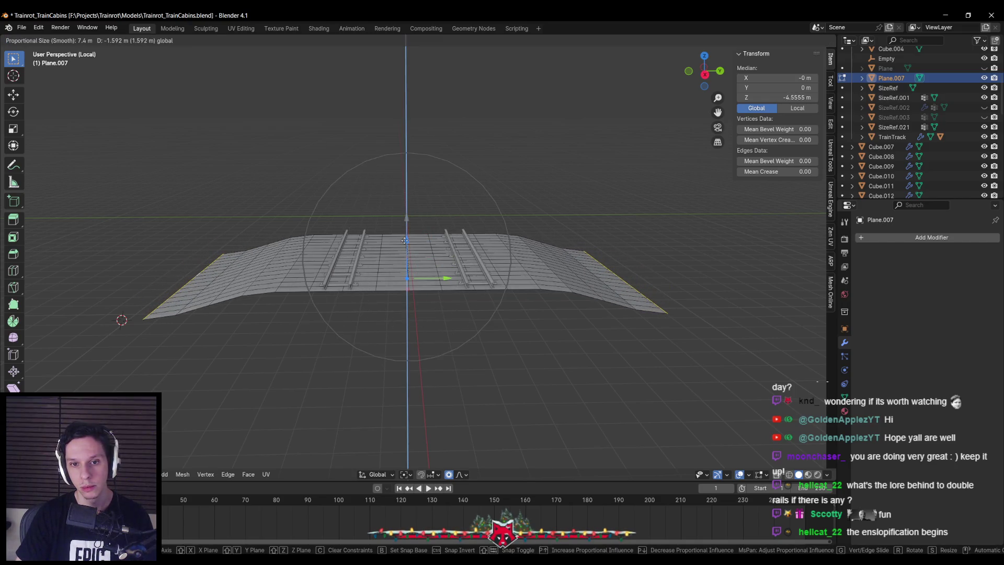
pyautogui.click(403, 245)
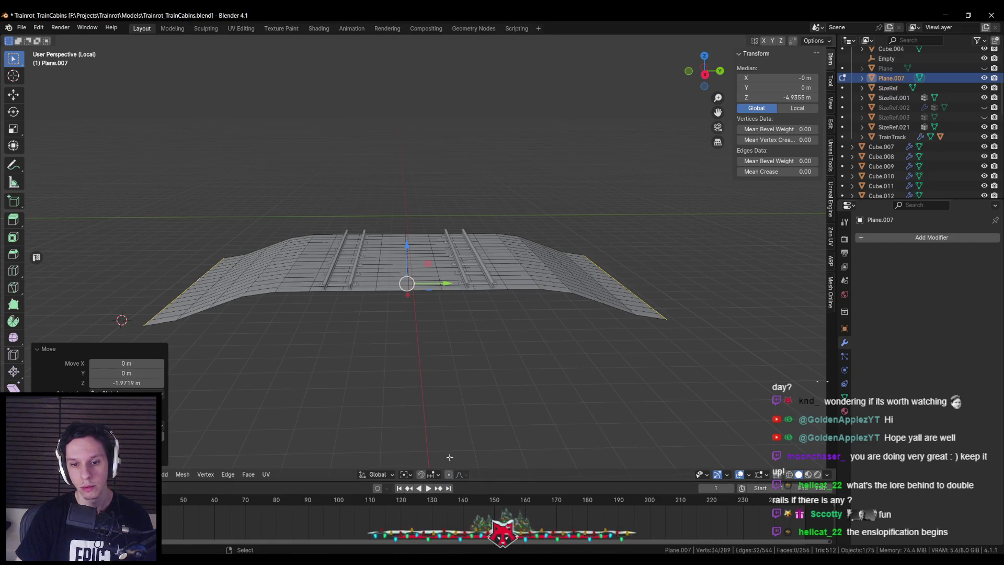
pyautogui.press('g')
pyautogui.press('z')
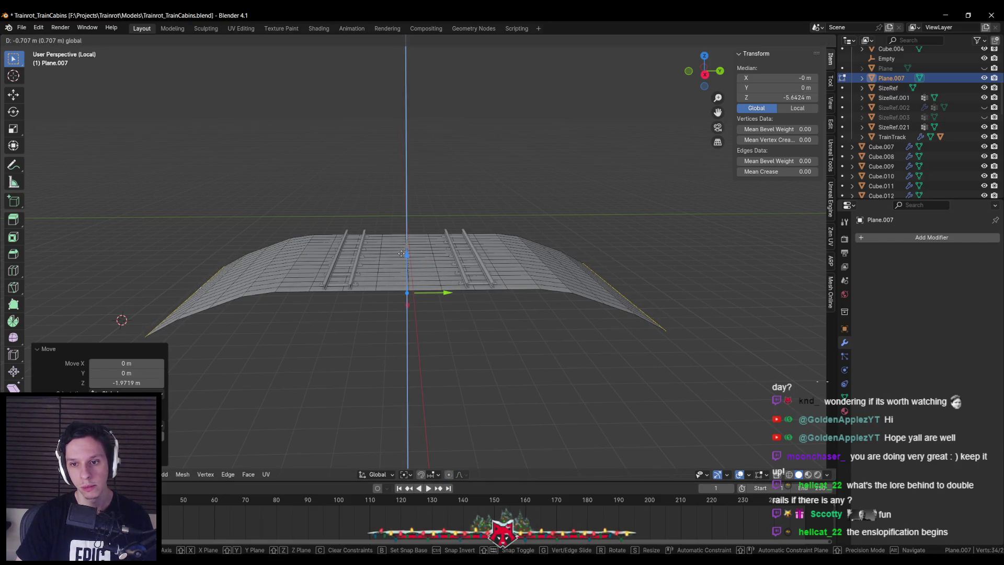
pyautogui.click(402, 253)
pyautogui.moveTo(471, 361); pyautogui.dragTo(424, 444)
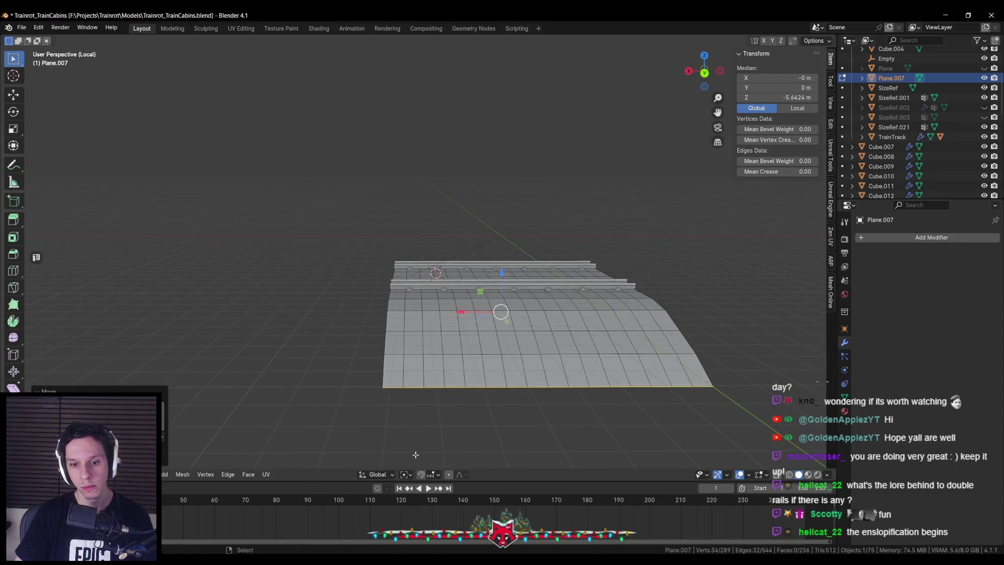
# Push the edges down with Random proportional falloff for bumpy slopes.
pyautogui.click(466, 475)
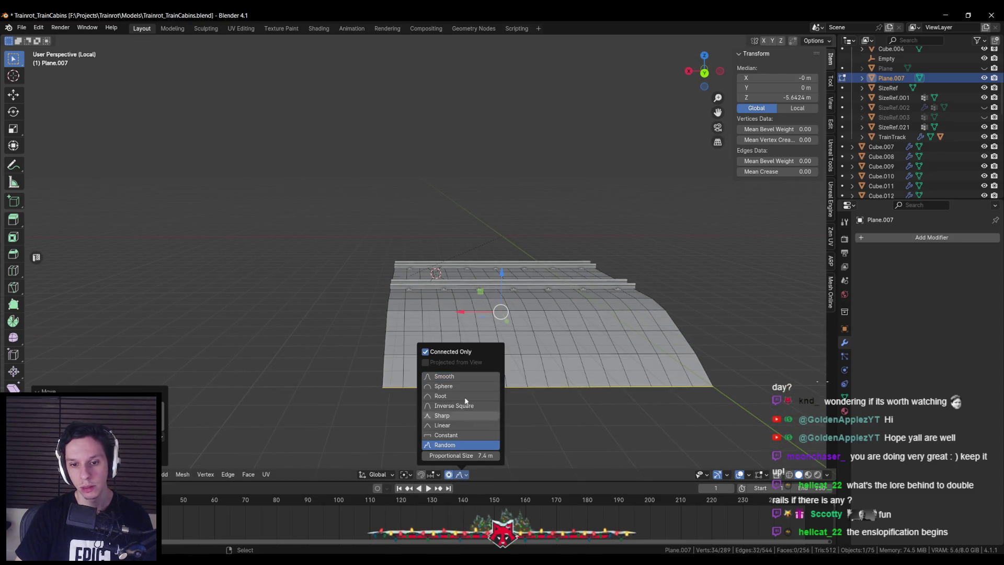
pyautogui.press('g')
pyautogui.press('z')
pyautogui.click(499, 284)
pyautogui.moveTo(500, 285); pyautogui.dragTo(592, 280)
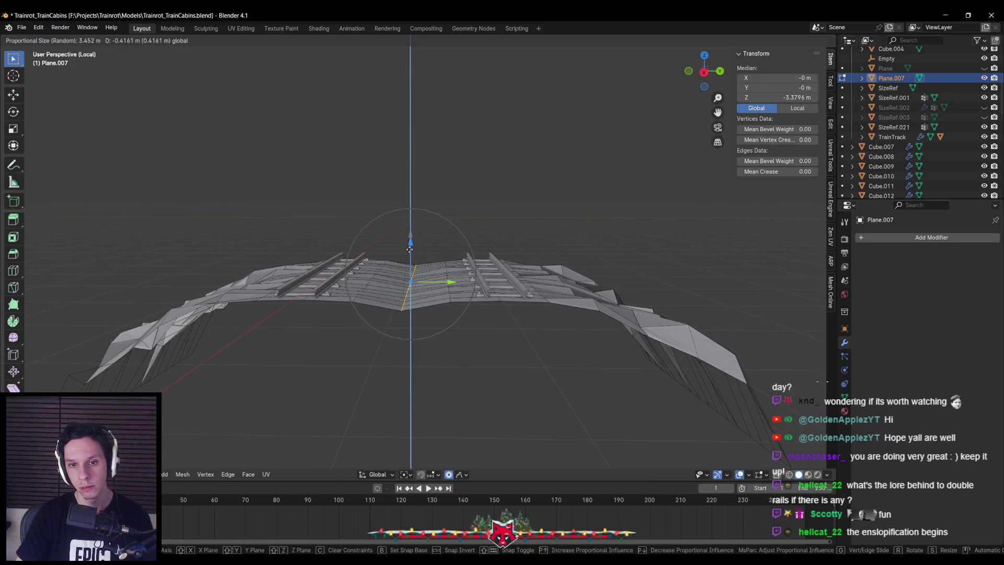
pyautogui.click(409, 249)
pyautogui.scroll(2, 441, 301)
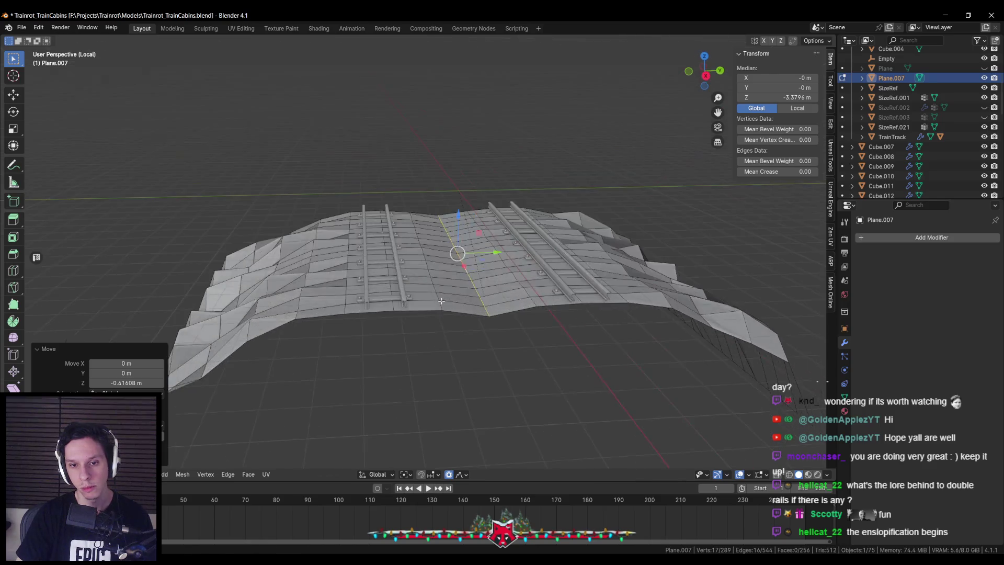
pyautogui.scroll(3, 441, 301)
pyautogui.moveTo(362, 318)
pyautogui.mouseDown()
pyautogui.moveTo(361, 282)
pyautogui.moveTo(361, 293)
pyautogui.mouseUp()
# Shade the embankment plane smooth in Object Mode.
pyautogui.press('Tab')
pyautogui.scroll(-2, 398, 328)
pyautogui.moveTo(397, 328)
pyautogui.mouseDown()
pyautogui.moveTo(445, 369)
pyautogui.moveTo(443, 359)
pyautogui.moveTo(331, 374)
pyautogui.moveTo(469, 287)
pyautogui.moveTo(461, 313)
pyautogui.moveTo(522, 303)
pyautogui.moveTo(472, 329)
pyautogui.moveTo(450, 294)
pyautogui.mouseUp()
pyautogui.scroll(-2, 438, 361)
pyautogui.click(454, 275)
pyautogui.rightClick(455, 275)
pyautogui.click(455, 275)
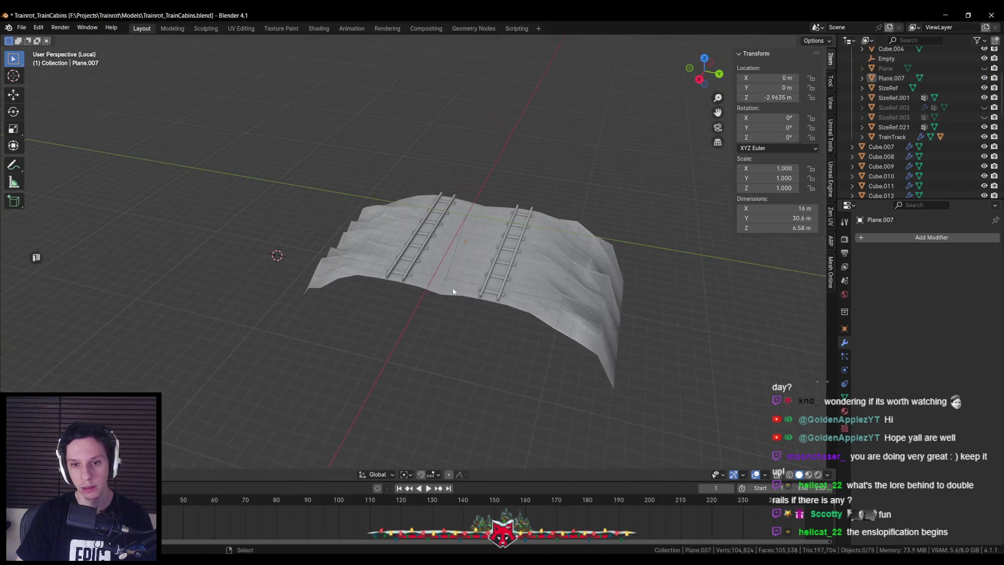
# Duplicate the embankment tile and place the copy at X -16 m.
pyautogui.moveTo(483, 352); pyautogui.dragTo(405, 320)
pyautogui.click(464, 336)
pyautogui.moveTo(465, 336)
pyautogui.mouseDown()
pyautogui.moveTo(473, 342)
pyautogui.moveTo(432, 330)
pyautogui.moveTo(457, 444)
pyautogui.moveTo(424, 365)
pyautogui.mouseUp()
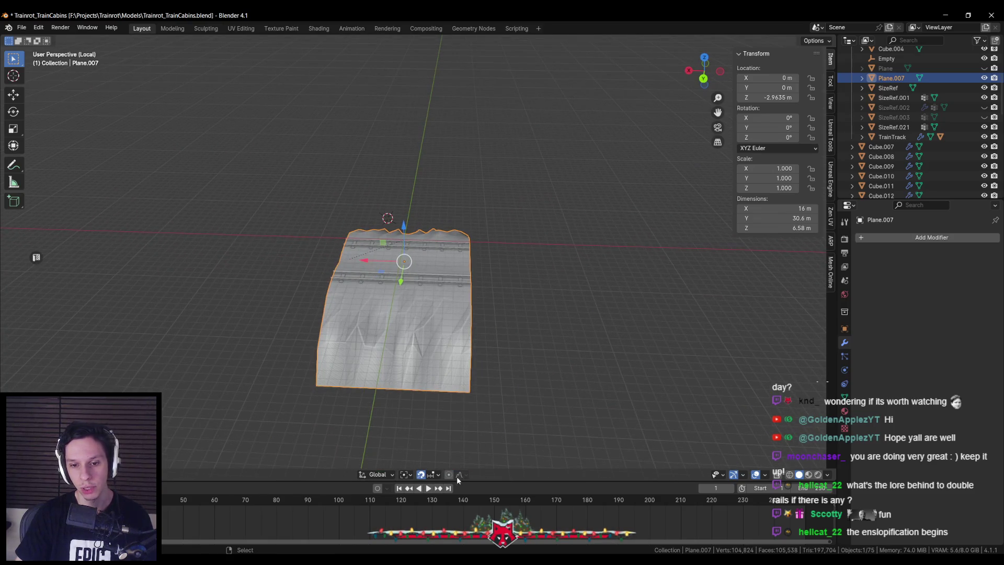
pyautogui.hotkey('shift', 'd')
pyautogui.write('x')
pyautogui.write('-16')
pyautogui.press('Return')
pyautogui.hotkey('alt', 'a')
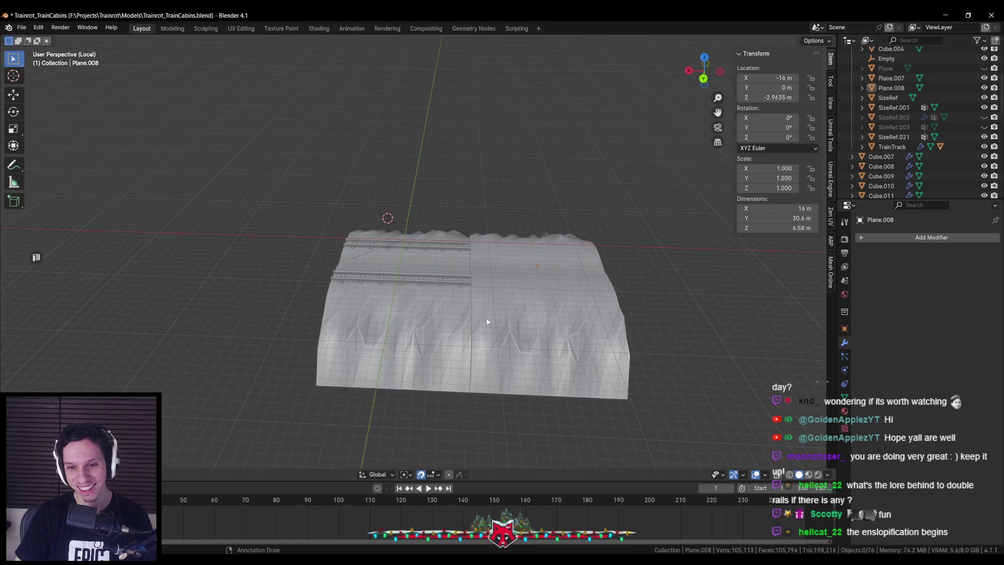
# Duplicate the side tile again and place it on the other side at X 16 m.
pyautogui.scroll(5, 476, 250)
pyautogui.moveTo(475, 254)
pyautogui.mouseDown()
pyautogui.moveTo(447, 234)
pyautogui.moveTo(431, 247)
pyautogui.mouseUp()
pyautogui.scroll(-5, 431, 246)
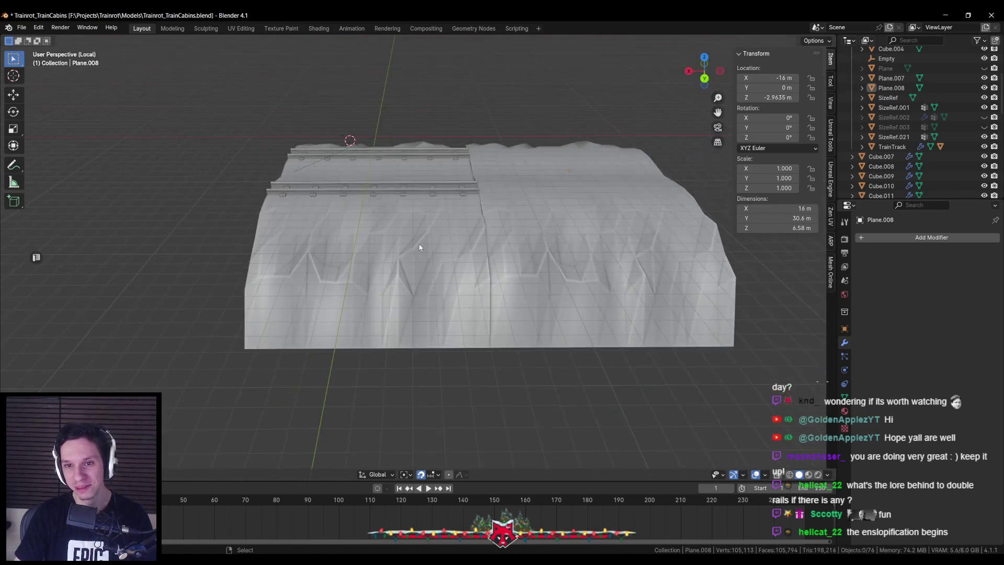
pyautogui.moveTo(524, 236); pyautogui.dragTo(510, 257)
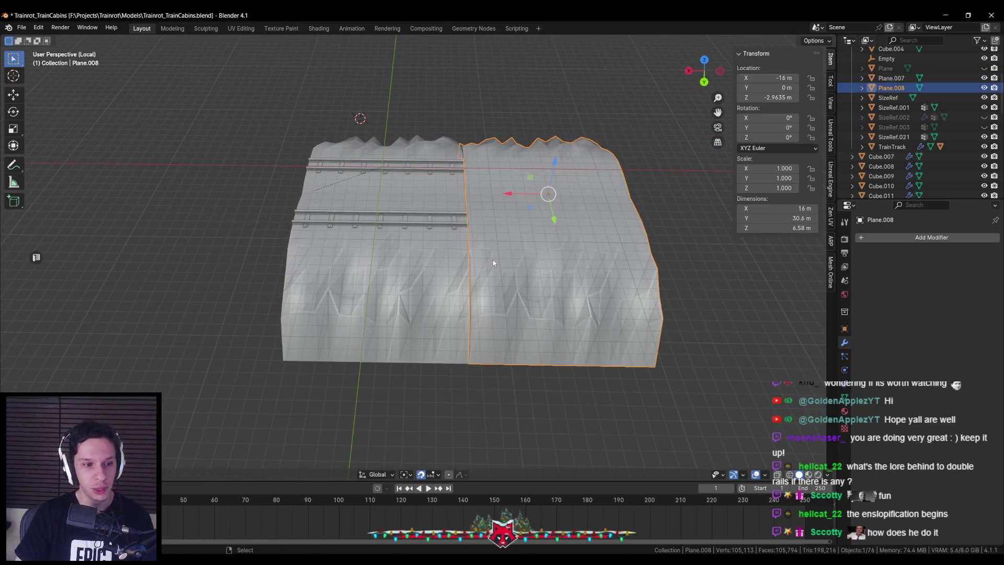
pyautogui.hotkey('shift', 'd')
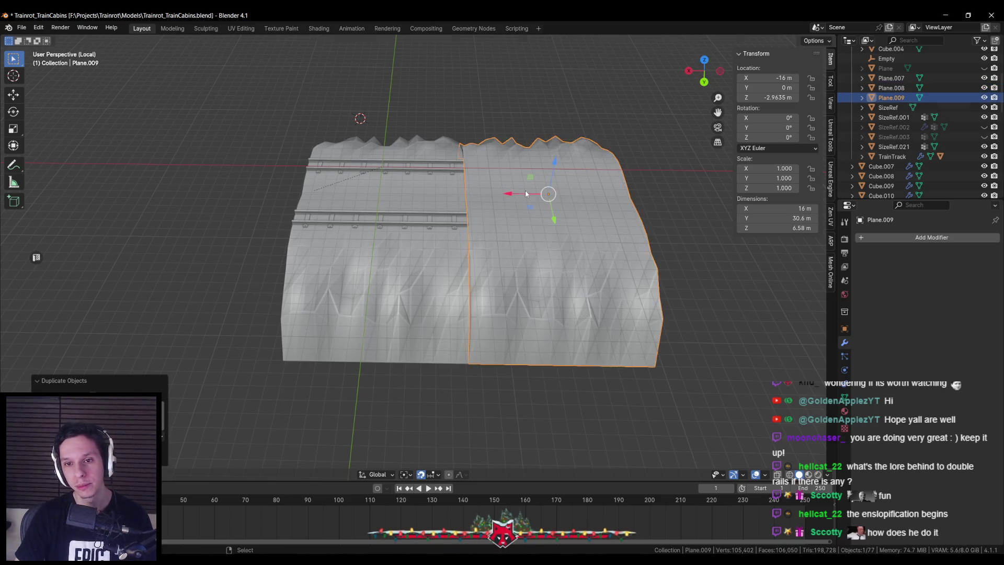
pyautogui.click(283, 199)
pyautogui.scroll(-3, 388, 296)
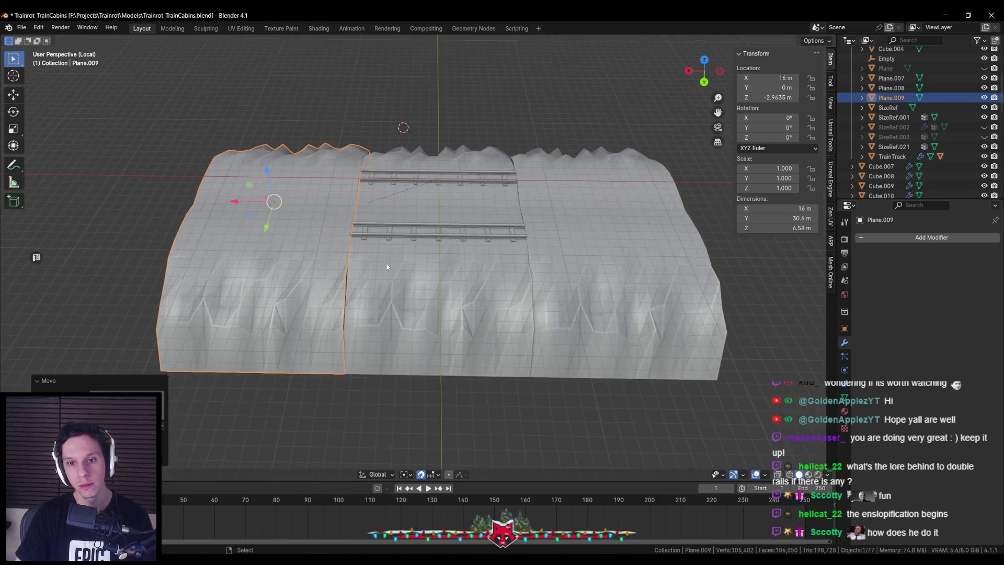
# Select the central track tile Plane.007 and enter Edit Mode.
pyautogui.moveTo(389, 298); pyautogui.dragTo(390, 263)
pyautogui.scroll(3, 385, 257)
pyautogui.click(376, 268)
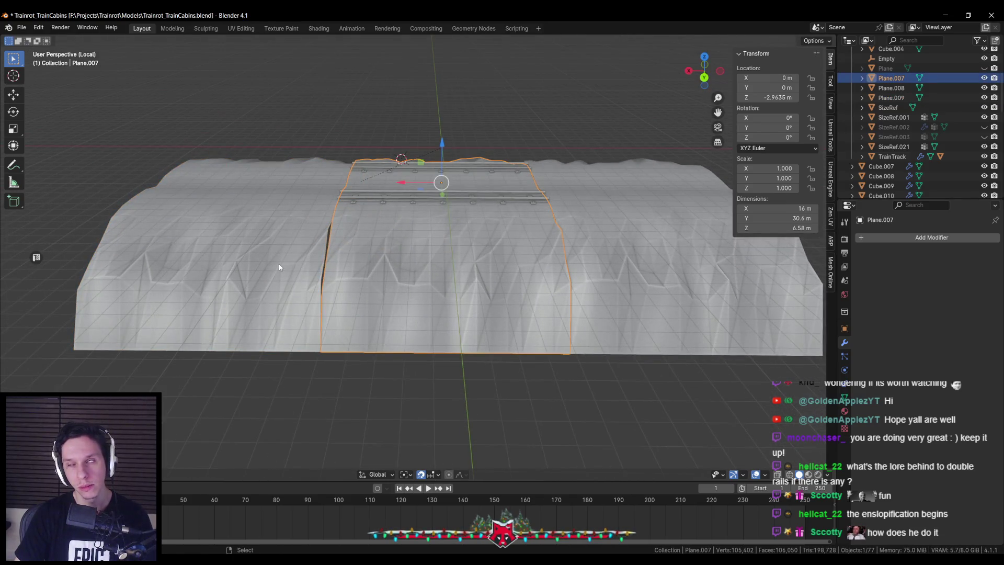
pyautogui.press('Tab')
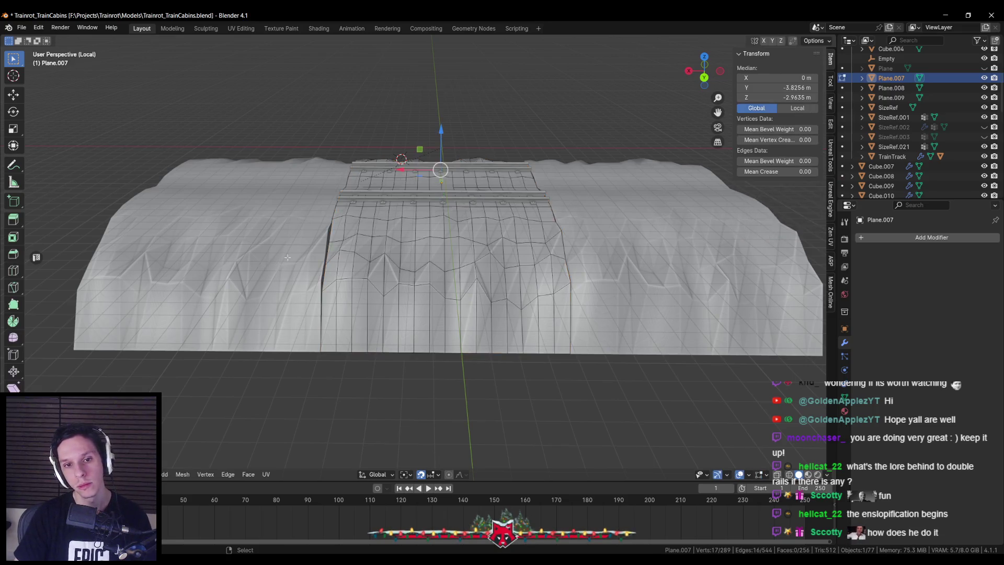
# Change the snap target and slide an edge vertex down along the tile edge.
pyautogui.scroll(4, 279, 267)
pyautogui.moveTo(280, 267)
pyautogui.mouseDown()
pyautogui.moveTo(368, 250)
pyautogui.moveTo(447, 480)
pyautogui.mouseUp()
pyautogui.scroll(3, 376, 261)
pyautogui.click(437, 474)
pyautogui.click(408, 263)
pyautogui.moveTo(434, 235); pyautogui.dragTo(459, 227)
pyautogui.moveTo(403, 306)
pyautogui.mouseDown()
pyautogui.moveTo(331, 298)
pyautogui.moveTo(209, 313)
pyautogui.moveTo(355, 272)
pyautogui.moveTo(387, 293)
pyautogui.mouseUp()
pyautogui.click(323, 282)
# Raise and reposition several vertices along the plane's seam edge.
pyautogui.scroll(6, 544, 350)
pyautogui.moveTo(583, 293); pyautogui.dragTo(393, 345)
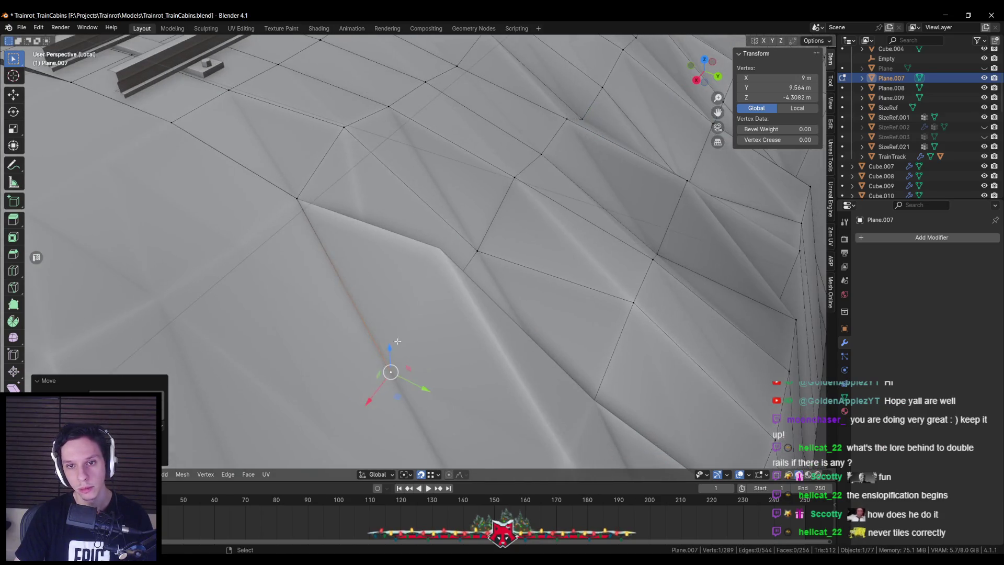
pyautogui.click(440, 250)
pyautogui.moveTo(440, 250)
pyautogui.mouseDown()
pyautogui.moveTo(439, 261)
pyautogui.moveTo(399, 186)
pyautogui.moveTo(458, 230)
pyautogui.moveTo(465, 222)
pyautogui.moveTo(376, 313)
pyautogui.moveTo(401, 291)
pyautogui.mouseUp()
pyautogui.click(465, 199)
pyautogui.click(455, 238)
pyautogui.press('g')
pyautogui.click(378, 286)
pyautogui.moveTo(364, 255)
pyautogui.mouseDown()
pyautogui.moveTo(365, 246)
pyautogui.moveTo(259, 304)
pyautogui.moveTo(396, 288)
pyautogui.moveTo(432, 251)
pyautogui.mouseUp()
pyautogui.click(397, 288)
pyautogui.click(389, 301)
pyautogui.click(412, 189)
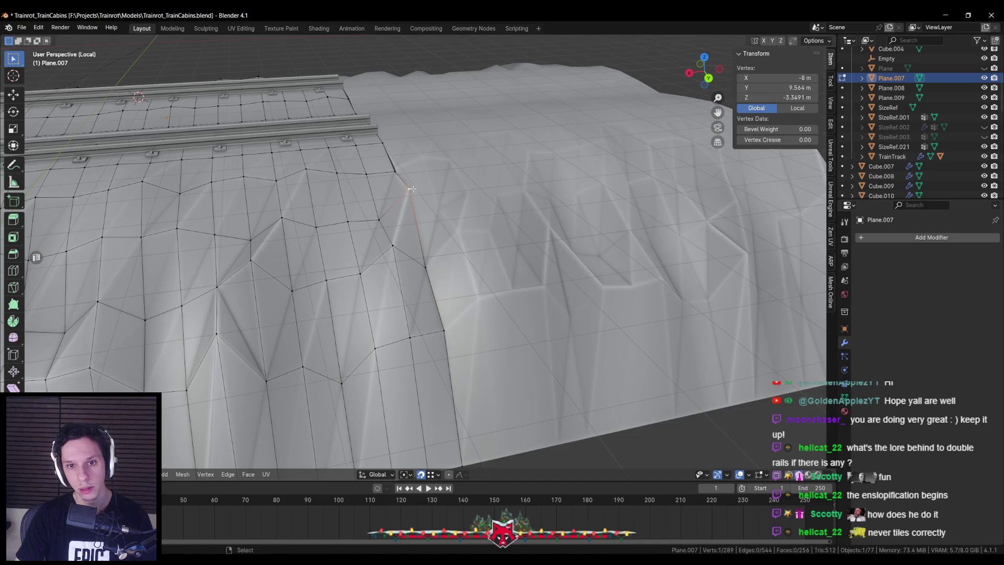
# Adjust more seam vertex heights with Z-constrained moves, then turn snapping on.
pyautogui.moveTo(394, 169); pyautogui.dragTo(370, 238)
pyautogui.click(370, 238)
pyautogui.moveTo(441, 258)
pyautogui.mouseDown()
pyautogui.moveTo(333, 292)
pyautogui.moveTo(482, 254)
pyautogui.moveTo(325, 278)
pyautogui.moveTo(452, 327)
pyautogui.mouseUp()
pyautogui.click(343, 283)
pyautogui.click(343, 280)
pyautogui.click(482, 254)
pyautogui.click(468, 255)
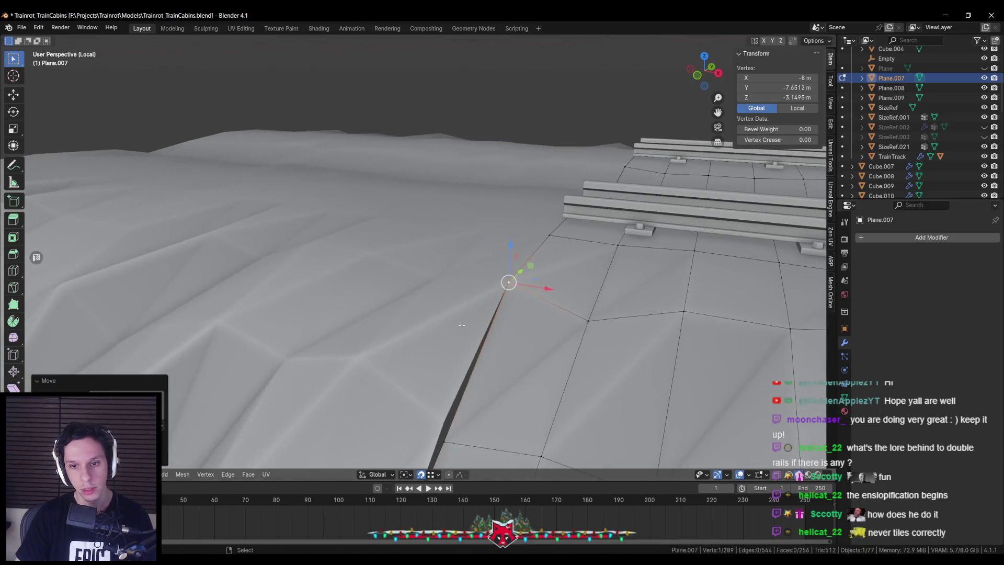
pyautogui.press('g')
pyautogui.press('z')
pyautogui.click(596, 277)
pyautogui.moveTo(597, 277)
pyautogui.mouseDown()
pyautogui.moveTo(472, 249)
pyautogui.moveTo(415, 291)
pyautogui.moveTo(525, 230)
pyautogui.moveTo(505, 205)
pyautogui.moveTo(481, 199)
pyautogui.moveTo(525, 199)
pyautogui.moveTo(548, 236)
pyautogui.mouseUp()
pyautogui.hotkey('shift', 'Tab')
# Flatten the dark crease by lowering its vertex twice, then shift another seam vertex.
pyautogui.click(472, 249)
pyautogui.click(407, 246)
pyautogui.press('g')
pyautogui.press('z')
pyautogui.click(426, 267)
pyautogui.press('g')
pyautogui.press('z')
pyautogui.click(426, 268)
pyautogui.click(527, 224)
pyautogui.press('g')
pyautogui.click(528, 228)
pyautogui.click(520, 209)
# Clear the selection, return to Object Mode and frame the whole plane.
pyautogui.click(538, 168)
pyautogui.press('Tab')
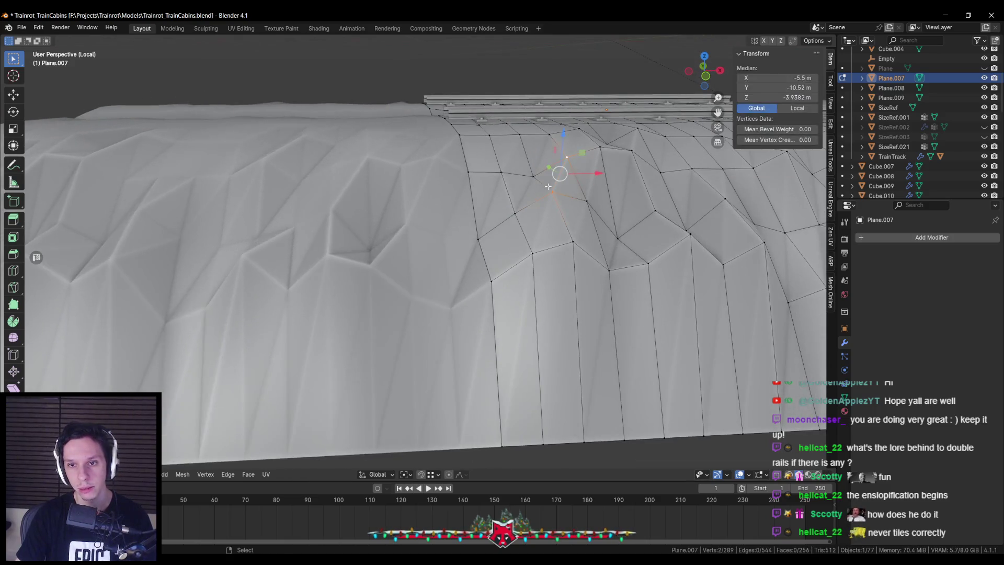
pyautogui.press('KP_Decimal')
pyautogui.click(941, 238)
# Add a Triangulate modifier, compare its quad methods and keep Beauty.
pyautogui.write('tr')
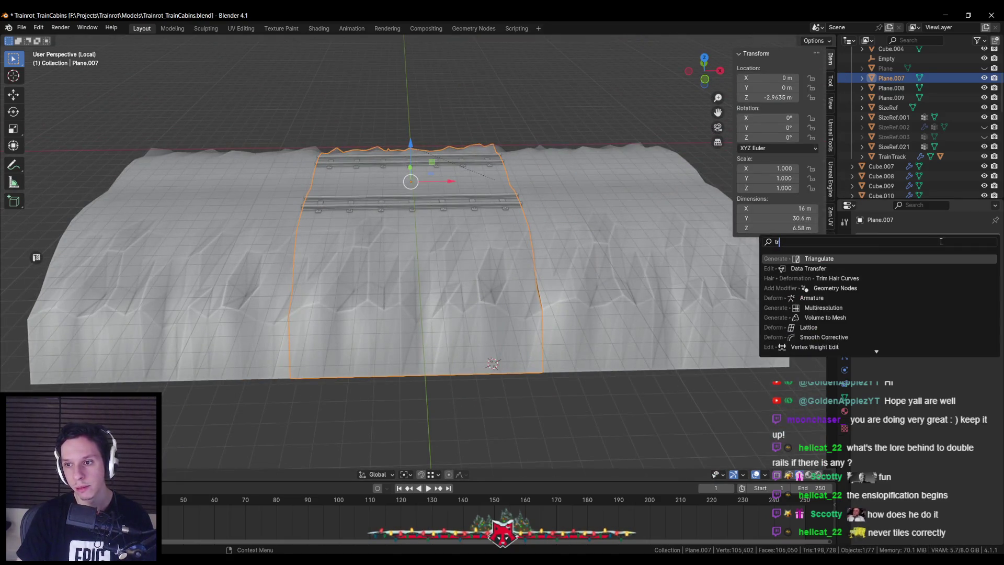
pyautogui.click(854, 257)
pyautogui.scroll(2, 601, 287)
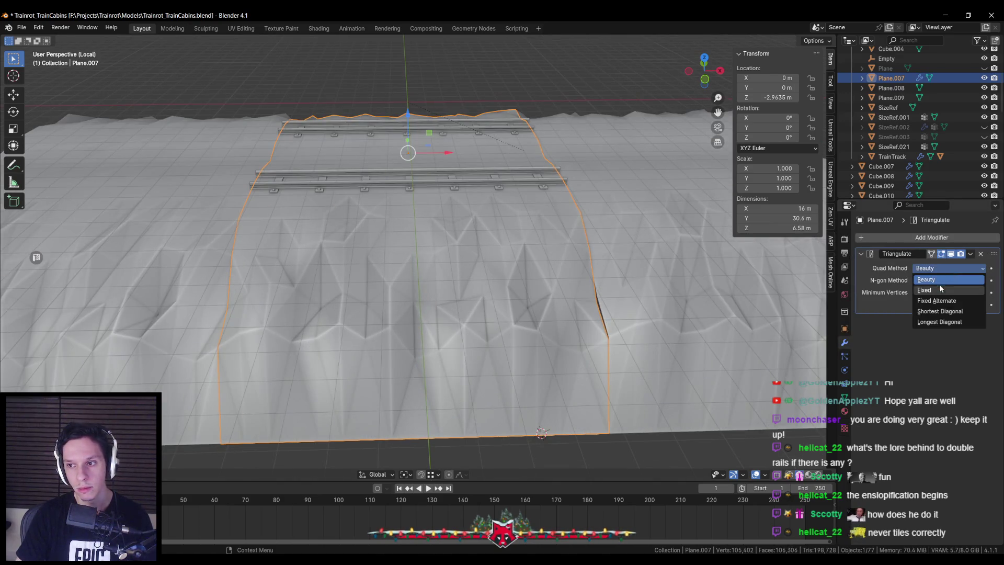
pyautogui.click(940, 289)
pyautogui.click(939, 301)
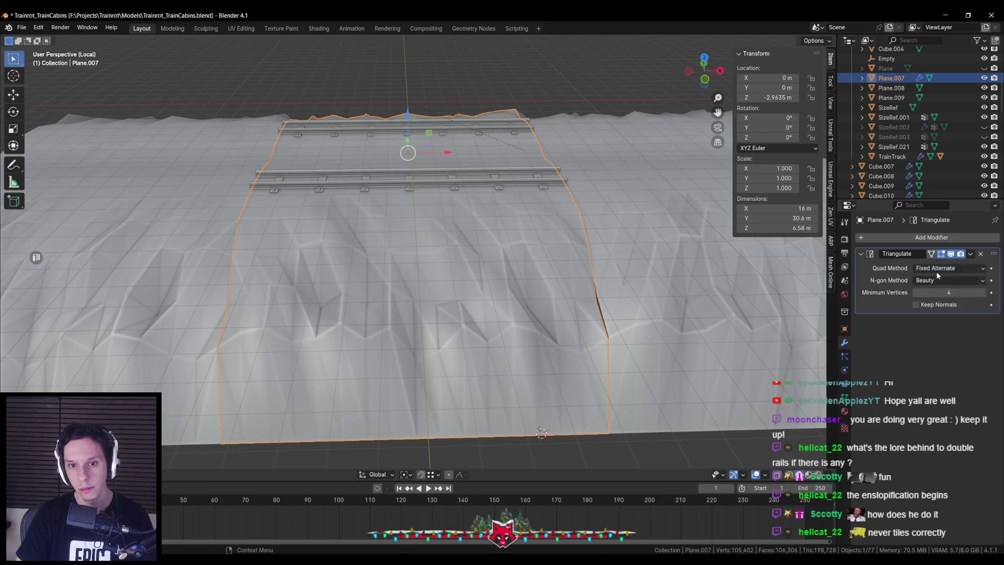
pyautogui.click(944, 313)
pyautogui.click(934, 267)
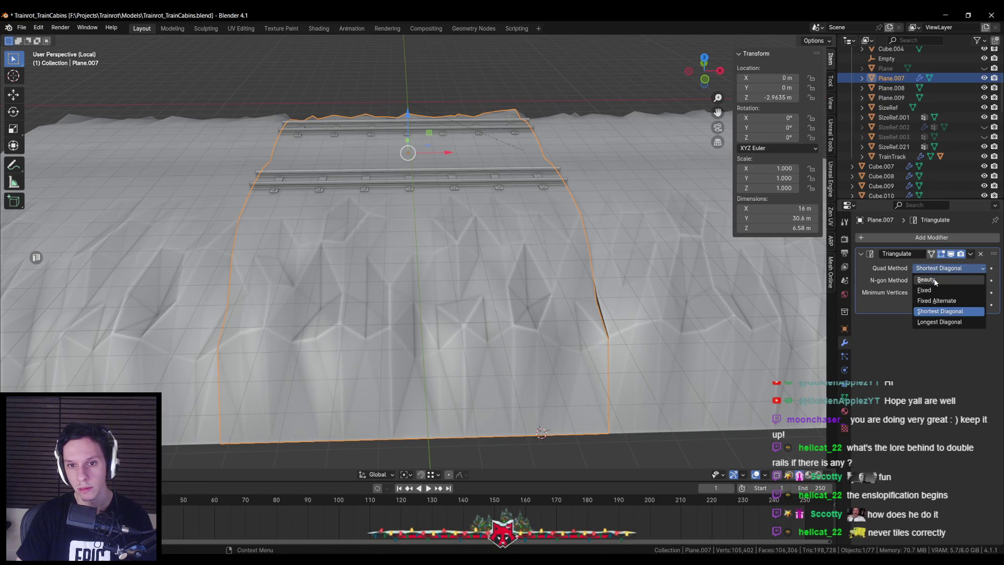
# Smooth further seam vertices in Edit Mode with height-constrained moves.
pyautogui.press('Tab')
pyautogui.scroll(5, 528, 249)
pyautogui.click(488, 282)
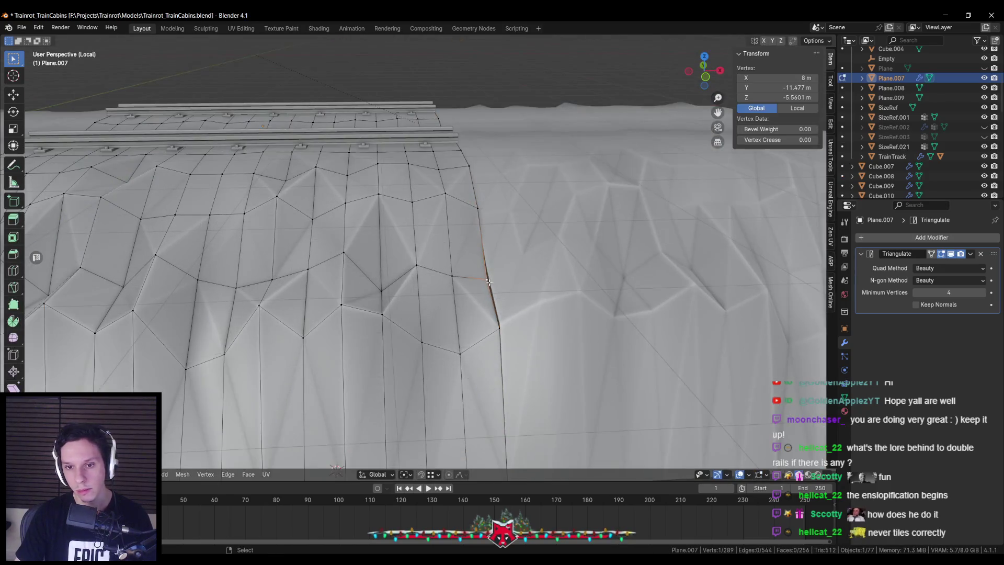
pyautogui.press('g')
pyautogui.press('z')
pyautogui.click(527, 343)
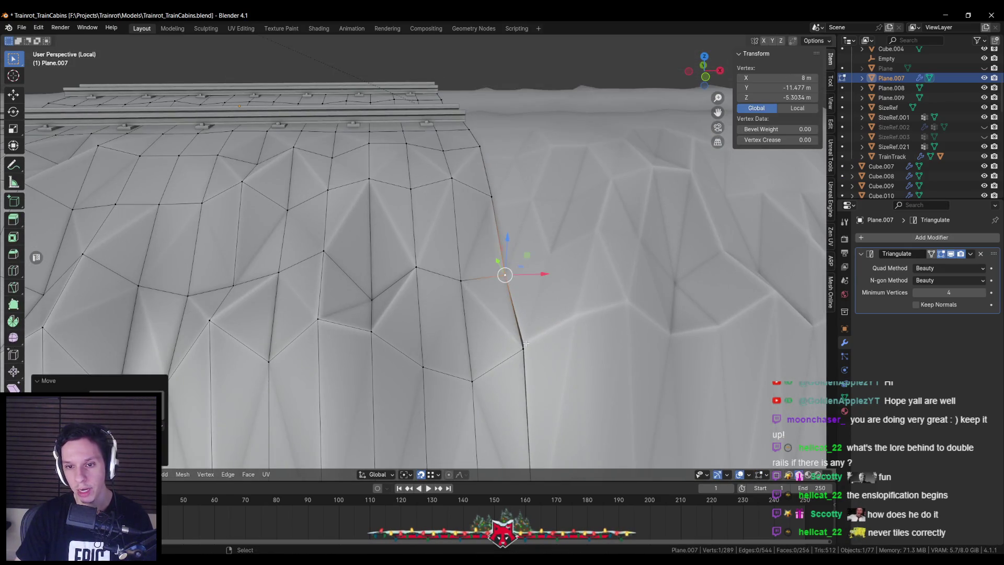
pyautogui.click(525, 342)
pyautogui.click(491, 195)
pyautogui.click(492, 205)
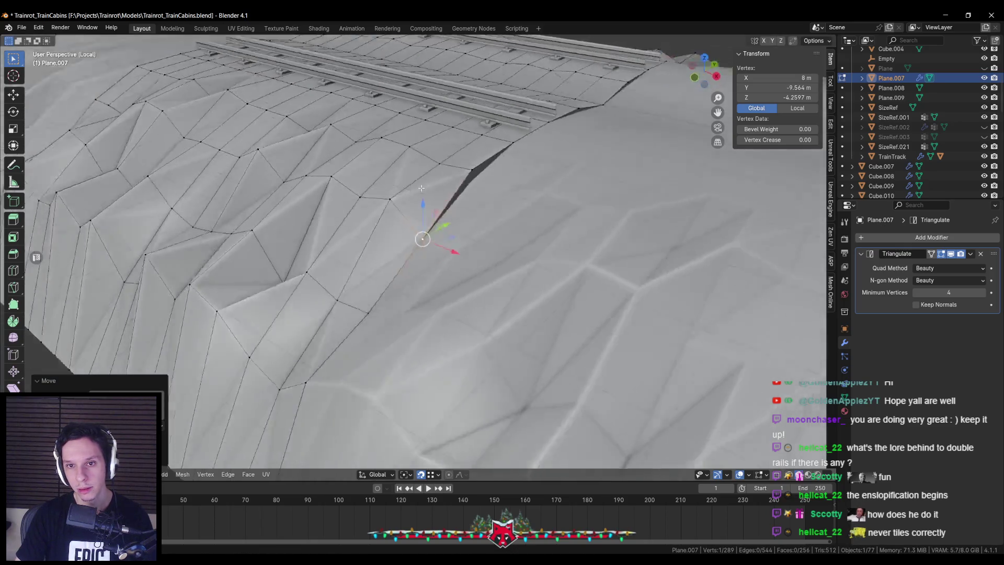
pyautogui.click(518, 158)
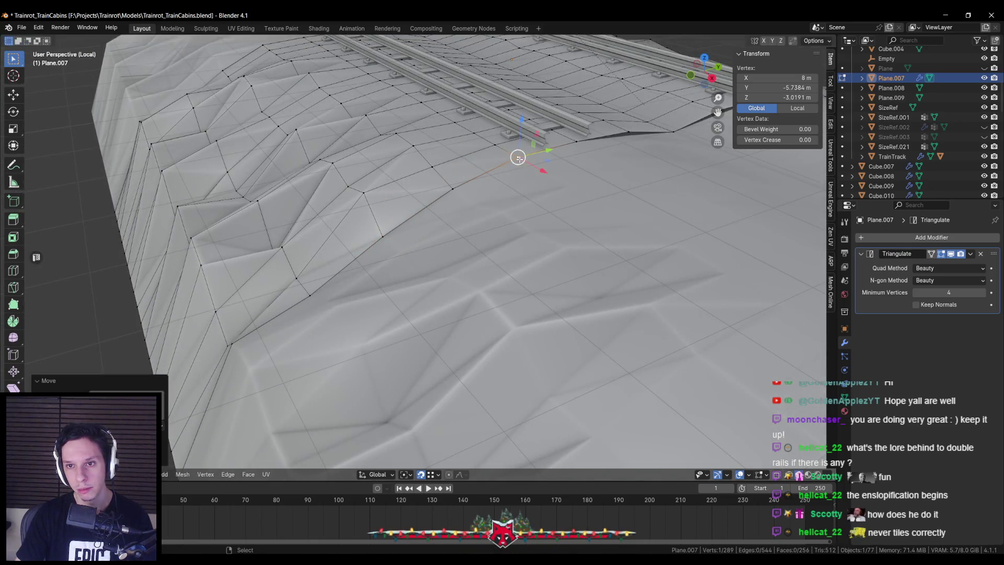
pyautogui.press('KP_Decimal')
pyautogui.press('g')
pyautogui.click(428, 265)
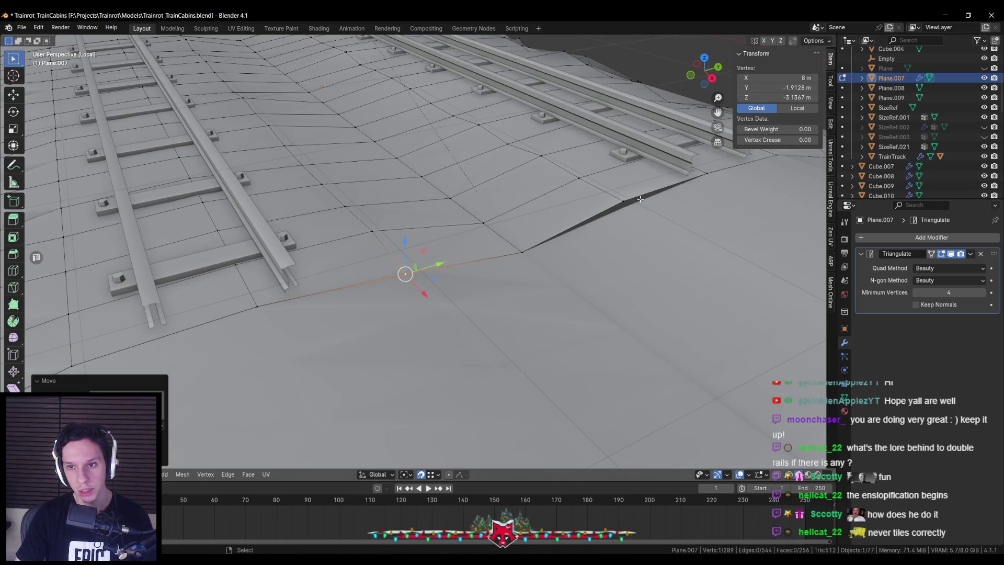
# Toggle between Object and Edit Mode and inspect the result along the track.
pyautogui.scroll(-5, 643, 200)
pyautogui.press('Tab')
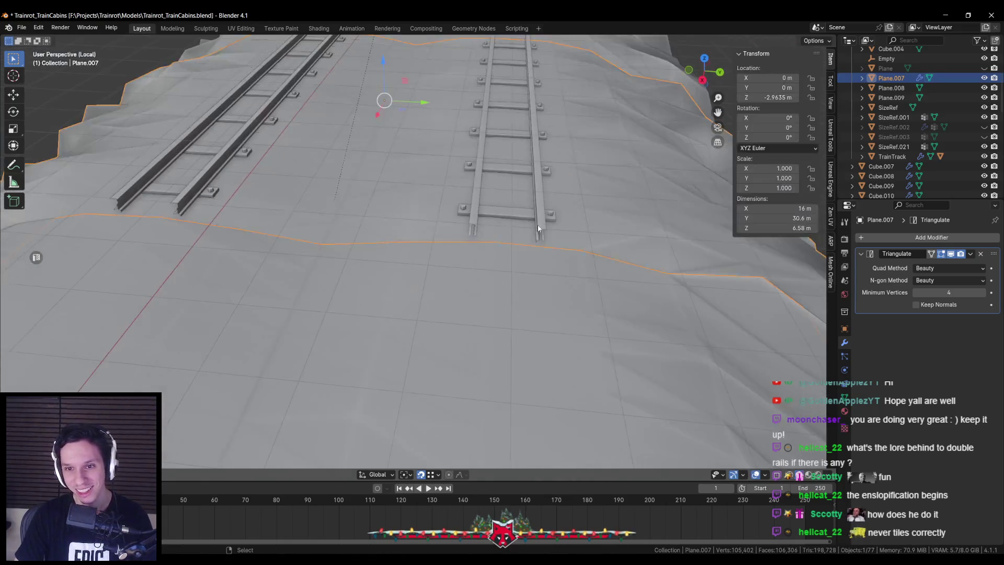
pyautogui.scroll(-5, 539, 229)
pyautogui.press('Tab')
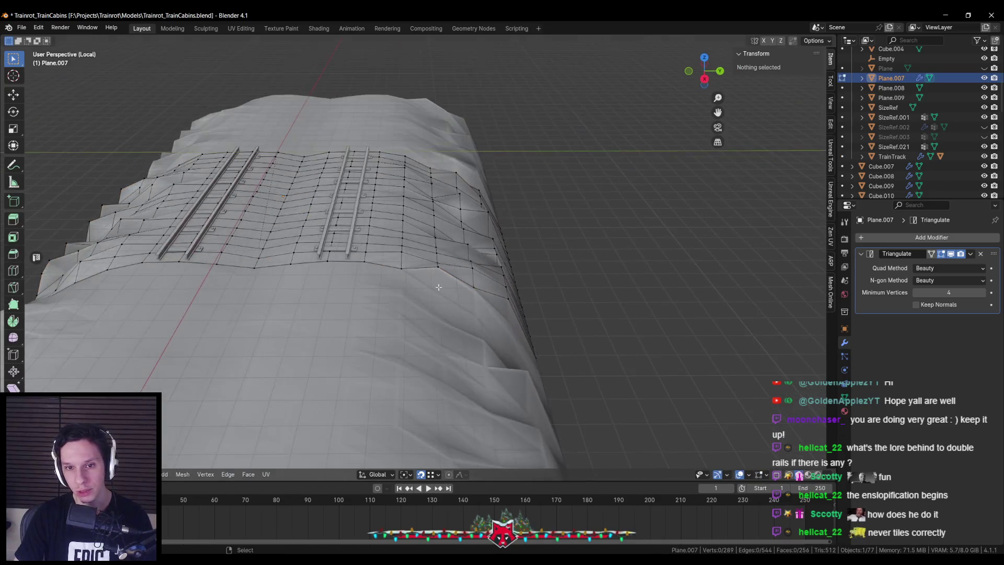
pyautogui.press('a')
pyautogui.hotkey('alt', 'a')
pyautogui.scroll(-3, 438, 287)
pyautogui.scroll(4, 352, 238)
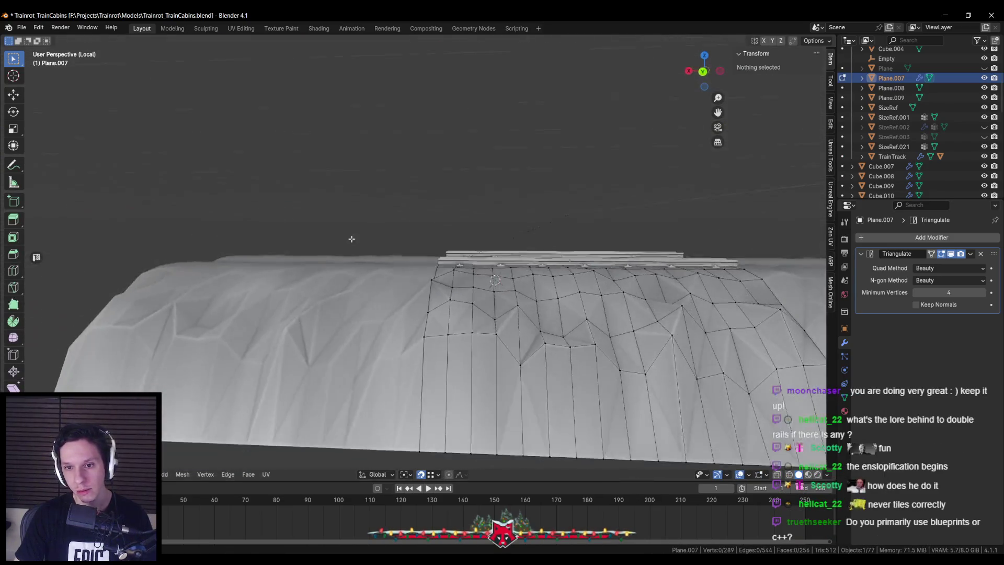
pyautogui.press('Tab')
pyautogui.scroll(-4, 427, 289)
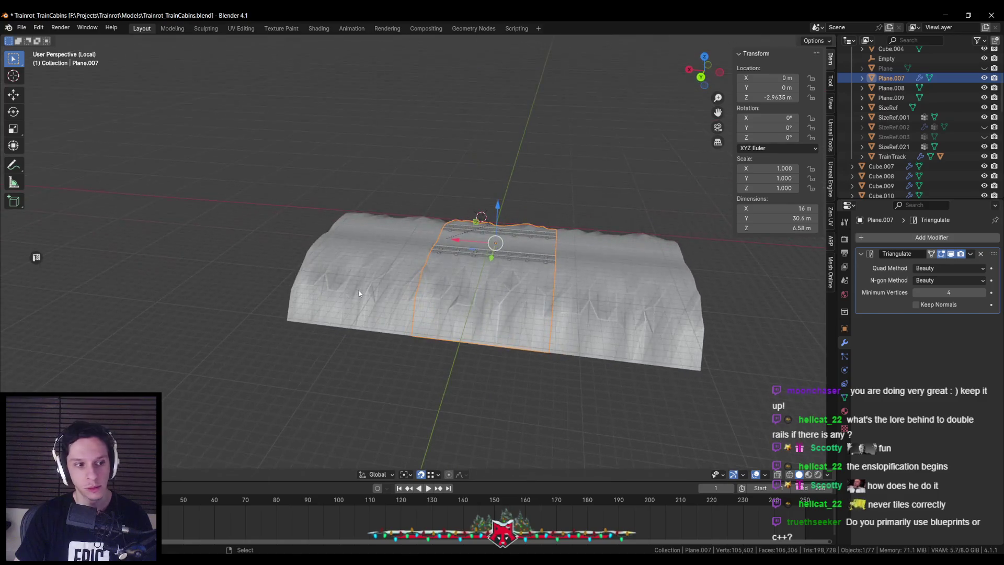
pyautogui.scroll(3, 358, 293)
pyautogui.moveTo(359, 291)
pyautogui.mouseDown()
pyautogui.moveTo(462, 291)
pyautogui.moveTo(369, 310)
pyautogui.moveTo(375, 284)
pyautogui.mouseUp()
pyautogui.scroll(-4, 397, 314)
# Delete the side tiles Plane.008 and Plane.009.
pyautogui.click(891, 88)
pyautogui.keyDown('shift'); pyautogui.click(891, 98); pyautogui.keyUp('shift')
pyautogui.press('x')
pyautogui.click(452, 309)
# Duplicate the track plane and place the copy beside it at X 16 m.
pyautogui.hotkey('shift', 'd')
pyautogui.hotkey('ctrl', 'shift', 'Tab')
pyautogui.click(421, 320)
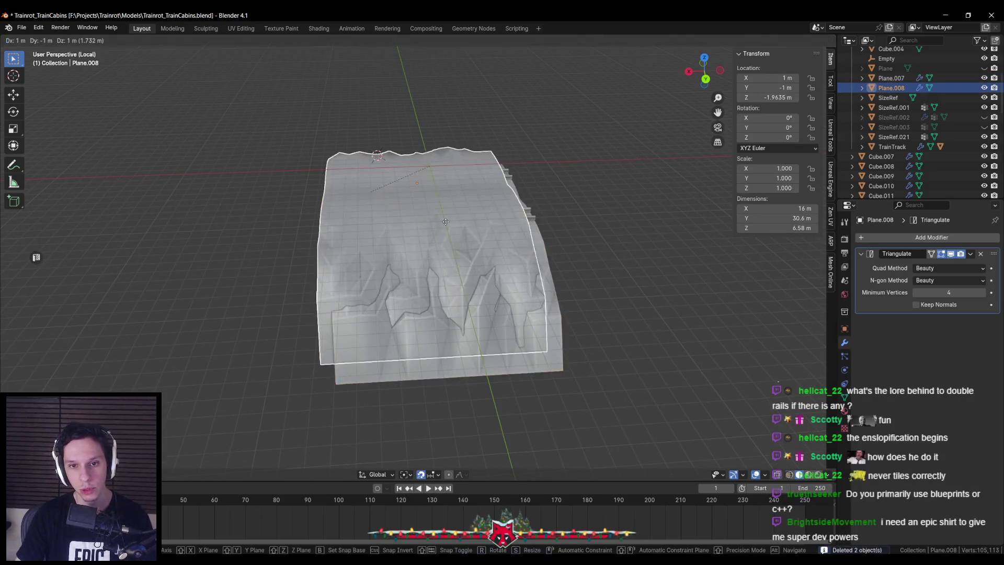
pyautogui.click(223, 207)
pyautogui.press('g')
pyautogui.press('x')
pyautogui.press('Escape')
pyautogui.moveTo(197, 206); pyautogui.dragTo(400, 199)
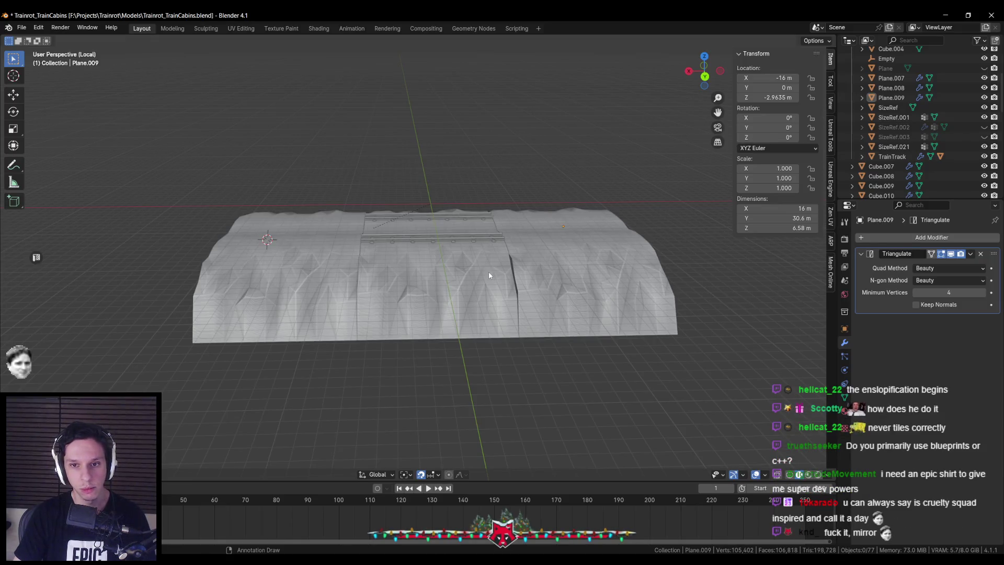
# Delete both new side copies and enter Edit Mode on the track plane in top view.
pyautogui.click(548, 277)
pyautogui.keyDown('shift'); pyautogui.click(296, 282); pyautogui.keyUp('shift')
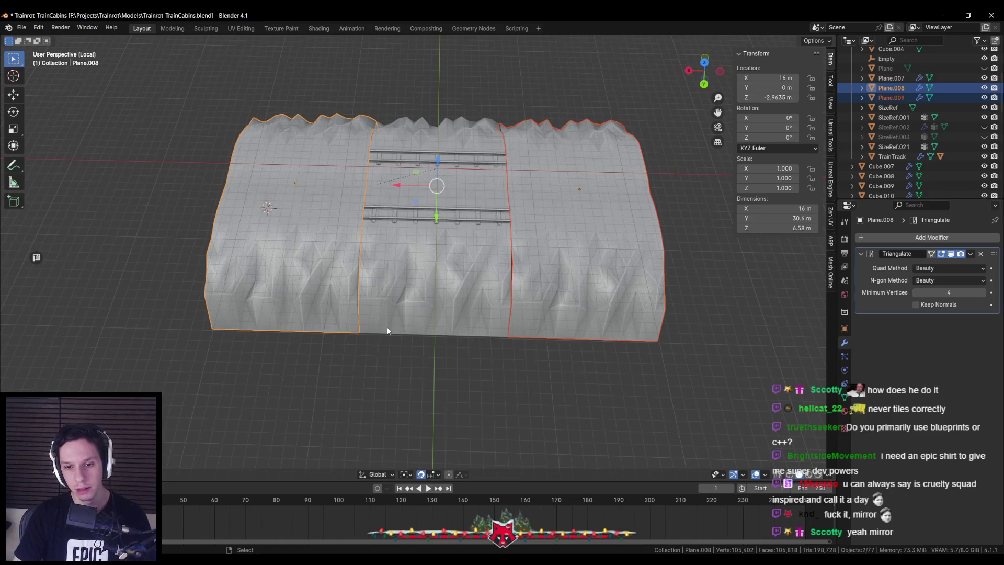
pyautogui.press('Delete')
pyautogui.click(459, 287)
pyautogui.press('KP_7')
pyautogui.press('Tab')
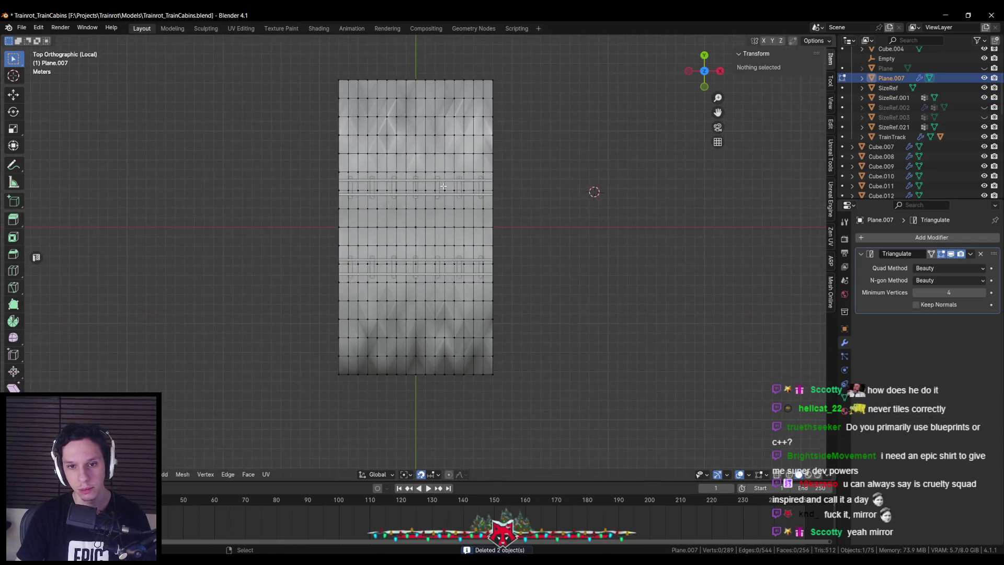
# Delete the right half of the plane's vertices using X-ray box selection.
pyautogui.hotkey('alt', 'z')
pyautogui.moveTo(550, 417)
pyautogui.mouseDown()
pyautogui.moveTo(477, 190)
pyautogui.moveTo(414, 53)
pyautogui.mouseUp()
pyautogui.hotkey('alt', 'z')
pyautogui.press('x')
pyautogui.click(527, 272)
pyautogui.press('Tab')
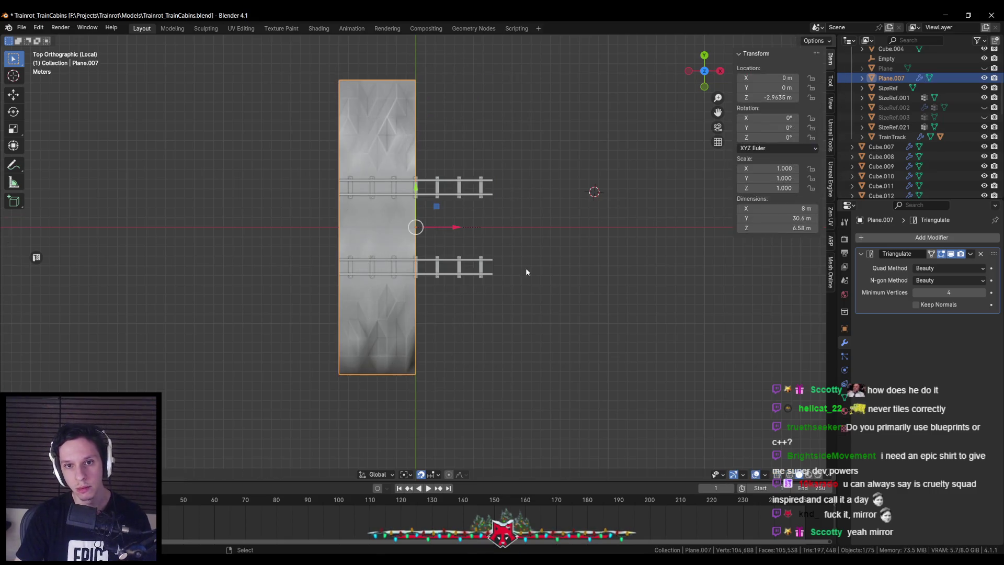
# Add a Mirror modifier to the half plane, inspect it, then undo.
pyautogui.click(931, 237)
pyautogui.write('mirror')
pyautogui.press('Return')
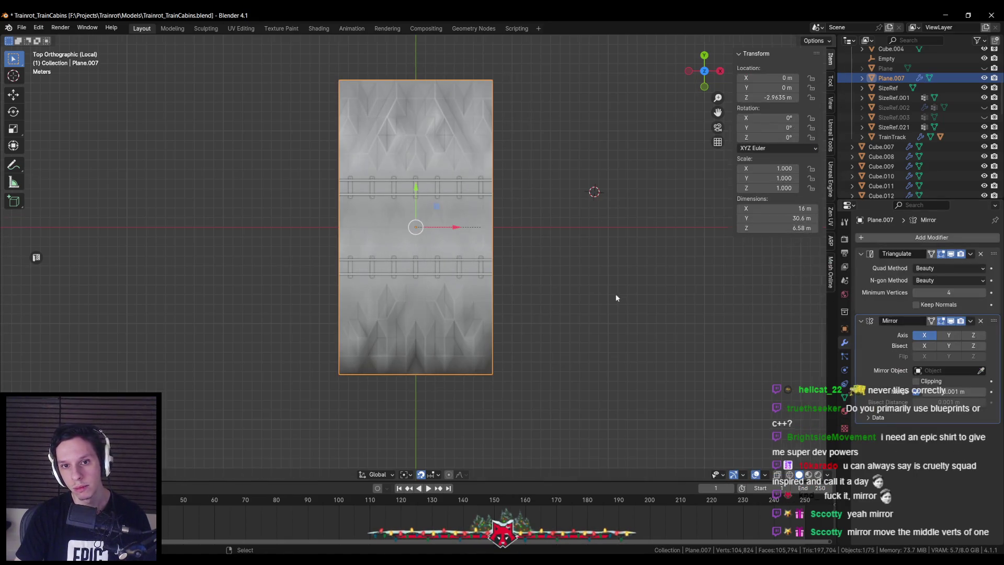
pyautogui.moveTo(616, 298); pyautogui.dragTo(613, 218)
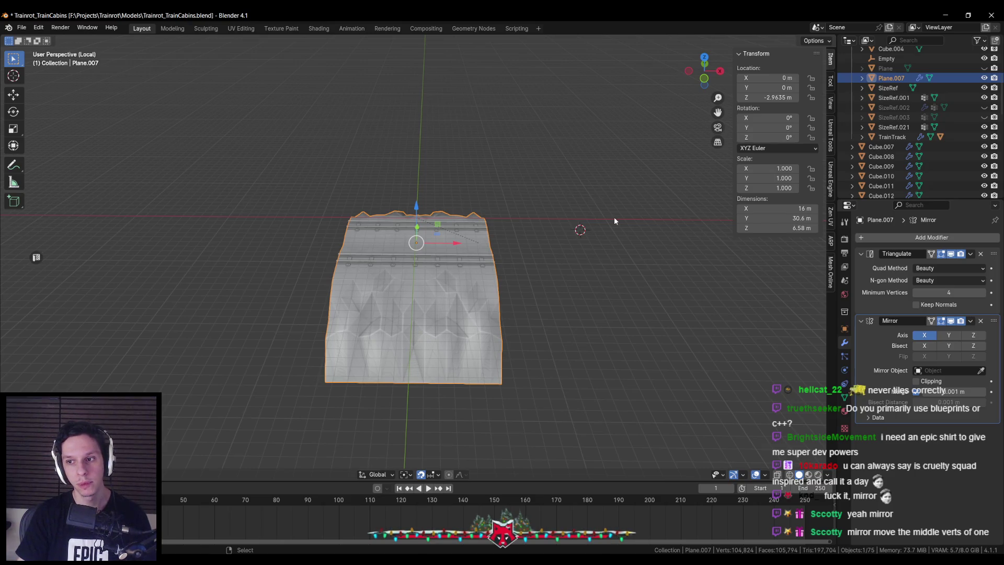
pyautogui.hotkey('ctrl', 'z')
pyautogui.hotkey('ctrl', 'z')
pyautogui.hotkey('ctrl', 'z')
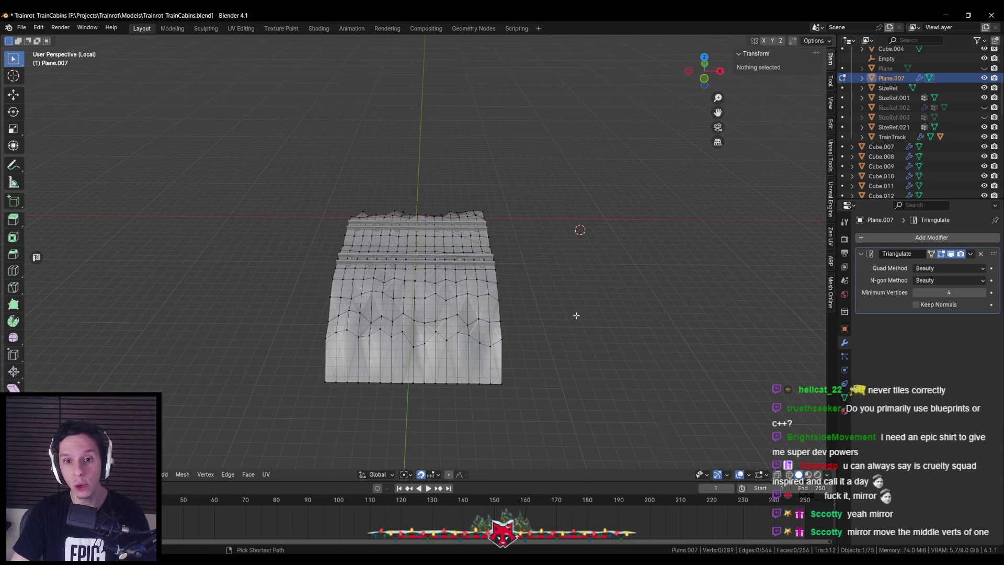
# Move the plane to X -16 m with gx-16 in Object Mode.
pyautogui.press('Tab')
pyautogui.write('gx-16')
pyautogui.press('Return')
pyautogui.click(919, 238)
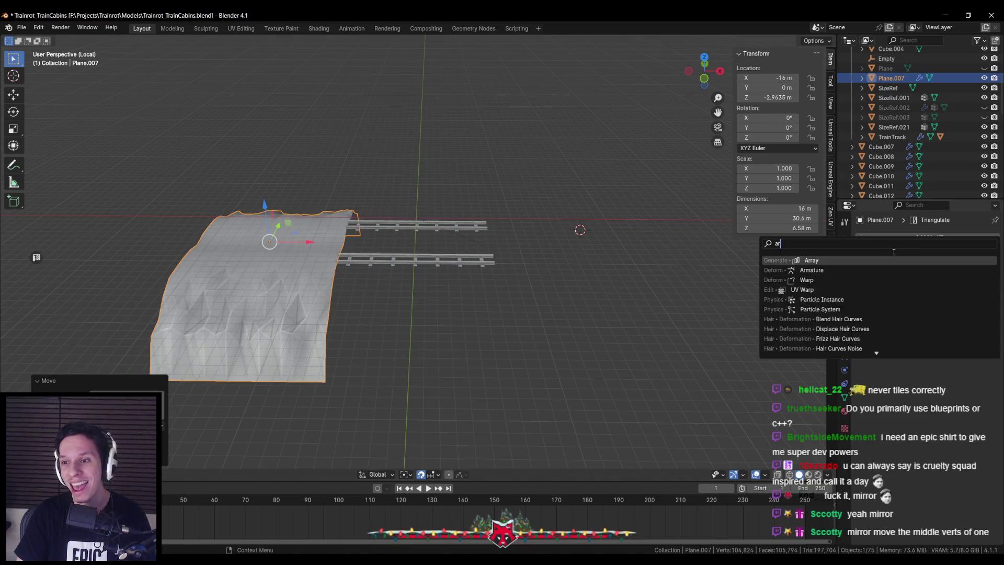
# Add a 3-count Array modifier with Merge and First and Last Copies enabled.
pyautogui.click(830, 297)
pyautogui.click(983, 347)
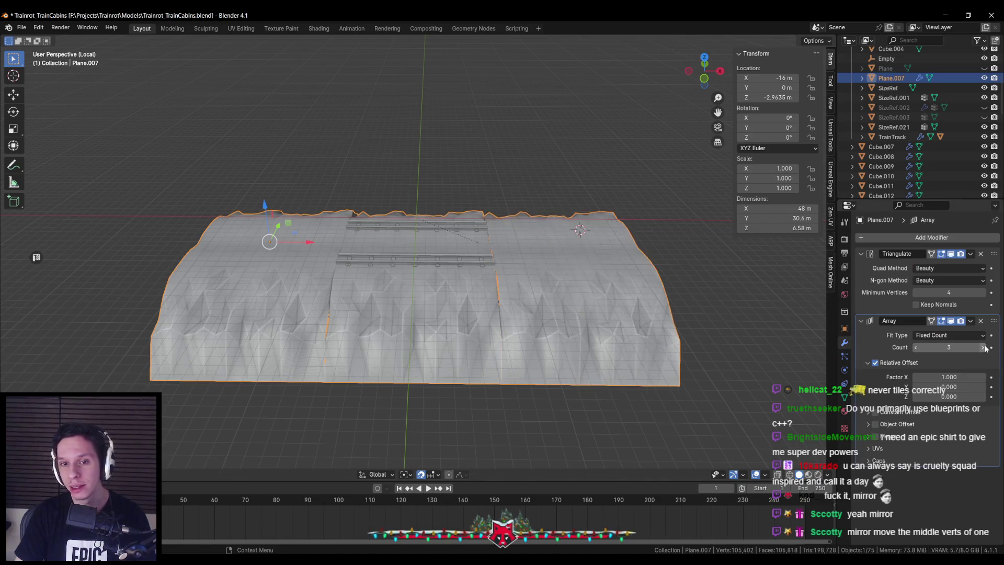
pyautogui.moveTo(522, 291)
pyautogui.mouseDown()
pyautogui.moveTo(488, 278)
pyautogui.moveTo(594, 294)
pyautogui.mouseUp()
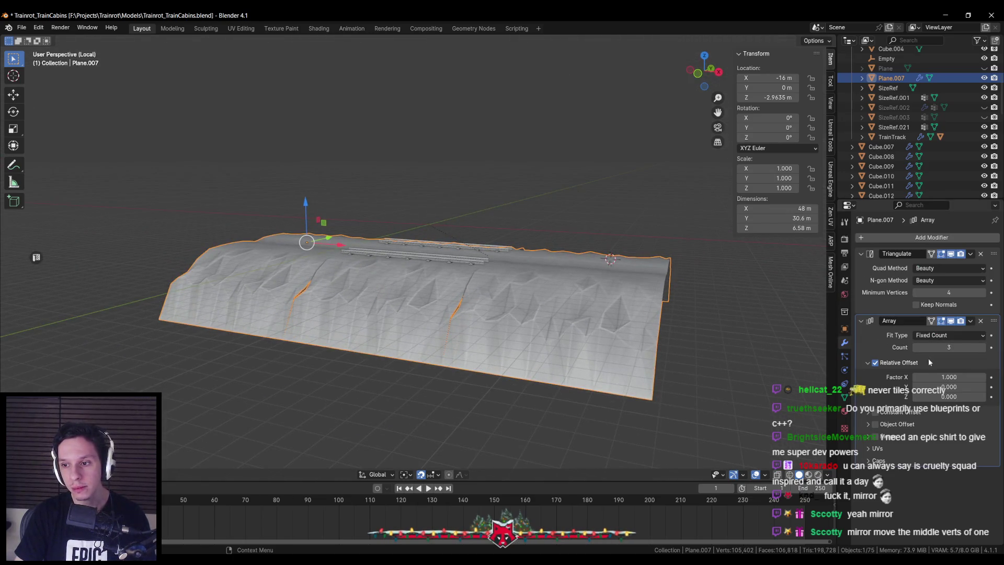
pyautogui.click(870, 437)
pyautogui.click(875, 437)
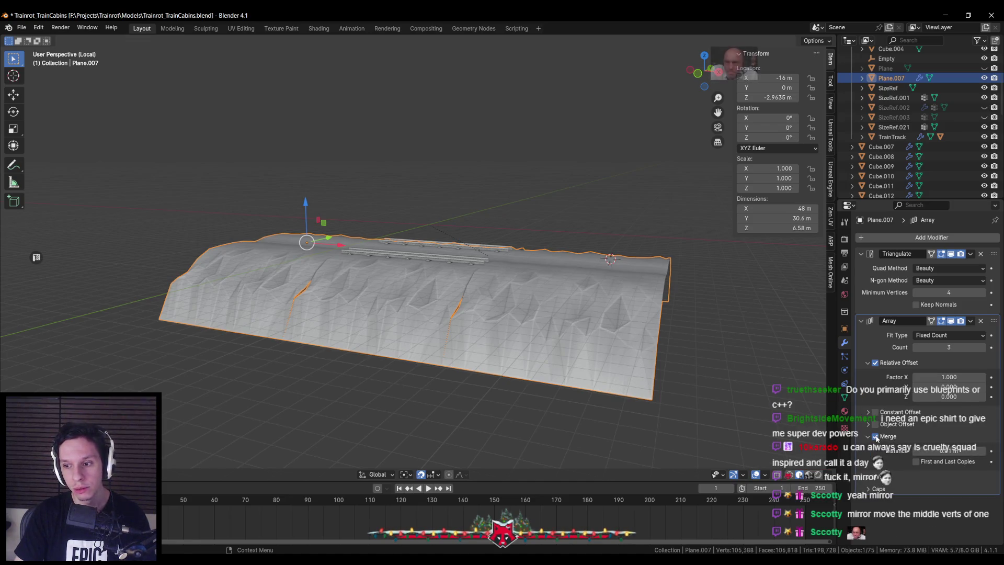
pyautogui.click(916, 461)
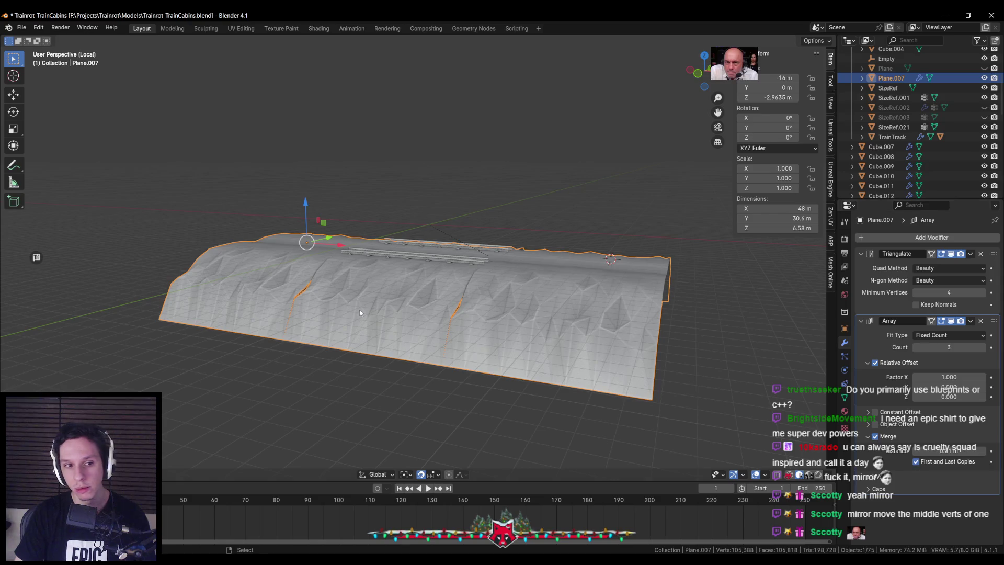
pyautogui.scroll(3, 375, 330)
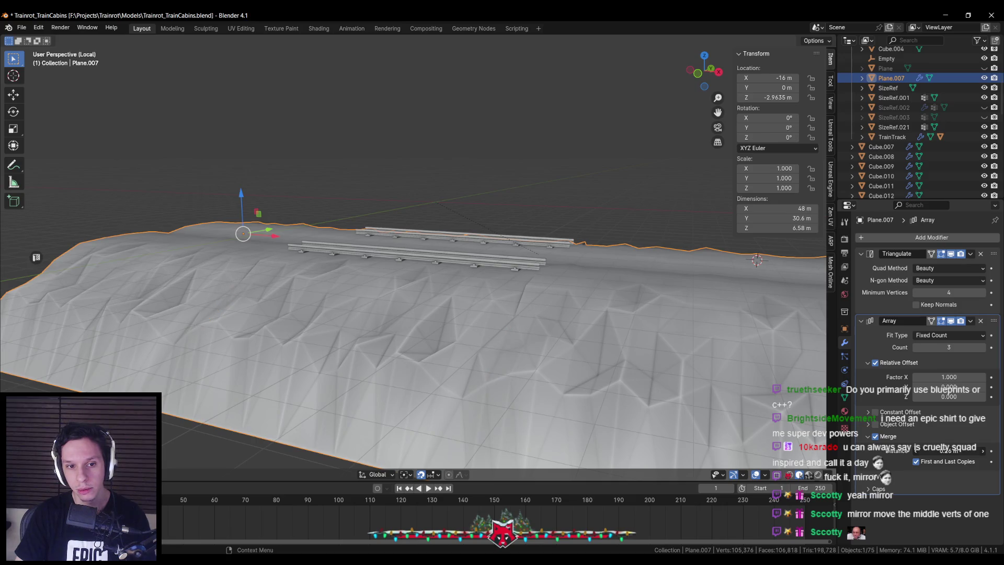
pyautogui.moveTo(374, 330)
pyautogui.mouseDown()
pyautogui.moveTo(374, 293)
pyautogui.moveTo(314, 293)
pyautogui.mouseUp()
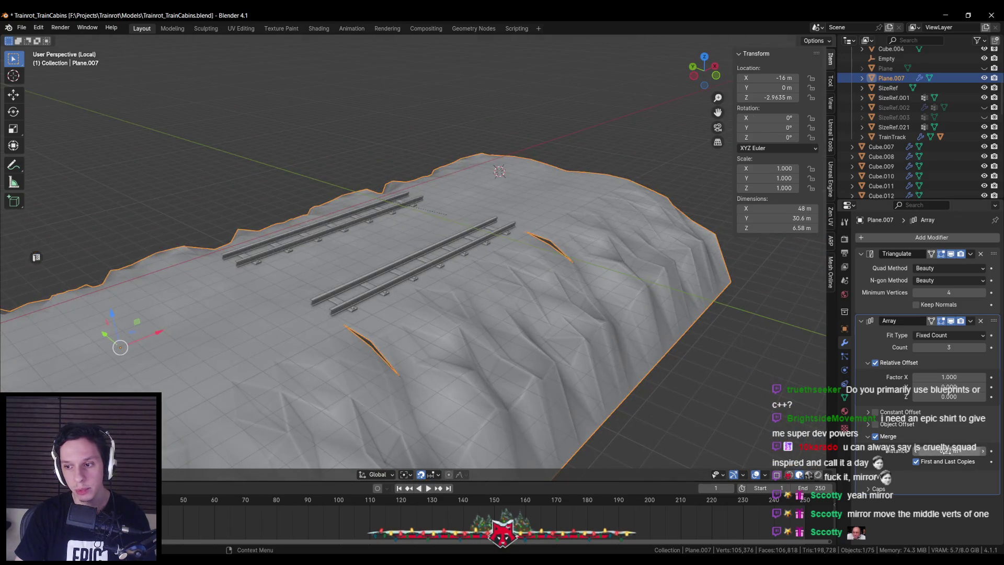
pyautogui.scroll(-2, 502, 313)
pyautogui.moveTo(502, 335); pyautogui.dragTo(661, 324)
pyautogui.scroll(-2, 606, 324)
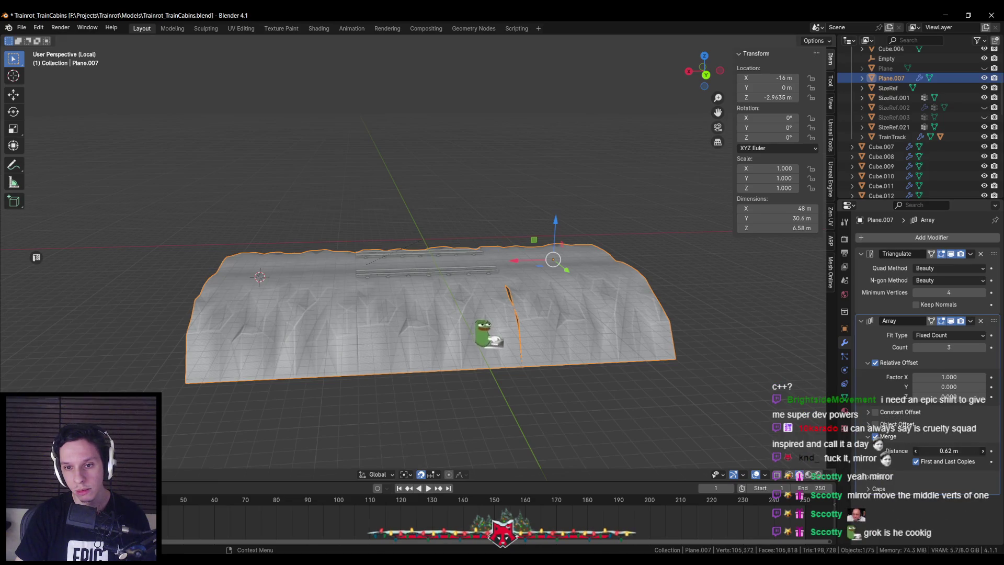
# Set the array merge distance to 0.7 m and apply the Array modifier.
pyautogui.moveTo(949, 451); pyautogui.dragTo(957, 451)
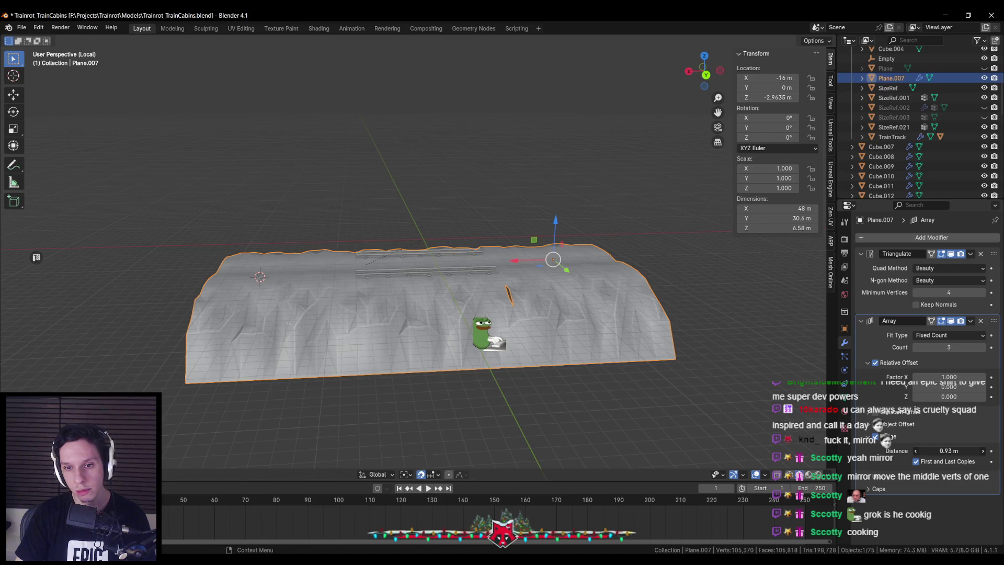
pyautogui.moveTo(654, 381); pyautogui.dragTo(429, 408)
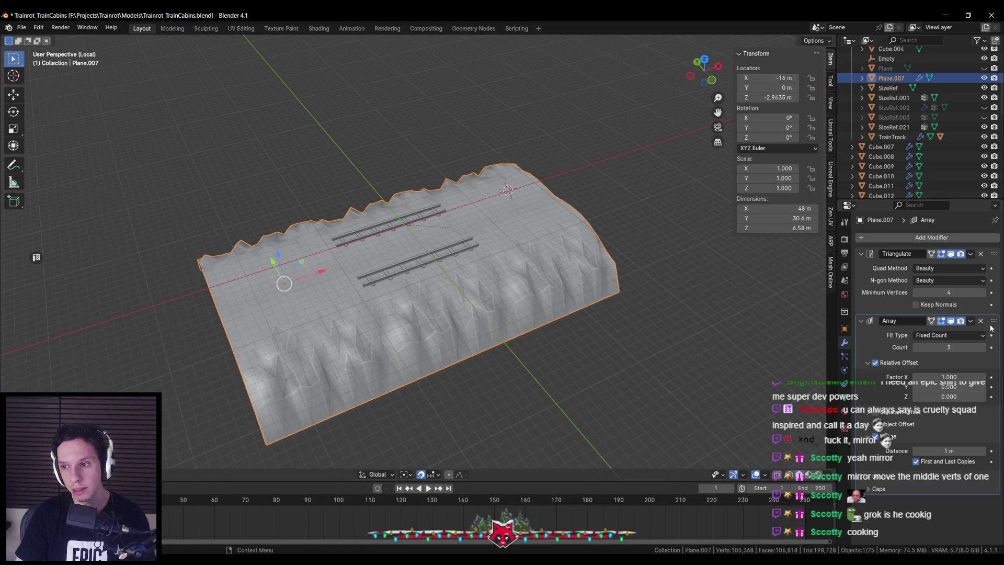
pyautogui.click(971, 321)
pyautogui.click(936, 330)
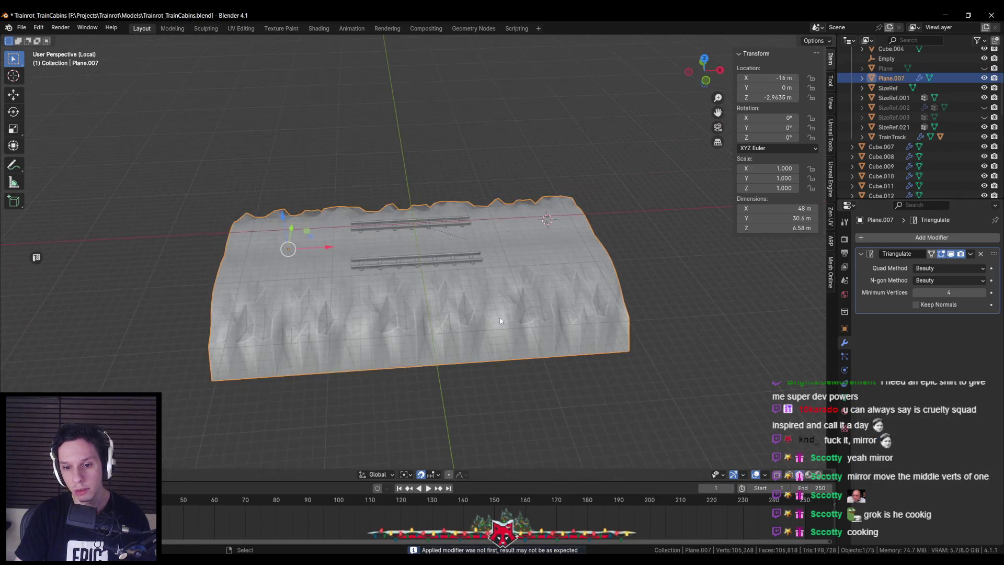
# From a top view, delete the left and right vertex columns so the terrain is one 16 m tile.
pyautogui.press('Tab')
pyautogui.press('KP_7')
pyautogui.hotkey('alt', 'a')
pyautogui.hotkey('alt', 'z')
pyautogui.moveTo(176, 87); pyautogui.dragTo(359, 413)
pyautogui.moveTo(669, 397)
pyautogui.mouseDown()
pyautogui.moveTo(491, 84)
pyautogui.moveTo(477, 84)
pyautogui.mouseUp()
pyautogui.hotkey('alt', 'z')
pyautogui.press('x')
pyautogui.click(523, 282)
# Set the terrain tile's origin to its geometry.
pyautogui.press('Tab')
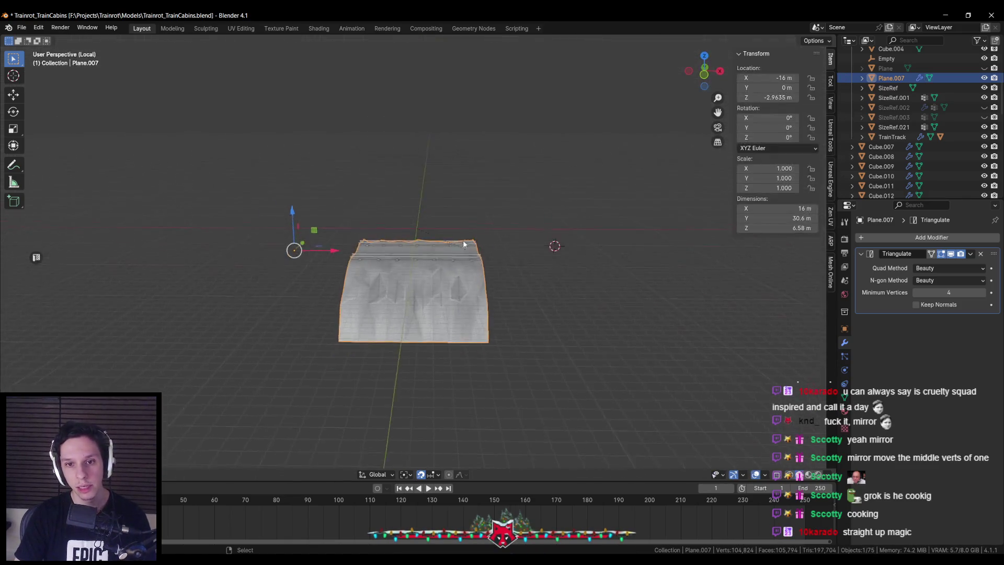
pyautogui.scroll(3, 465, 239)
pyautogui.press('Tab')
pyautogui.press('Tab')
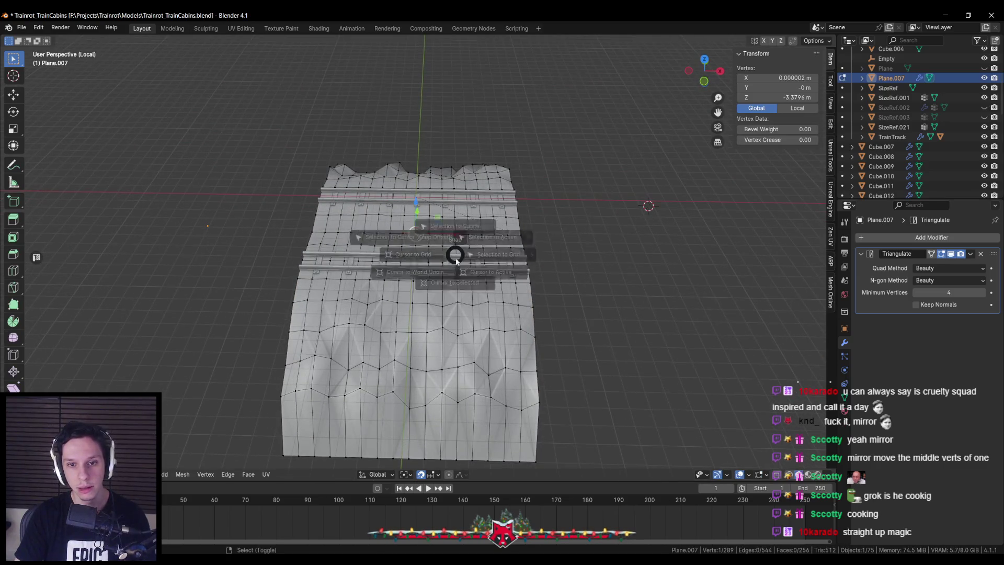
pyautogui.rightClick(462, 307)
pyautogui.moveTo(460, 350)
pyautogui.click(520, 360)
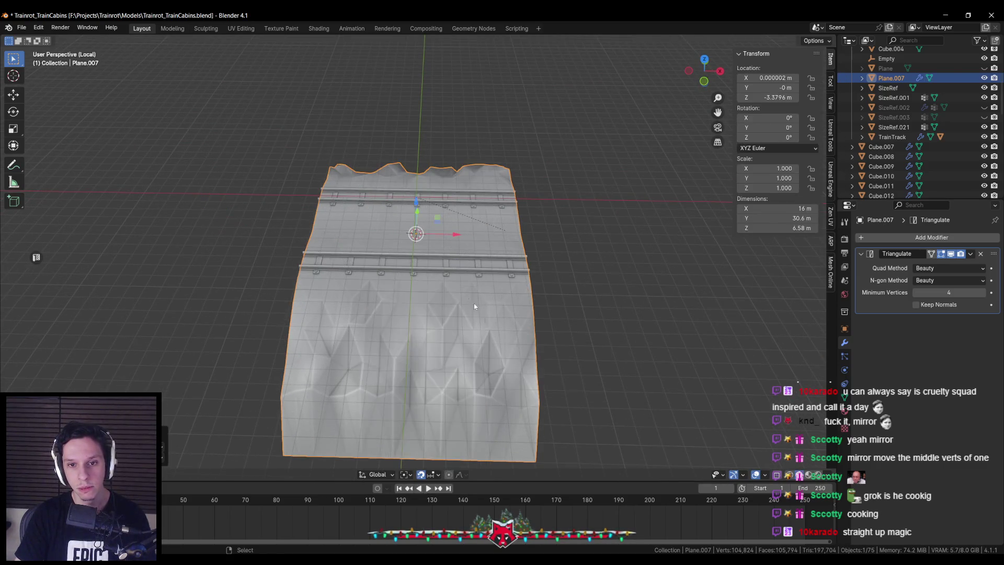
# Duplicate the tile 16 m along X, then copy that side tile 32 m to the opposite side.
pyautogui.hotkey('shift', 'd')
pyautogui.press('x')
pyautogui.click(278, 235)
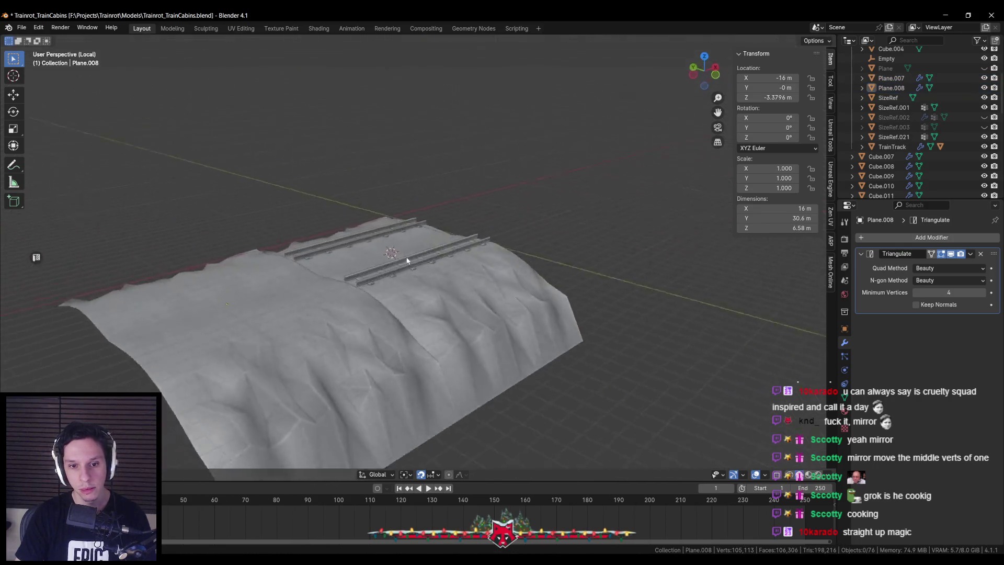
pyautogui.click(273, 263)
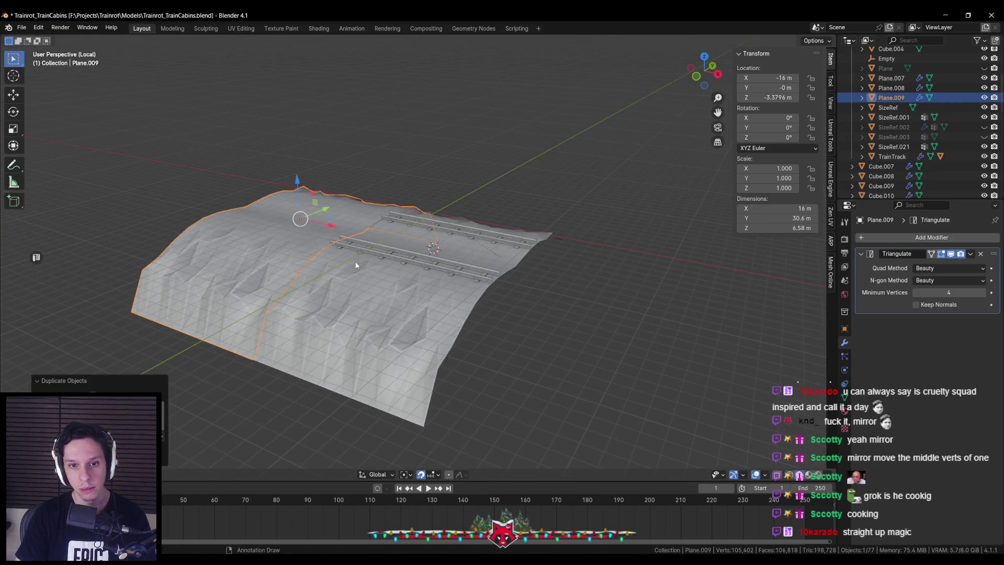
pyautogui.hotkey('shift', 'd')
pyautogui.press('x')
pyautogui.click(646, 297)
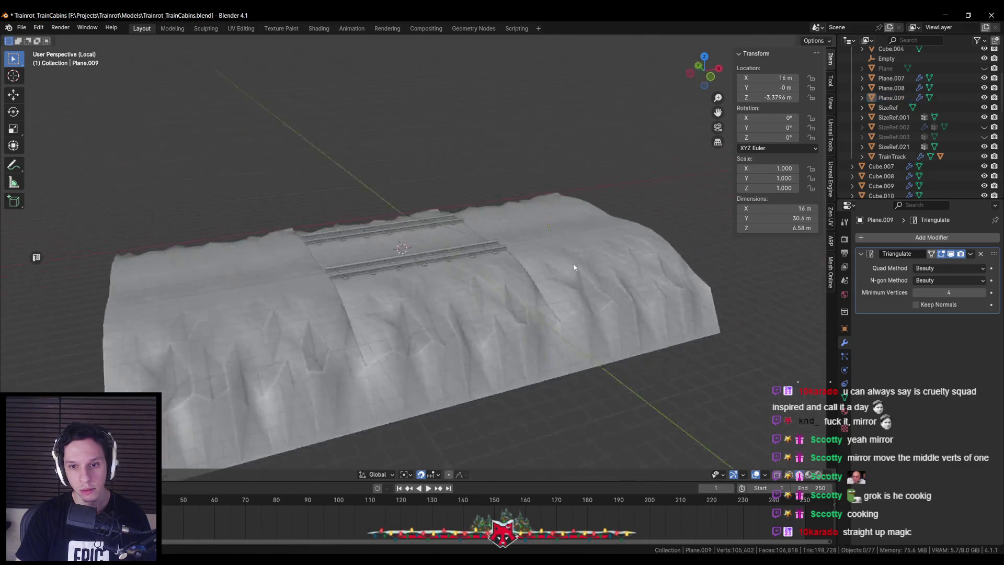
# Delete the two side tiles Plane.008 and Plane.009 and frame the remaining tile.
pyautogui.moveTo(512, 284)
pyautogui.mouseDown()
pyautogui.moveTo(486, 298)
pyautogui.moveTo(520, 321)
pyautogui.moveTo(520, 241)
pyautogui.moveTo(509, 297)
pyautogui.moveTo(519, 343)
pyautogui.mouseUp()
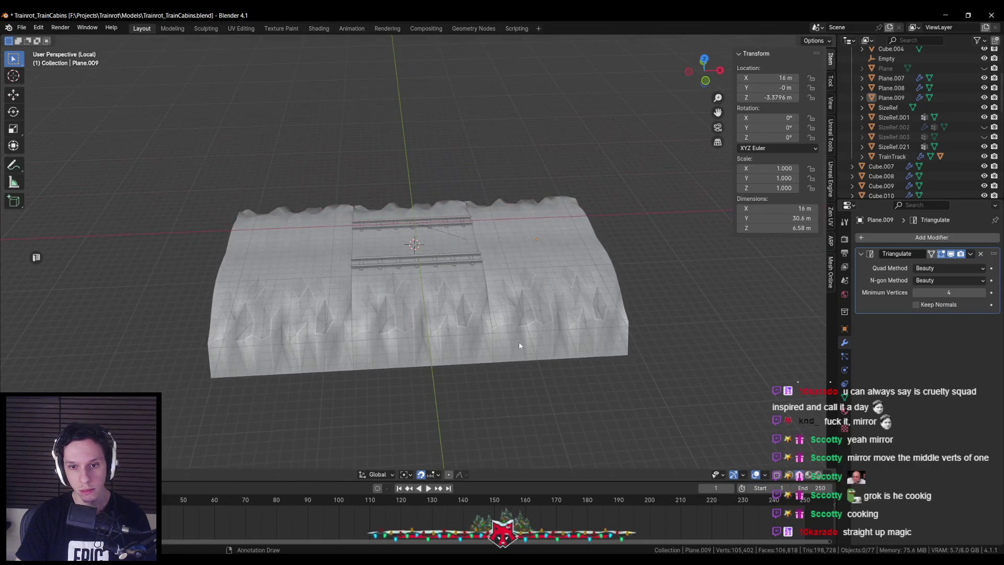
pyautogui.click(518, 341)
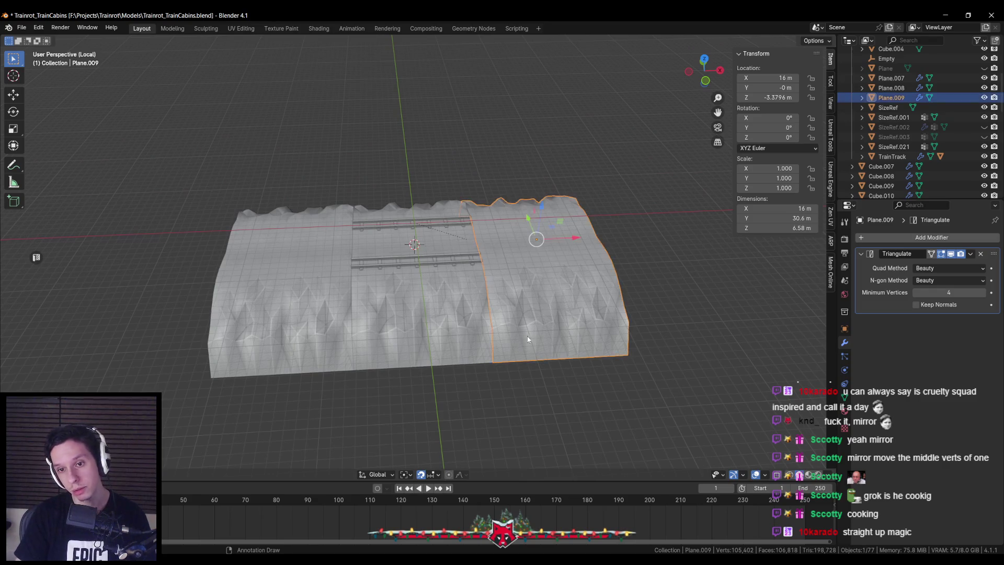
pyautogui.press('Delete')
pyautogui.press('KP_Decimal')
# Move an edge vertex of the Plane.007 embankment tile, then inspect the terrain from above.
pyautogui.press('Tab')
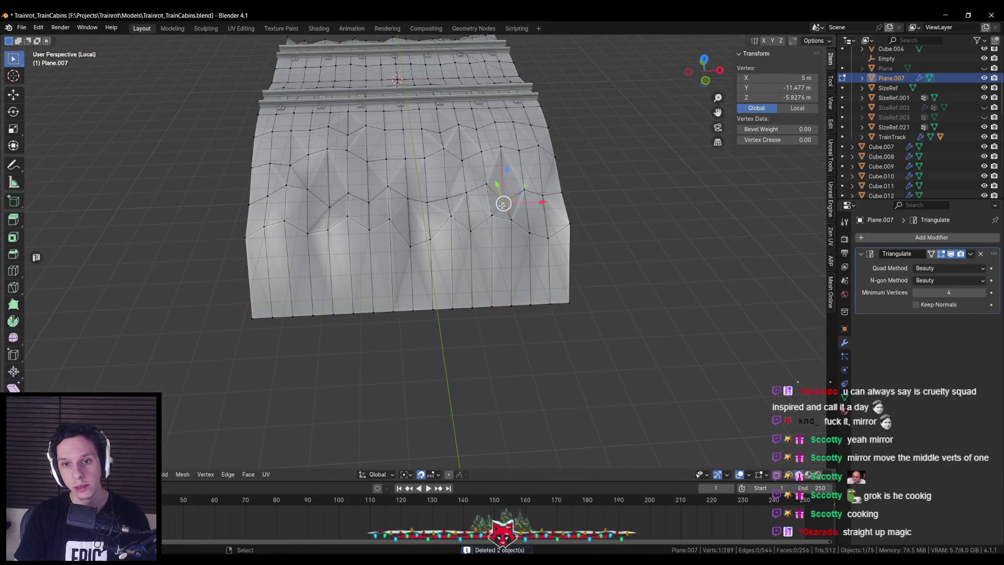
pyautogui.scroll(5, 440, 206)
pyautogui.press('g')
pyautogui.click(444, 171)
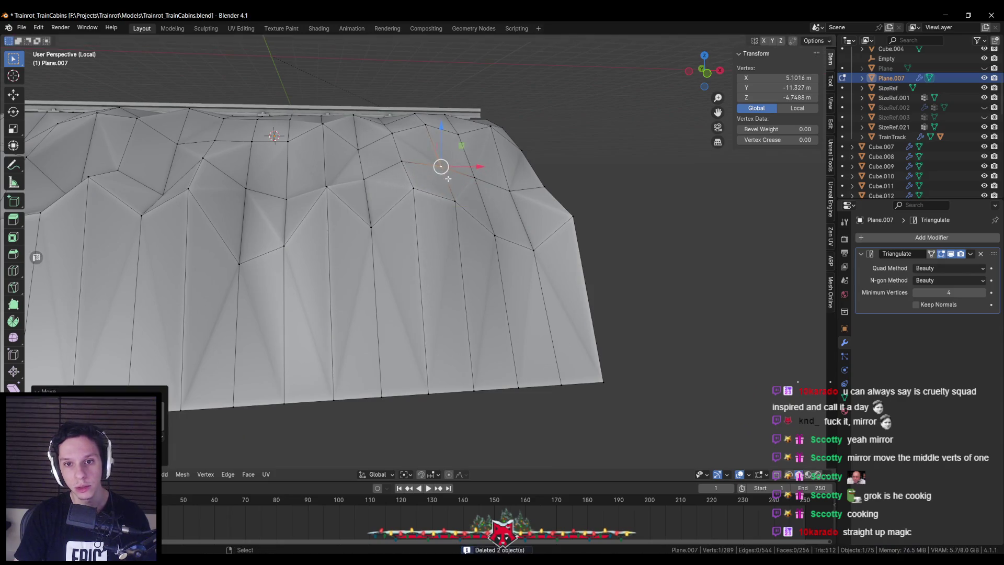
pyautogui.moveTo(442, 166); pyautogui.dragTo(324, 157)
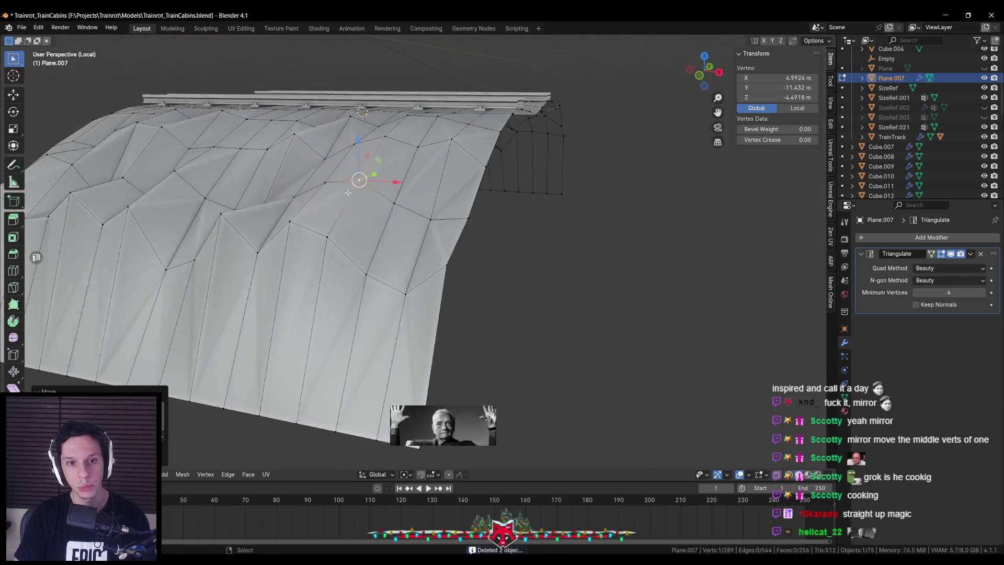
pyautogui.press('Tab')
pyautogui.moveTo(365, 211)
pyautogui.mouseDown()
pyautogui.moveTo(486, 275)
pyautogui.moveTo(442, 294)
pyautogui.moveTo(541, 337)
pyautogui.moveTo(550, 359)
pyautogui.moveTo(549, 310)
pyautogui.moveTo(425, 316)
pyautogui.moveTo(468, 333)
pyautogui.mouseUp()
pyautogui.scroll(-2, 468, 333)
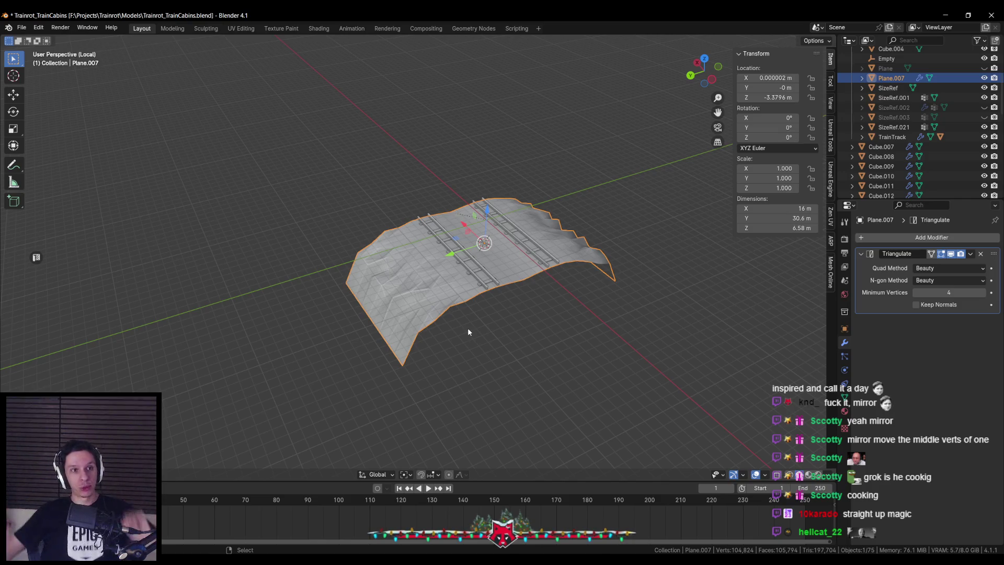
# Save Trainrot_TrainCabins.blend, briefly check the terrain mesh, and deselect everything.
pyautogui.scroll(5, 464, 313)
pyautogui.hotkey('ctrl', 's')
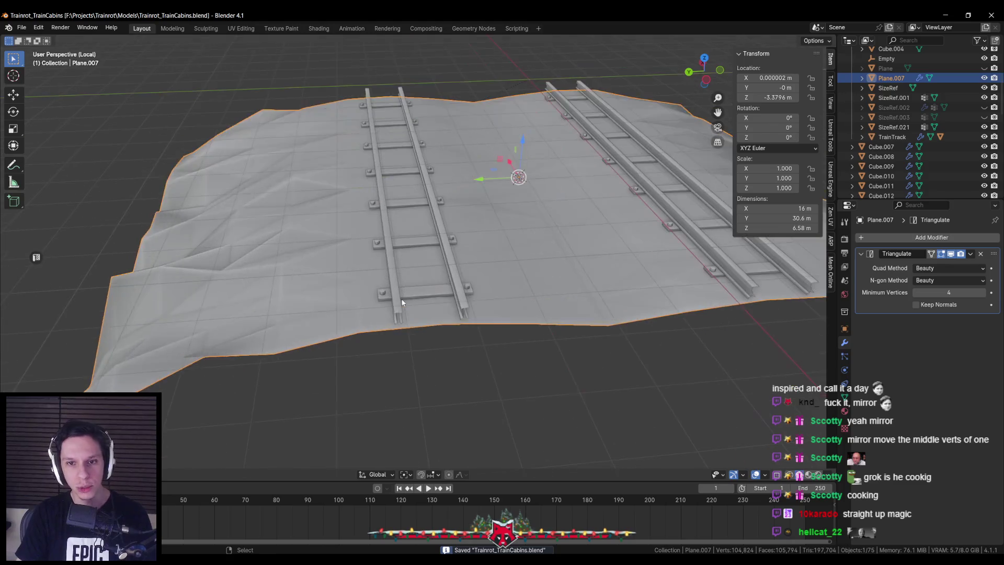
pyautogui.press('Tab')
pyautogui.scroll(-8, 464, 273)
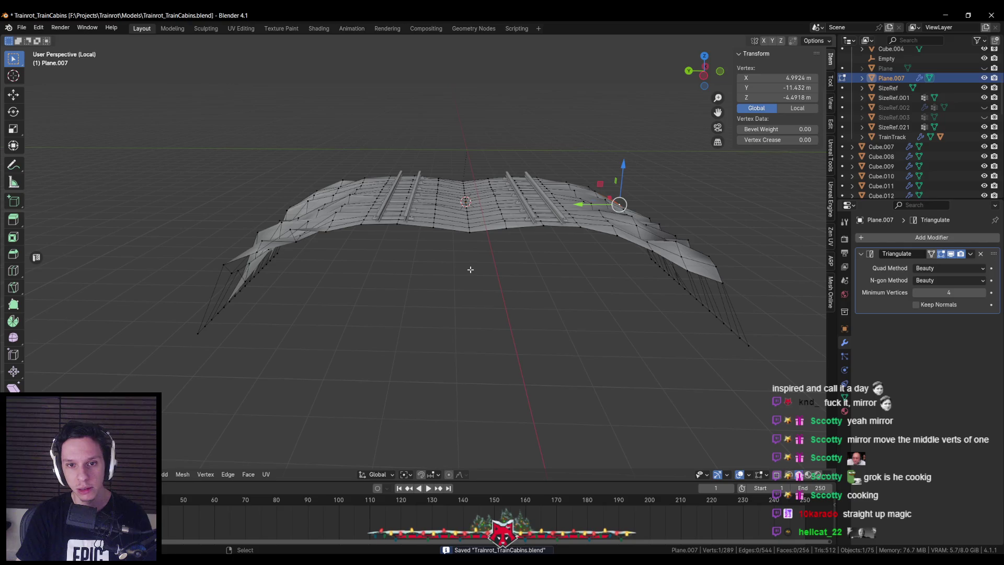
pyautogui.press('Tab')
pyautogui.moveTo(466, 264)
pyautogui.mouseDown()
pyautogui.moveTo(471, 313)
pyautogui.moveTo(495, 343)
pyautogui.moveTo(452, 239)
pyautogui.moveTo(453, 271)
pyautogui.mouseUp()
pyautogui.click(453, 239)
pyautogui.hotkey('ctrl', 's')
# Select only the terrain tile Plane.007 and enter Edit Mode on its vertices.
pyautogui.click(443, 241)
pyautogui.scroll(6, 443, 241)
pyautogui.keyDown('shift'); pyautogui.click(420, 220); pyautogui.keyUp('shift')
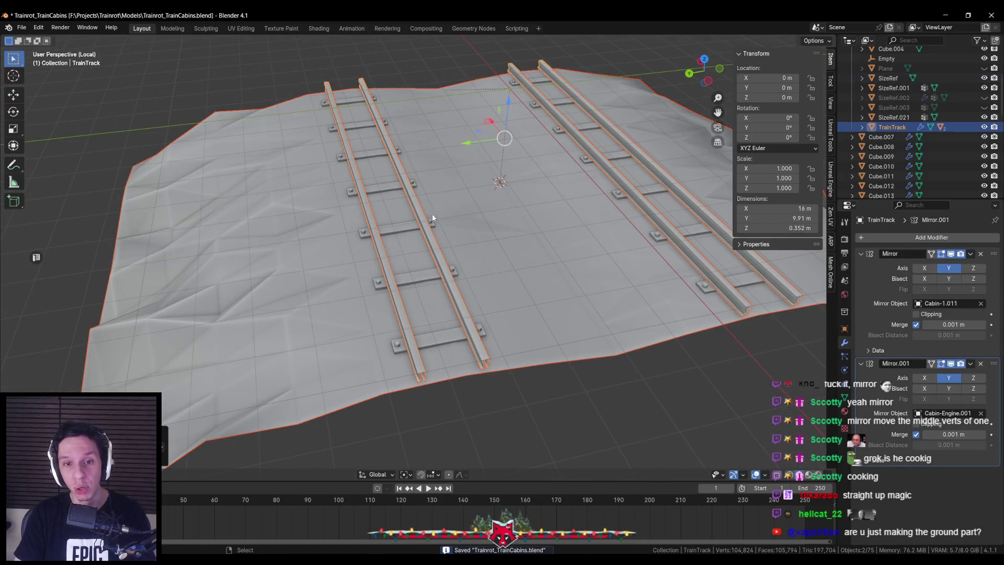
pyautogui.click(493, 235)
pyautogui.press('Tab')
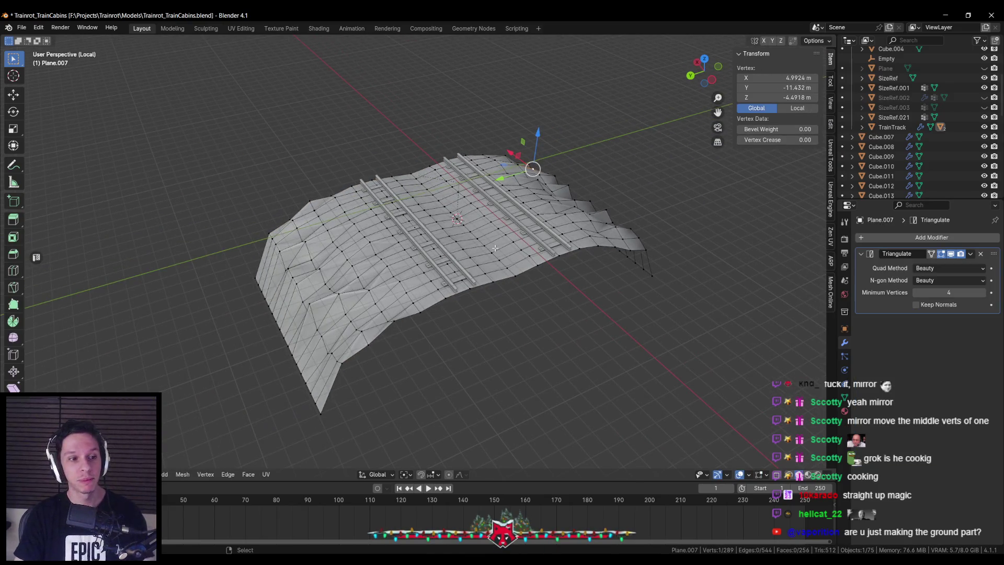
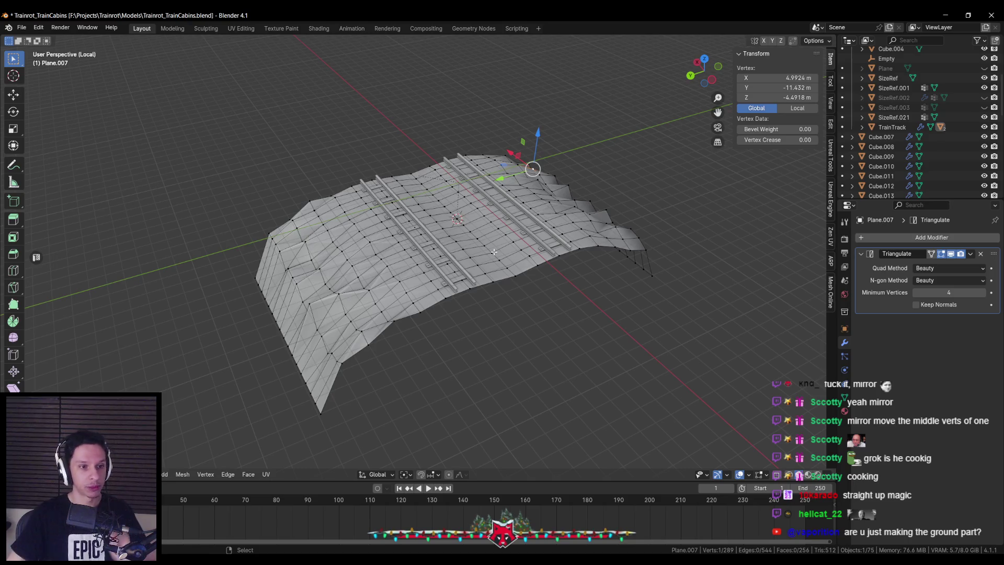
# Exit Edit Mode on the ground mesh, check the Unreal level, and save Trainrot_TrainCabins.blend.
pyautogui.press('Tab')
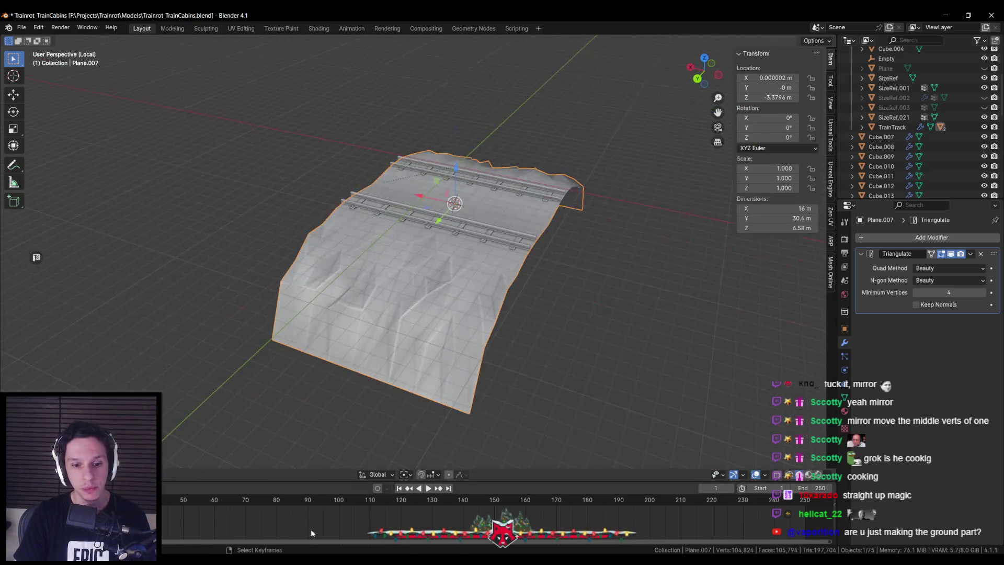
pyautogui.hotkey('alt', 'Tab')
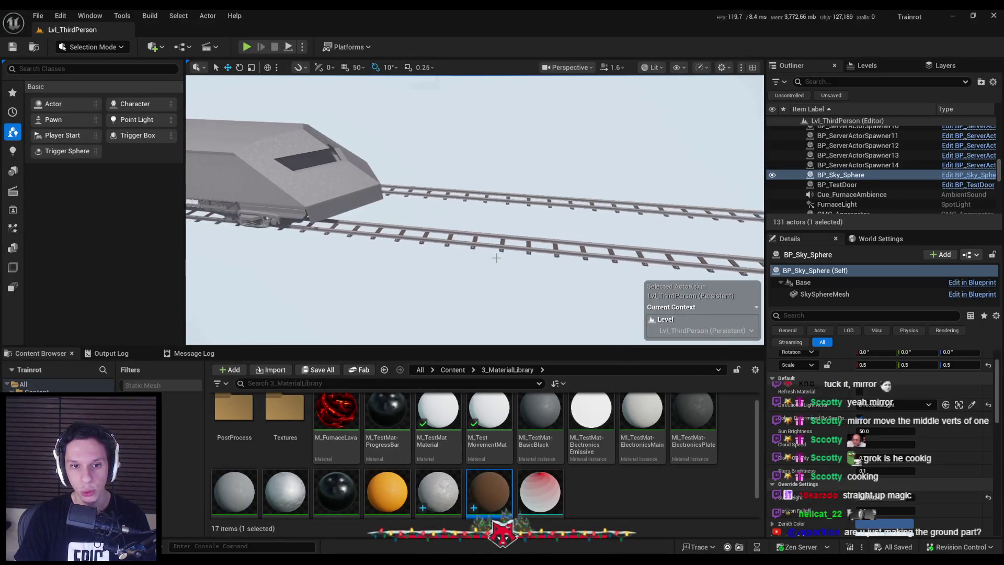
pyautogui.hotkey('alt', 'Tab')
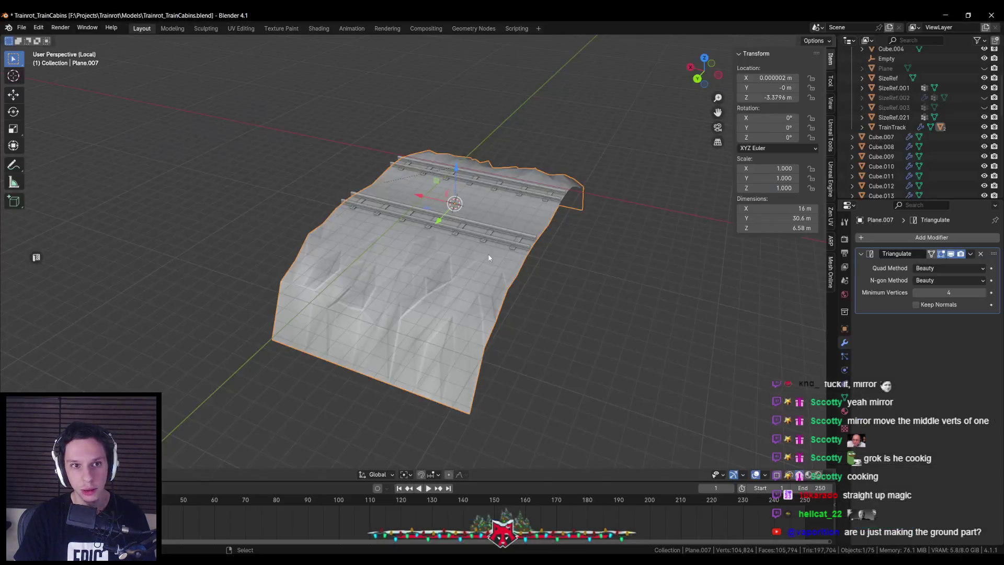
pyautogui.hotkey('ctrl', 's')
pyautogui.moveTo(526, 255); pyautogui.dragTo(761, 357)
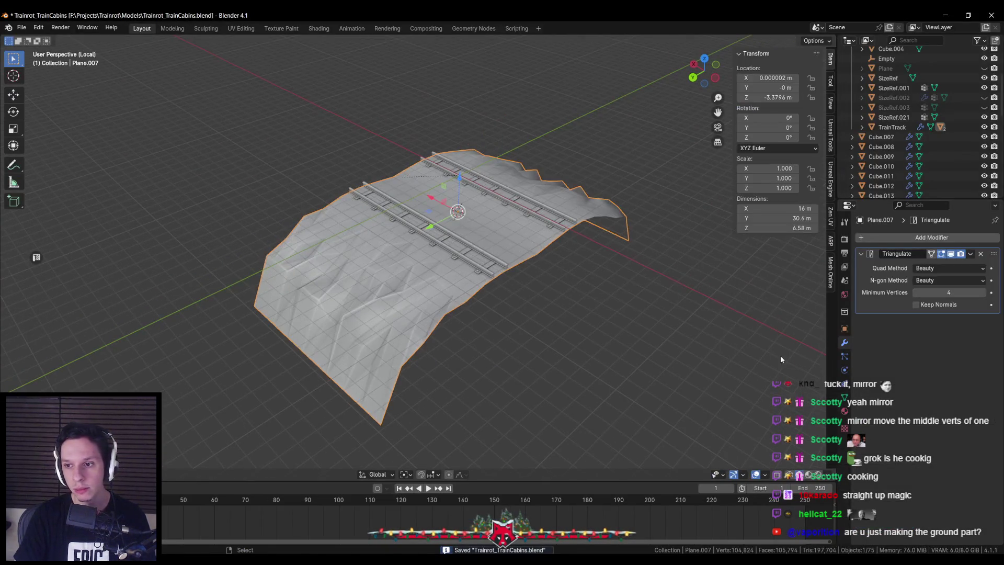
pyautogui.click(845, 412)
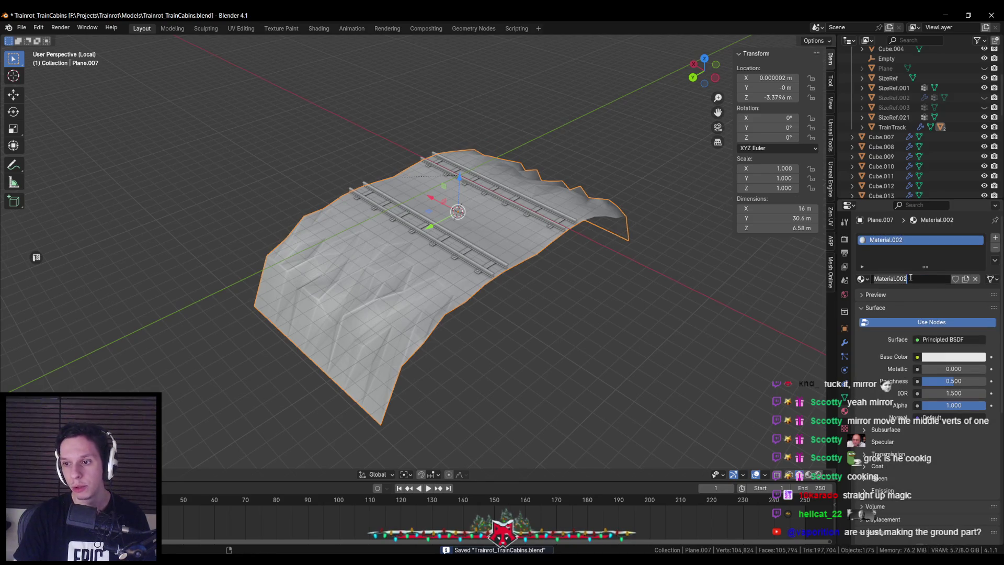
# Rename the ground mesh's material to Ground.
pyautogui.press('BackSpace')
pyautogui.write('ound')
pyautogui.press('Return')
pyautogui.press('Tab')
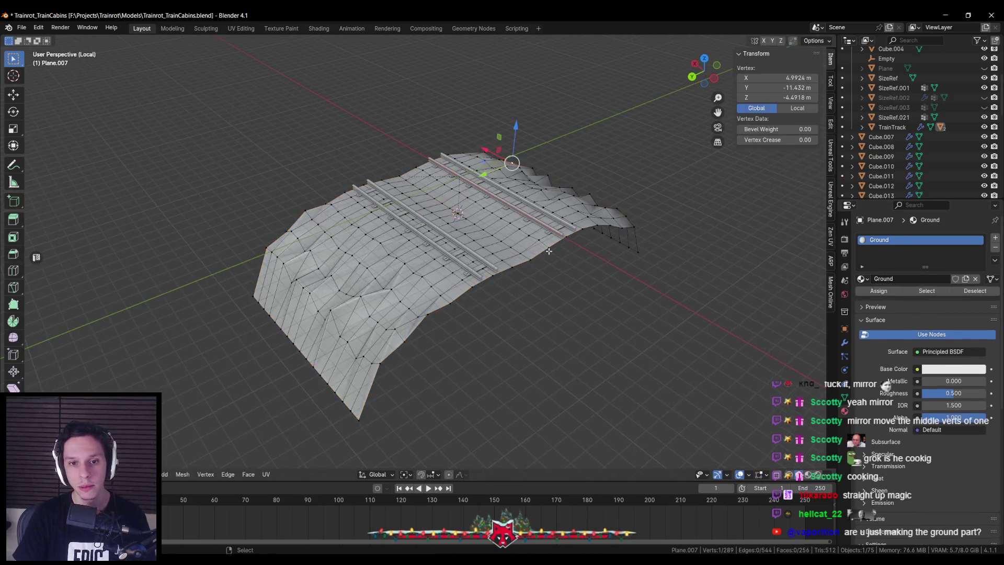
# Unwrap the whole ground mesh with Cube Projection UVs.
pyautogui.press('a')
pyautogui.press('u')
pyautogui.click(504, 296)
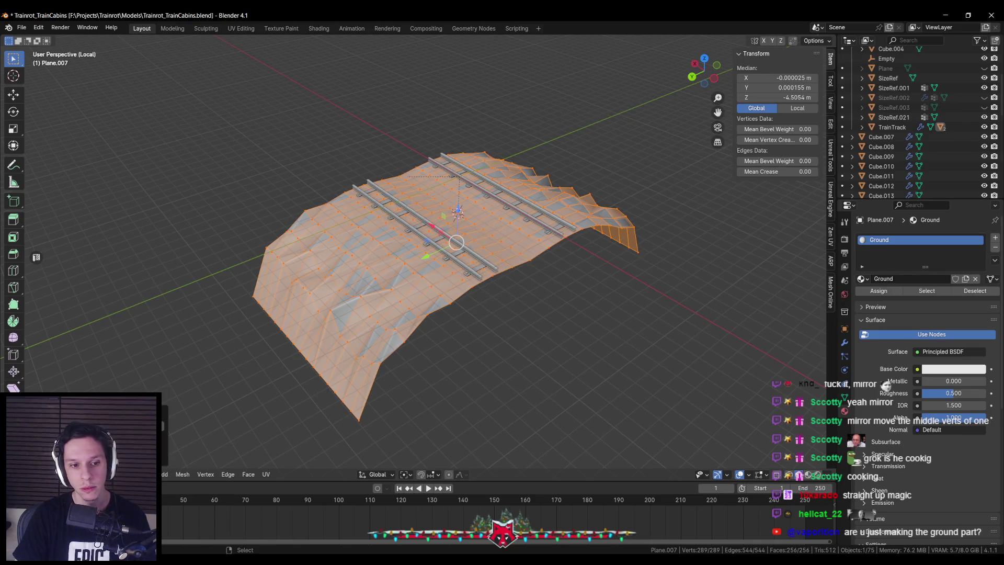
pyautogui.press('Tab')
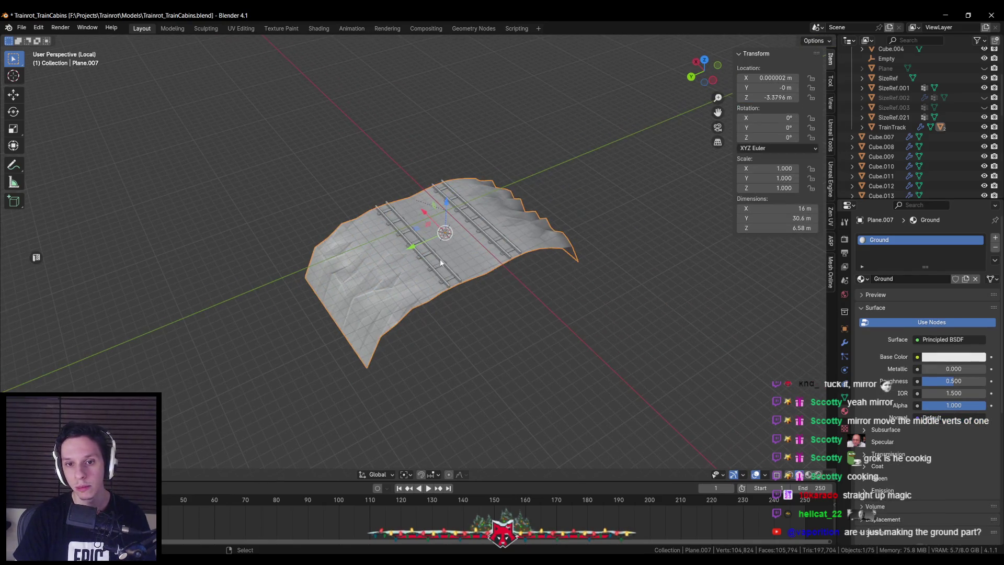
# Parent the ground to TrainTrack and show the Unreal Engine export settings in the sidebar.
pyautogui.click(443, 263)
pyautogui.scroll(2, 449, 274)
pyautogui.hotkey('ctrl', 'p')
pyautogui.click(451, 261)
pyautogui.press('n')
pyautogui.press('n')
pyautogui.click(833, 177)
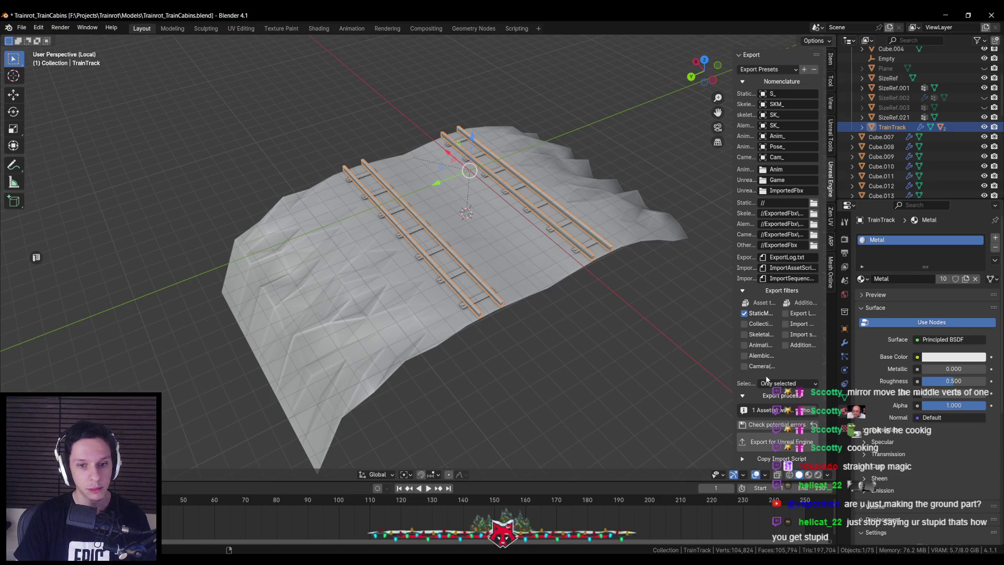
# Export TrainTrack for Unreal Engine, exporting again after leaving local view.
pyautogui.click(781, 441)
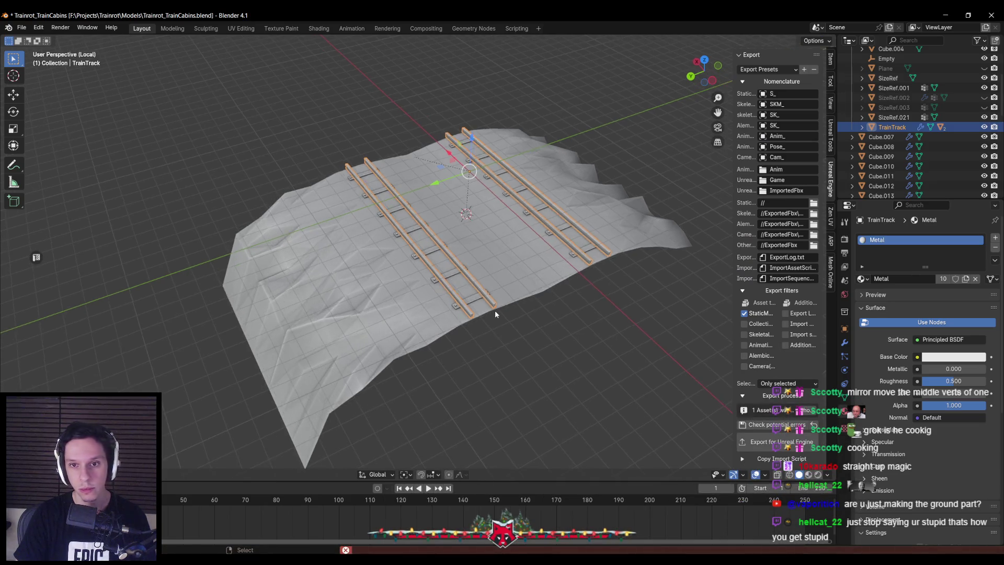
pyautogui.press('KP_Divide')
pyautogui.click(783, 435)
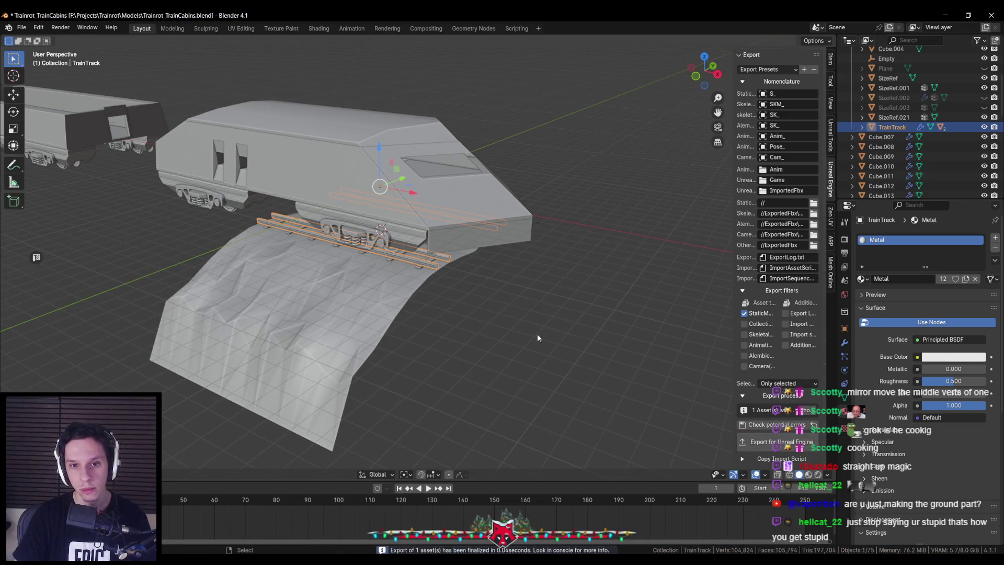
# Save Trainrot_TrainCabins.blend again and switch over to Unreal Engine.
pyautogui.moveTo(430, 326); pyautogui.dragTo(375, 323)
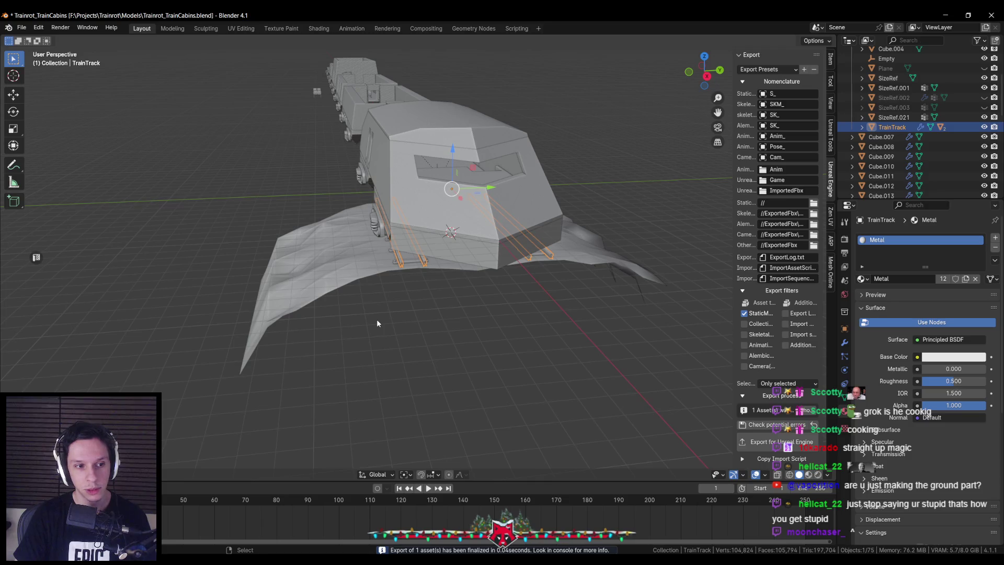
pyautogui.scroll(5, 378, 319)
pyautogui.scroll(-2, 385, 324)
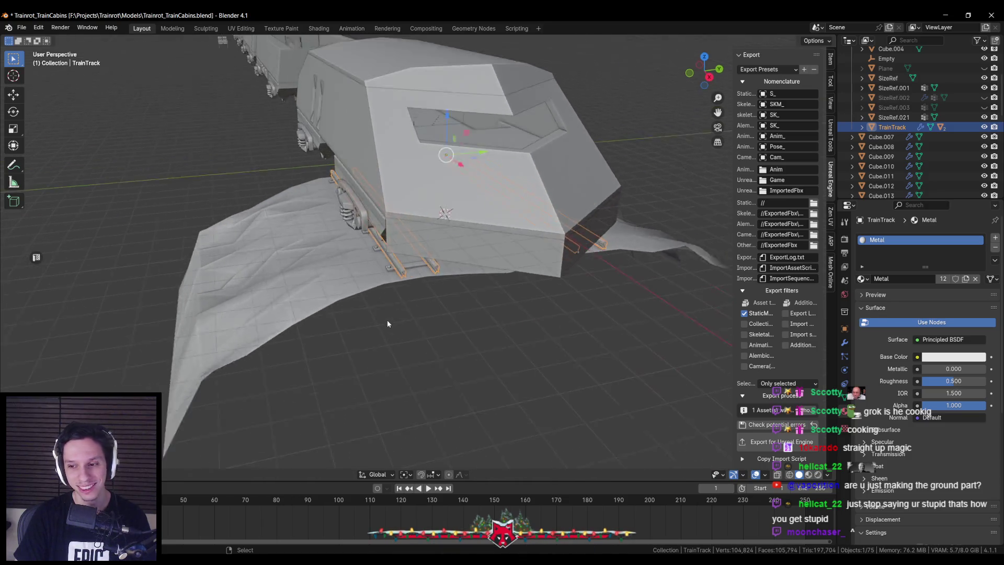
pyautogui.scroll(-2, 387, 323)
pyautogui.hotkey('ctrl', 's')
pyautogui.scroll(-1, 387, 323)
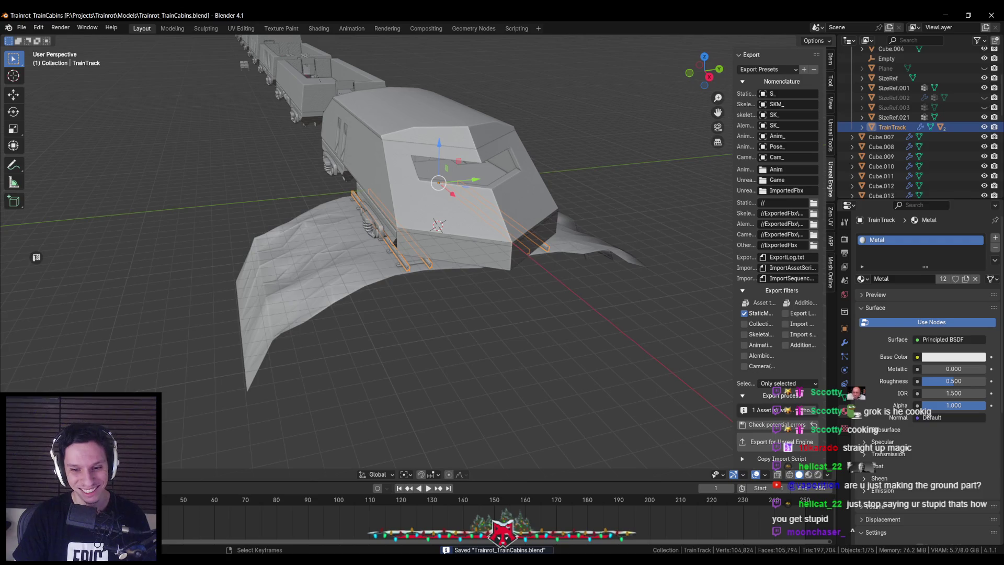
pyautogui.hotkey('alt', 'Tab')
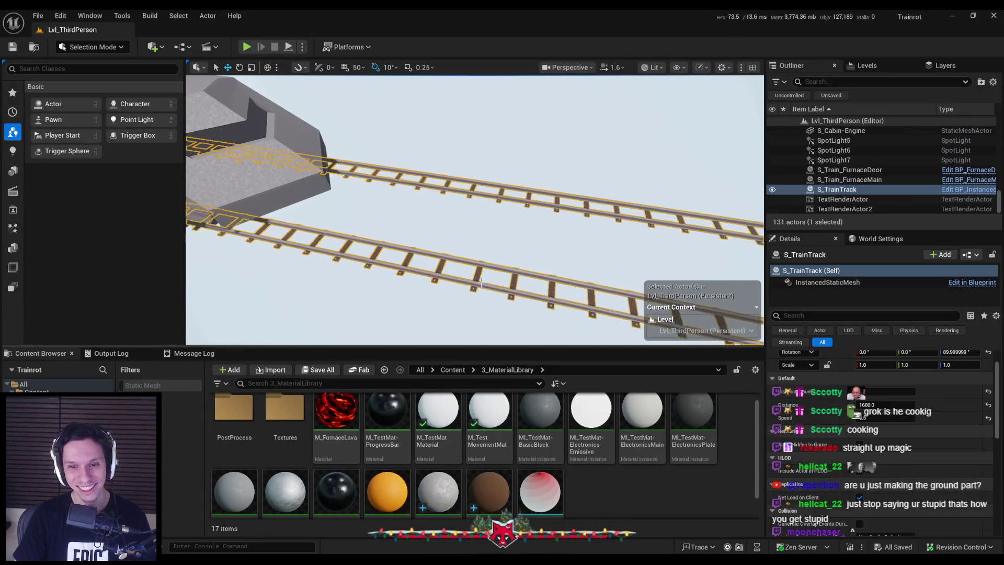
# Reimport S_TrainTrack so the hilly ground appears under the tracks, and save the level.
pyautogui.click(858, 286)
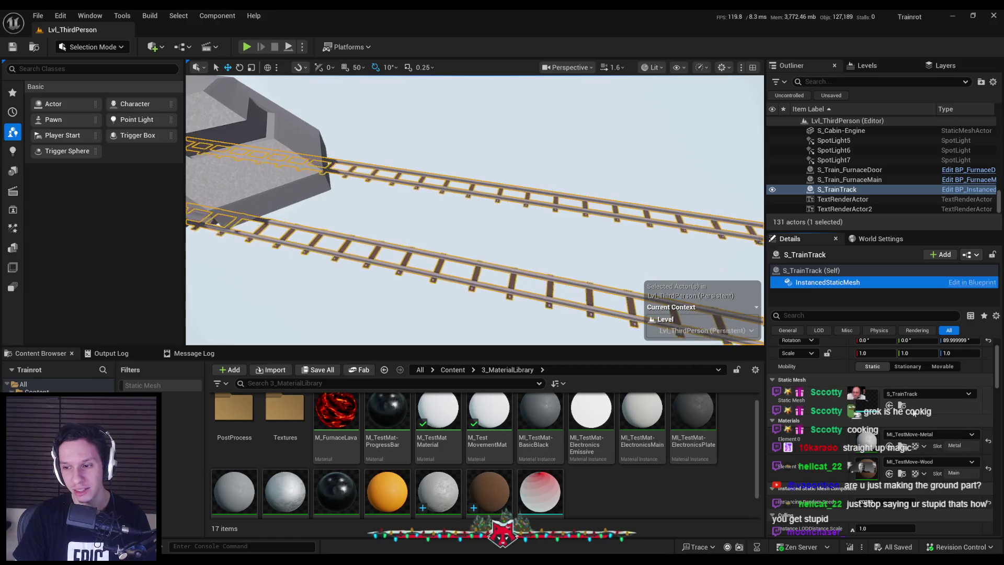
pyautogui.click(903, 406)
pyautogui.rightClick(347, 428)
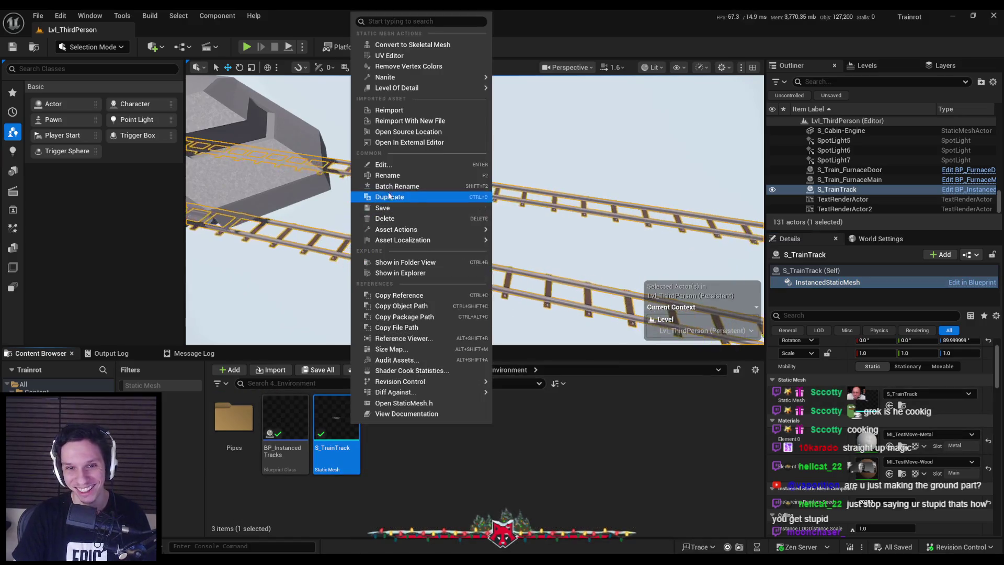
pyautogui.click(388, 110)
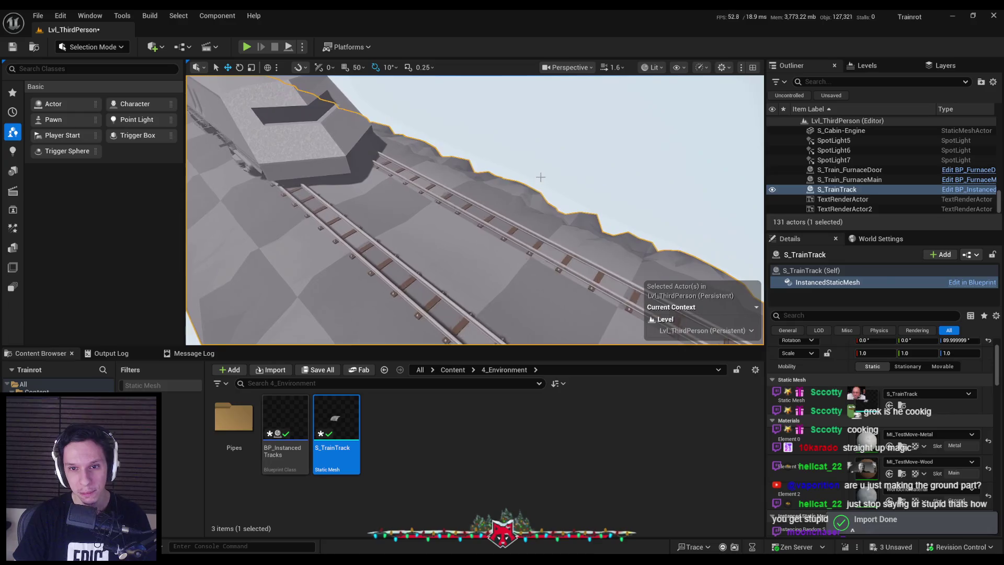
pyautogui.click(540, 180)
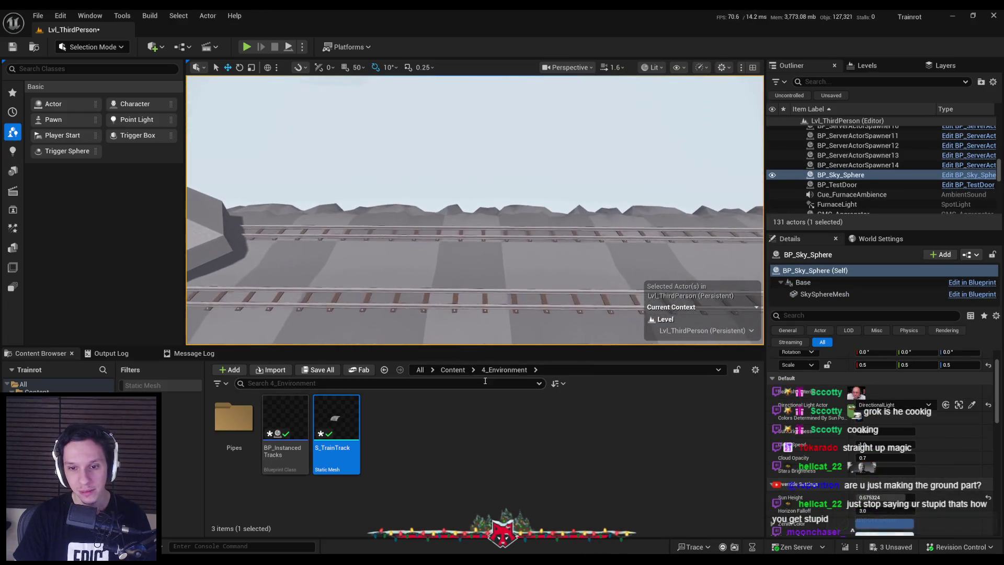
pyautogui.hotkey('ctrl', 'shift', 's')
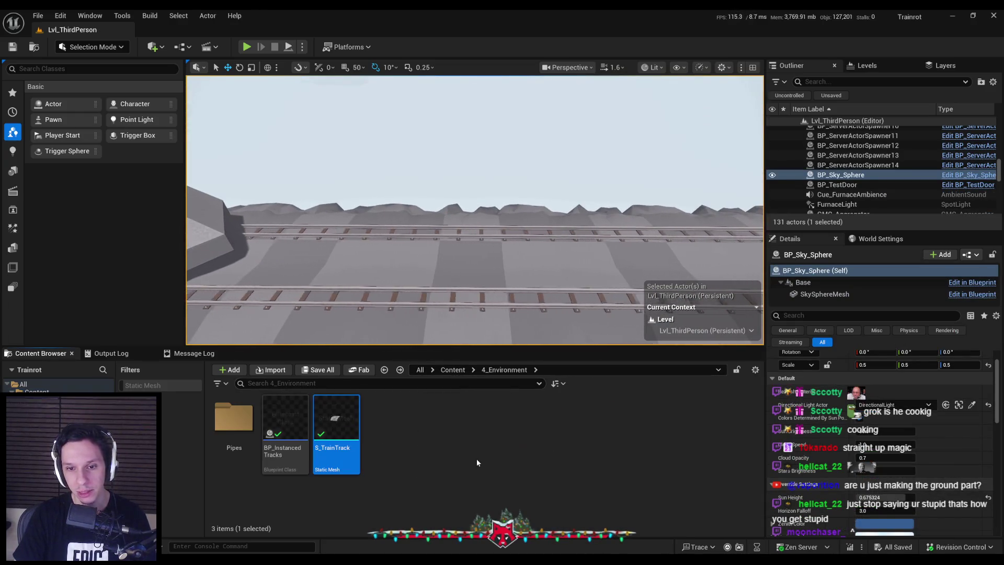
pyautogui.click(407, 455)
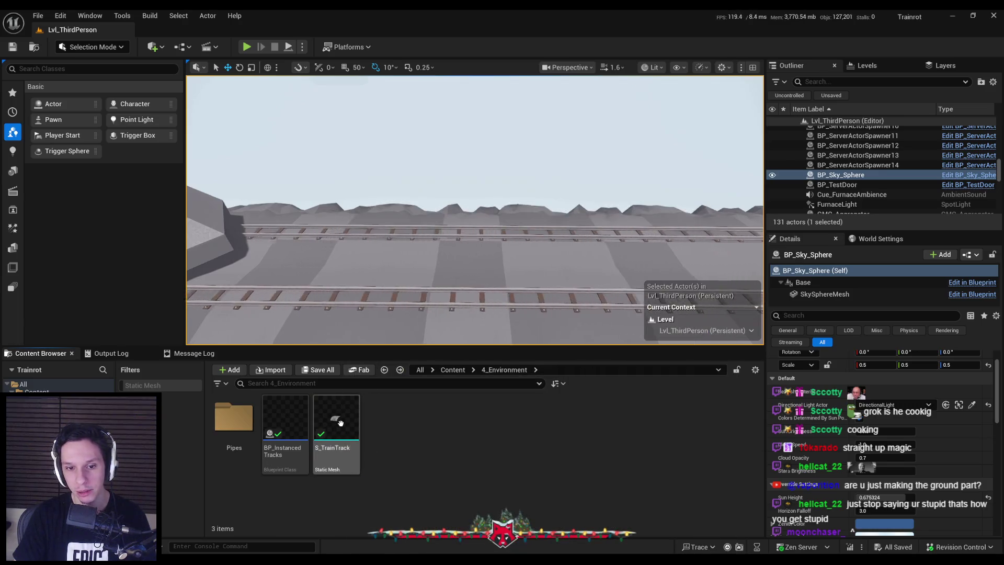
# Duplicate MI_TestMove-Wood in 3_MaterialLibrary as MI_TestMove-Ground.
pyautogui.click(453, 370)
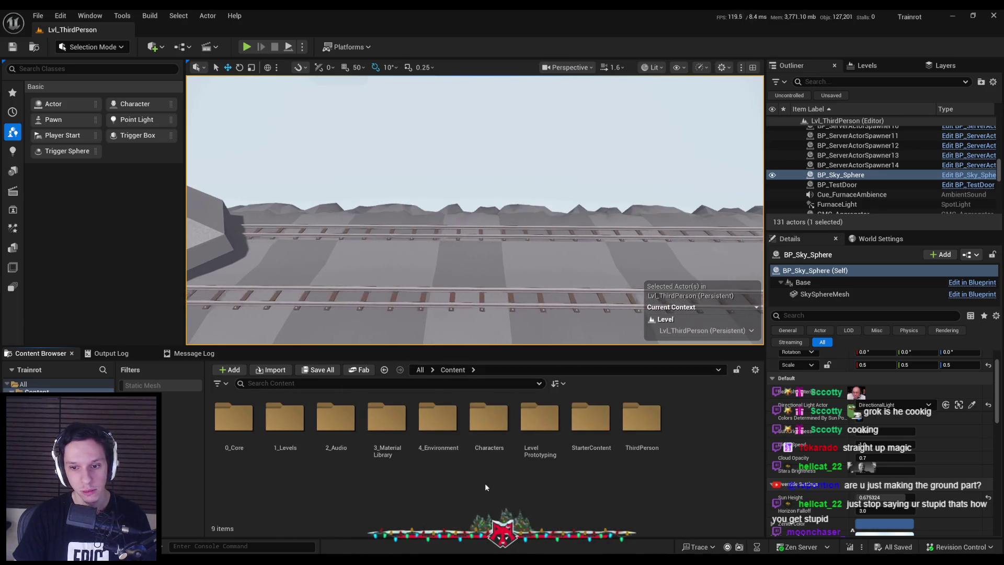
pyautogui.doubleClick(388, 421)
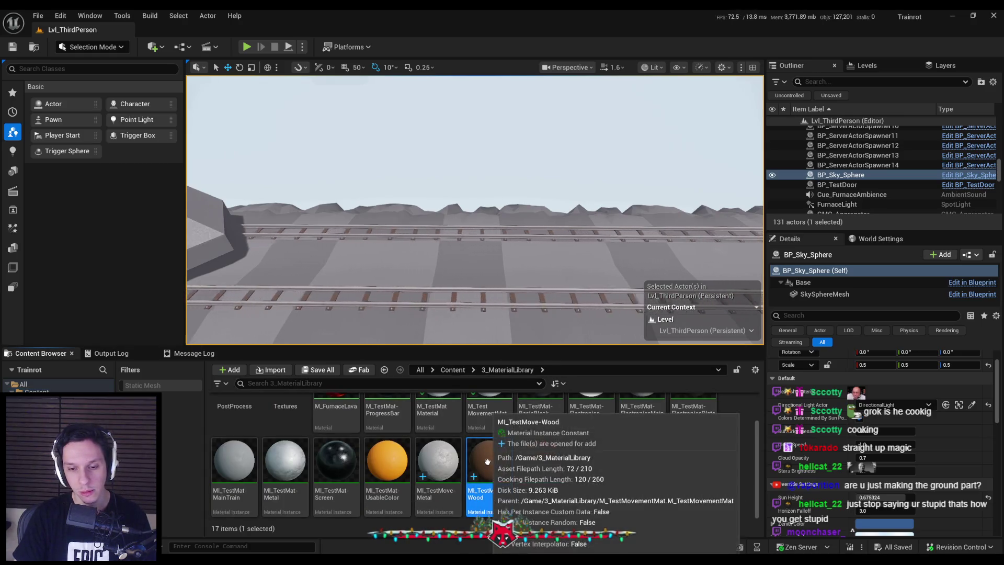
pyautogui.rightClick(489, 468)
pyautogui.click(527, 238)
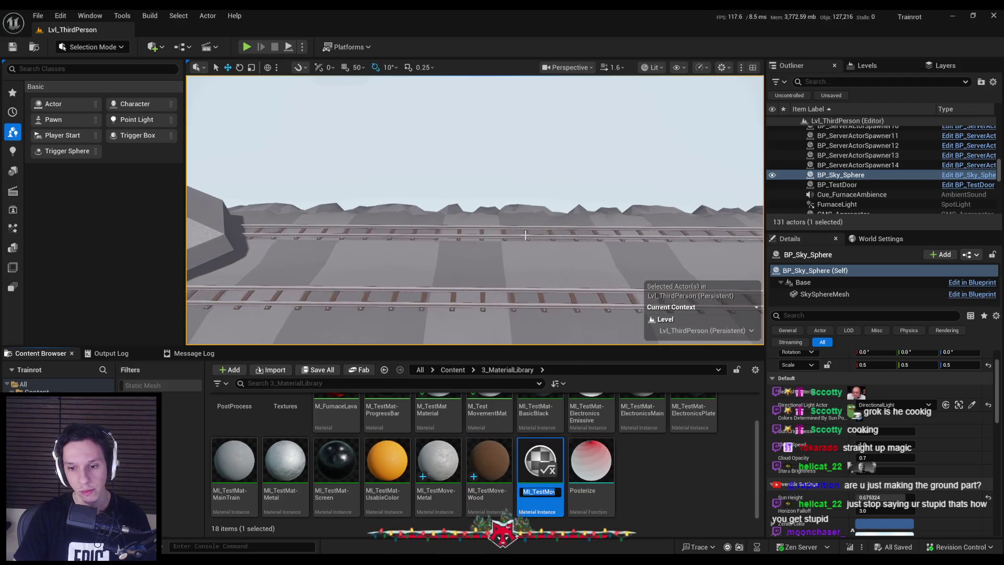
pyautogui.press('BackSpace')
pyautogui.press('BackSpace')
pyautogui.press('BackSpace')
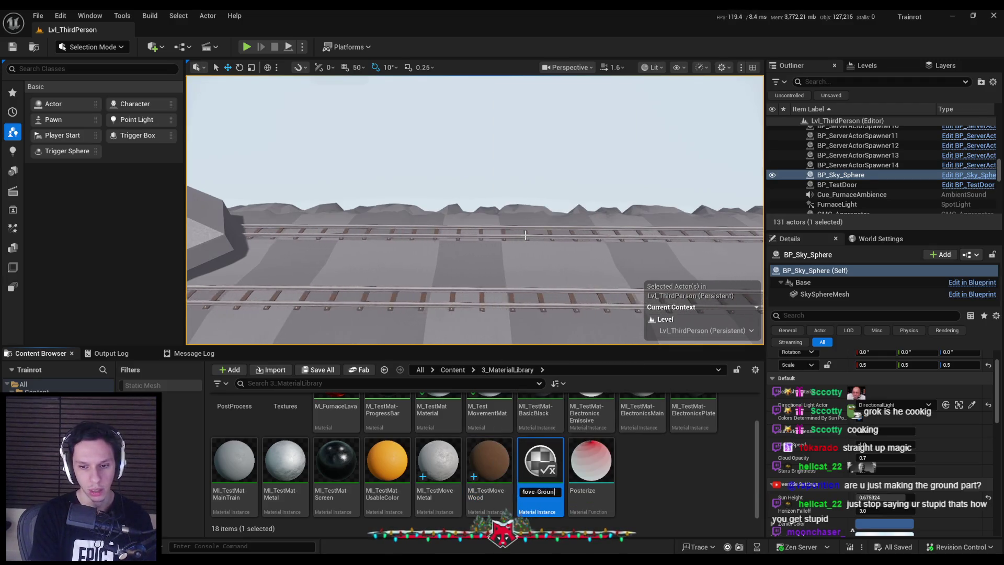
pyautogui.press('Return')
pyautogui.press('Return')
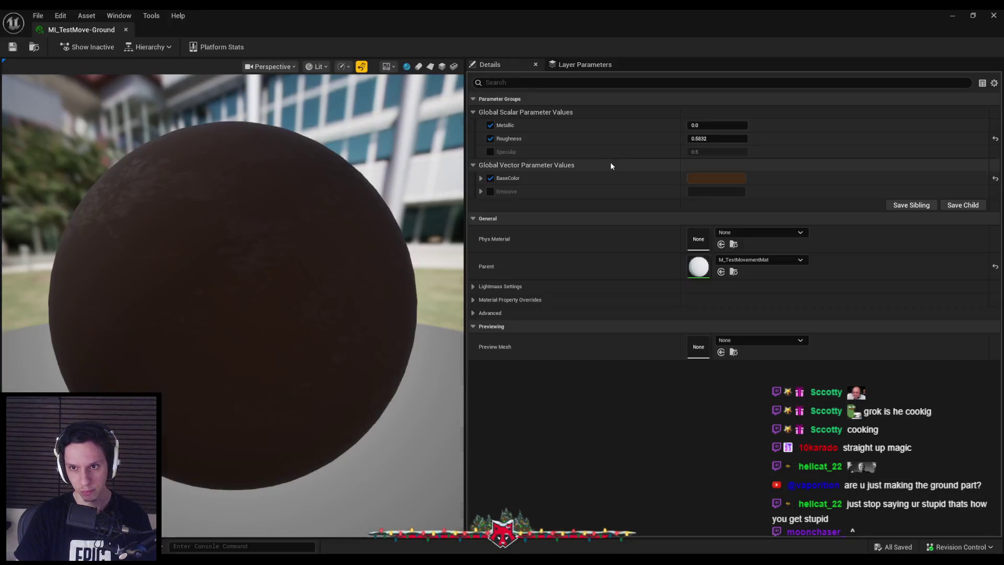
# Change MI_TestMove-Ground's BaseColor from brown to olive green and save it.
pyautogui.click(716, 177)
pyautogui.moveTo(852, 314); pyautogui.dragTo(855, 314)
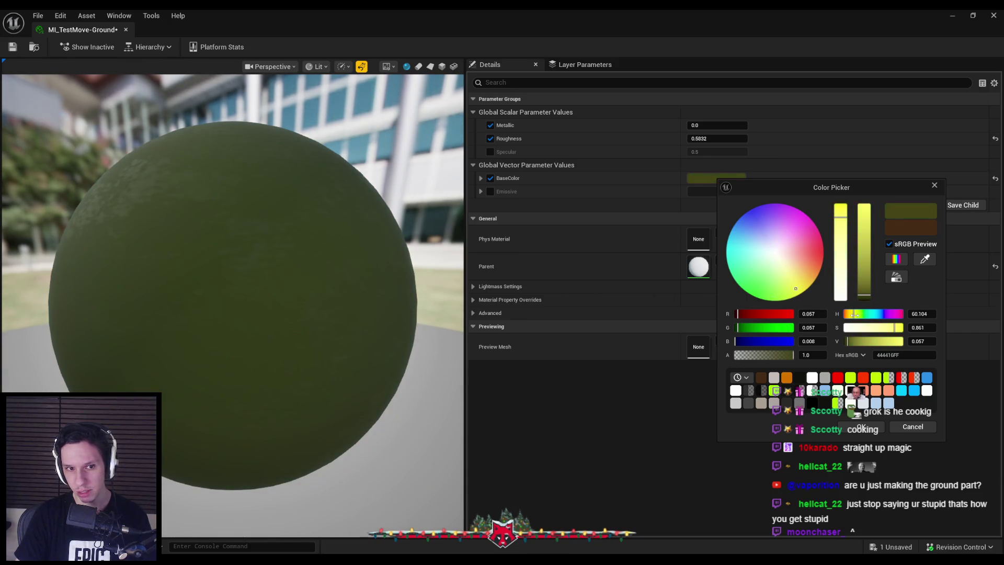
pyautogui.click(857, 429)
pyautogui.hotkey('ctrl', 's')
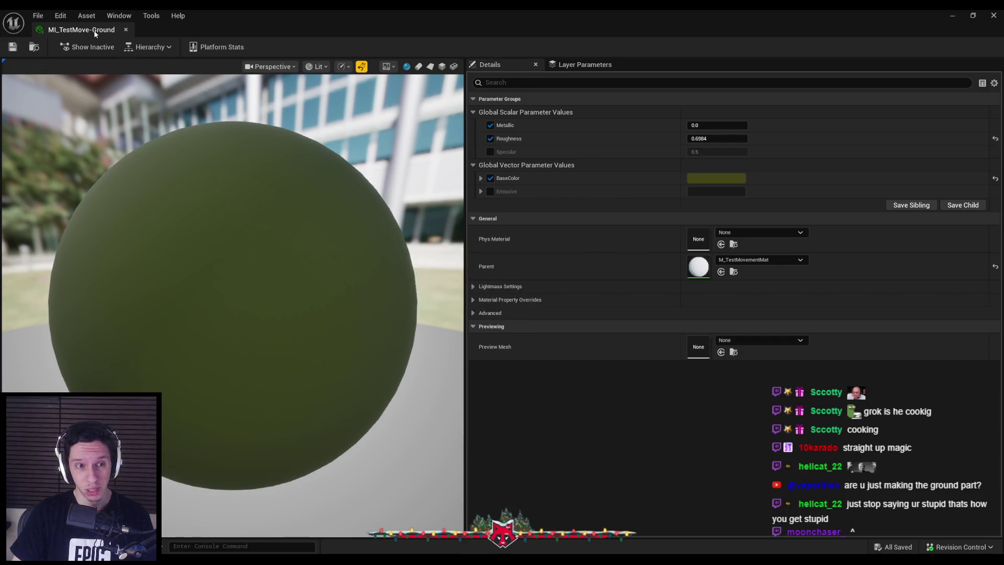
# Enable the Specular override at a low value (0.0648) and close the material editor.
pyautogui.click(490, 152)
pyautogui.moveTo(716, 152); pyautogui.dragTo(692, 152)
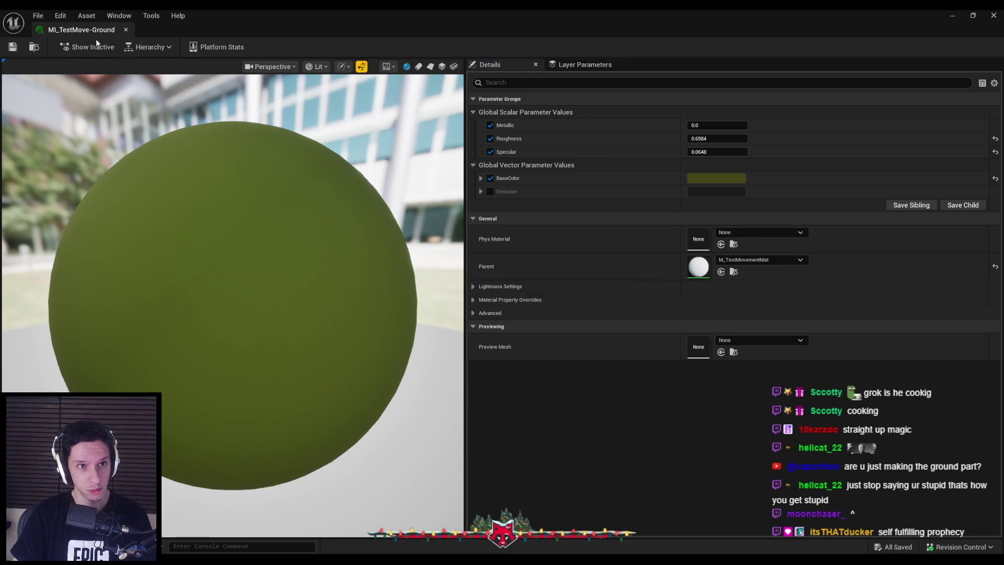
pyautogui.click(125, 29)
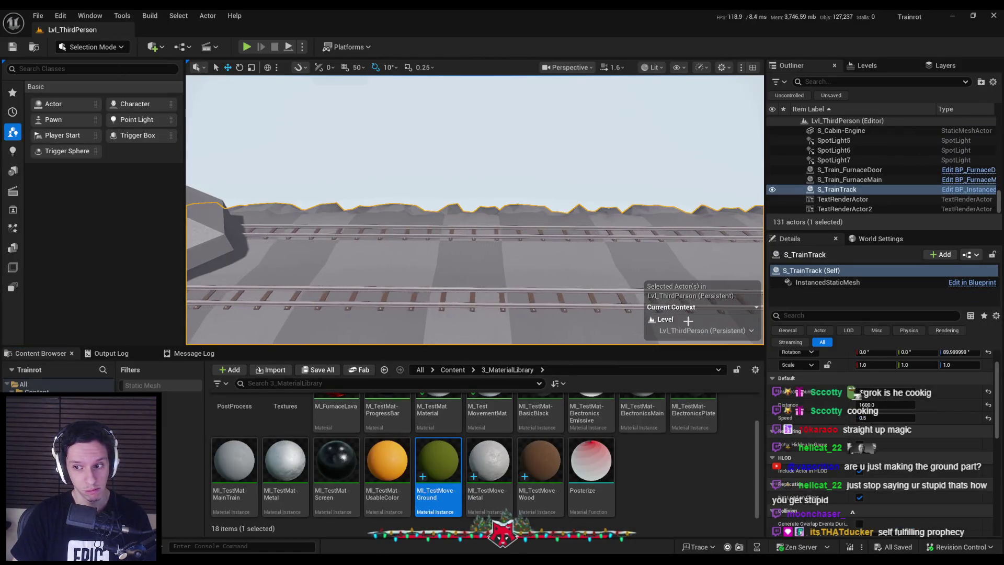
# Assign MI_TestMove-Ground to S_TrainTrack's ground material slot.
pyautogui.click(827, 283)
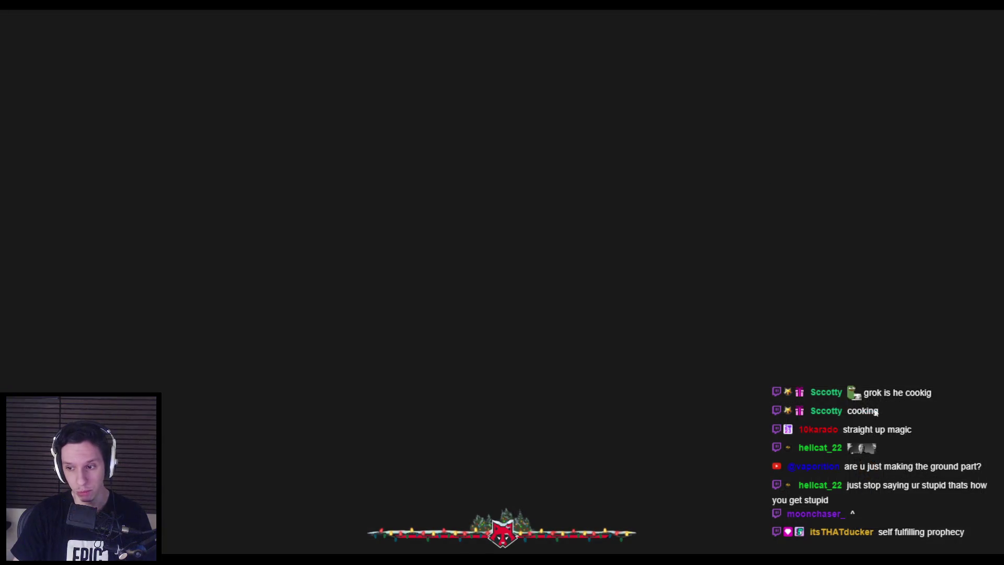
pyautogui.click(835, 182)
pyautogui.write('gr')
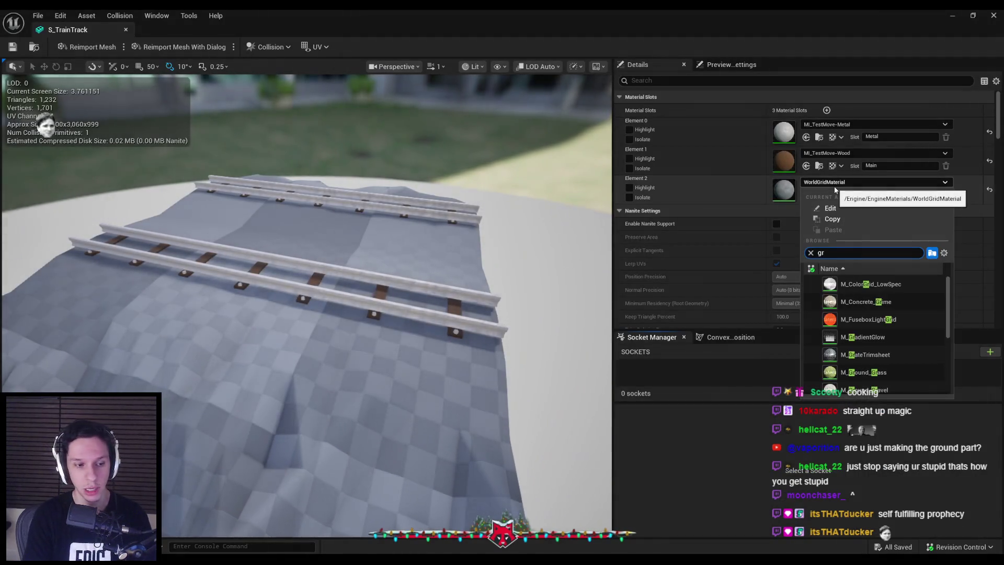
pyautogui.write('ound')
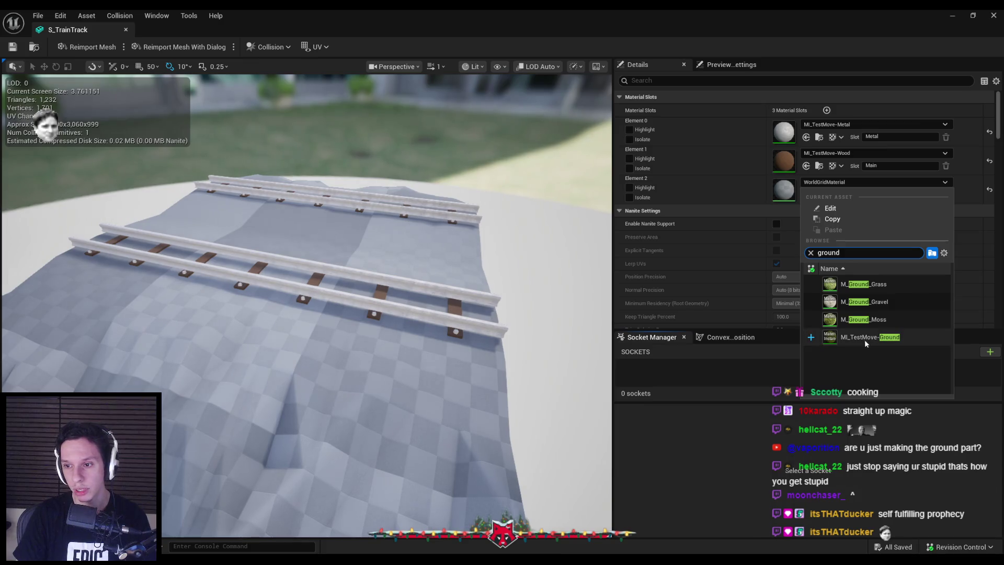
pyautogui.click(865, 338)
pyautogui.click(125, 30)
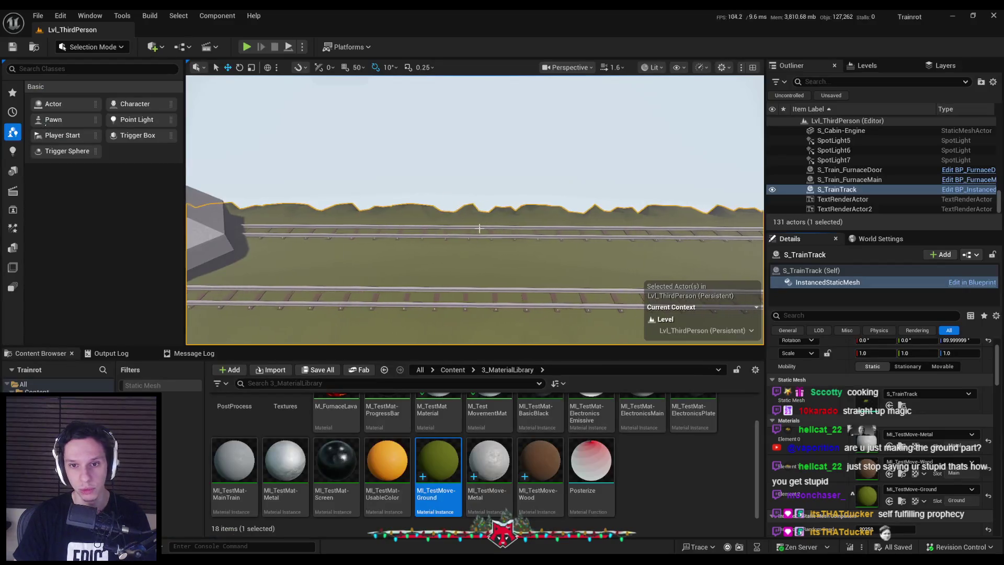
# View the green hills along the tracks, then return to Blender and edit the ground mesh.
pyautogui.click(479, 228)
pyautogui.moveTo(479, 228)
pyautogui.mouseDown()
pyautogui.moveTo(335, 225)
pyautogui.moveTo(345, 230)
pyautogui.moveTo(293, 235)
pyautogui.moveTo(309, 224)
pyautogui.mouseUp()
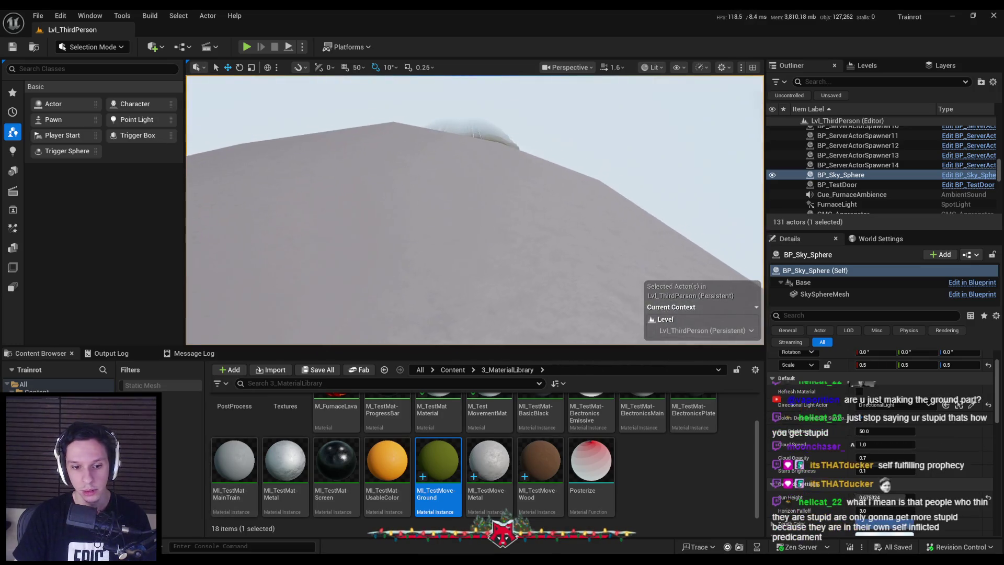
pyautogui.hotkey('alt', 'Tab')
pyautogui.press('Tab')
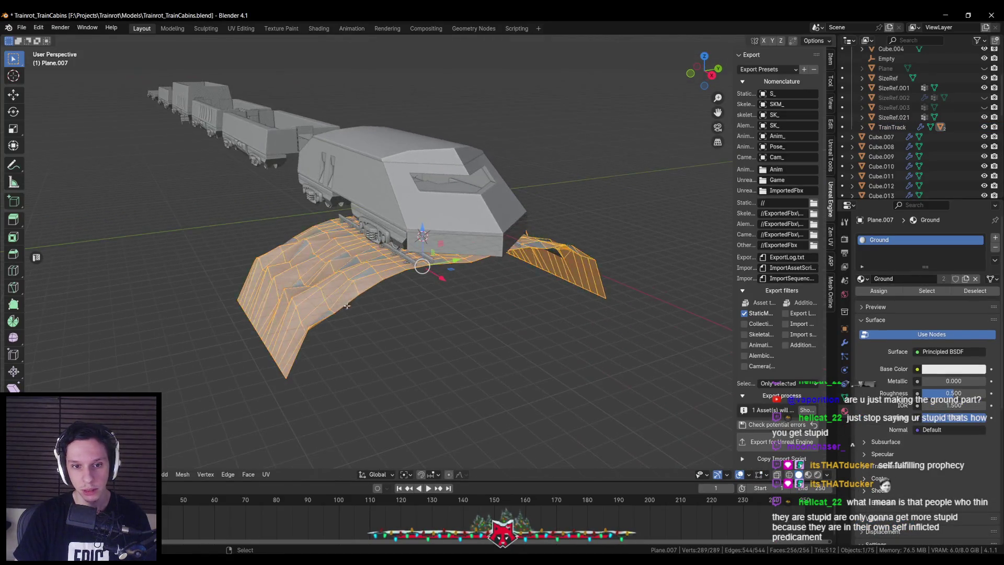
# Scale the ground's selected end edges along Y and leave Edit Mode.
pyautogui.hotkey('alt', 'a')
pyautogui.moveTo(533, 316); pyautogui.dragTo(415, 329)
pyautogui.moveTo(484, 281)
pyautogui.mouseDown()
pyautogui.moveTo(516, 274)
pyautogui.moveTo(495, 315)
pyautogui.moveTo(494, 306)
pyautogui.moveTo(337, 285)
pyautogui.moveTo(328, 303)
pyautogui.mouseUp()
pyautogui.press('s')
pyautogui.press('y')
pyautogui.click(569, 274)
pyautogui.press('Tab')
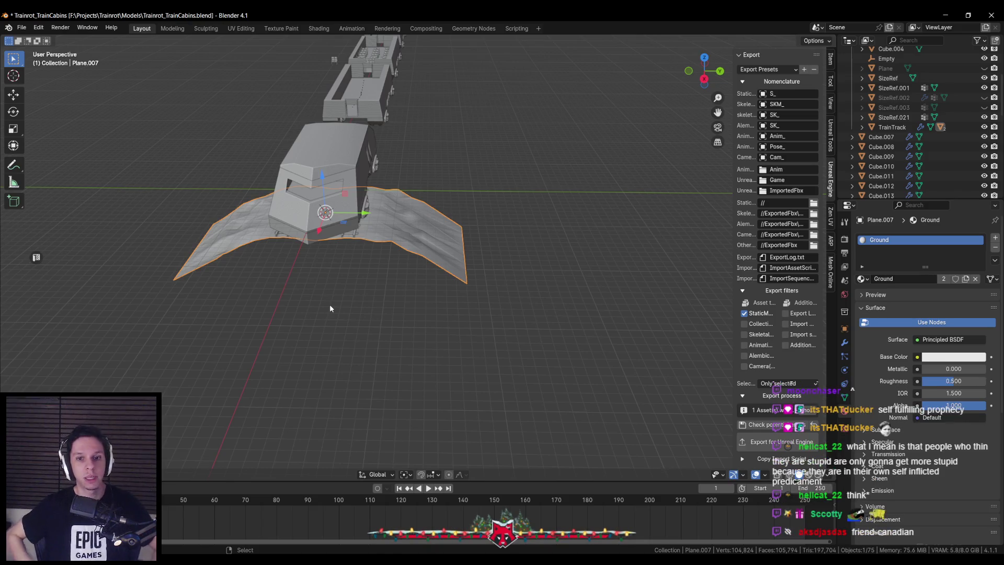
# Extrude the ground's end edges, widen them along Y, and push them down with smooth falloff.
pyautogui.press('Tab')
pyautogui.scroll(5, 359, 287)
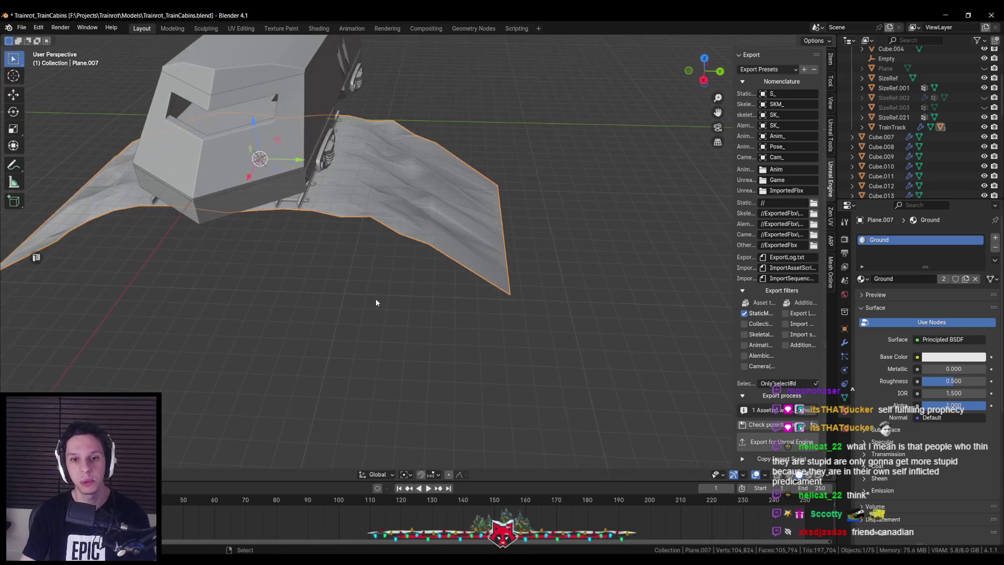
pyautogui.moveTo(400, 267)
pyautogui.mouseDown()
pyautogui.moveTo(501, 283)
pyautogui.moveTo(486, 272)
pyautogui.moveTo(540, 291)
pyautogui.moveTo(504, 292)
pyautogui.mouseUp()
pyautogui.press('e')
pyautogui.press('x')
pyautogui.press('Escape')
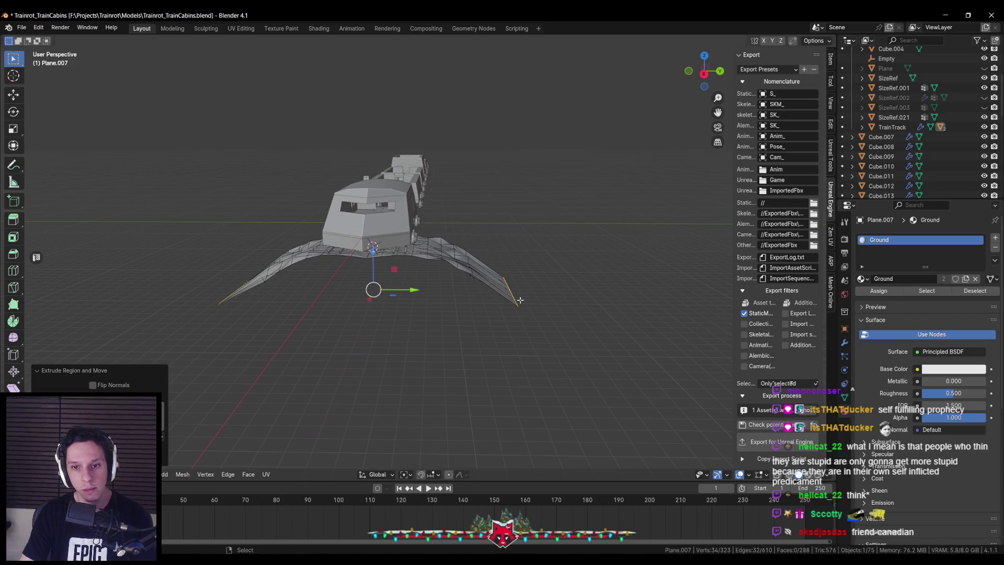
pyautogui.press('s')
pyautogui.press('y')
pyautogui.click(609, 306)
pyautogui.press('g')
pyautogui.press('z')
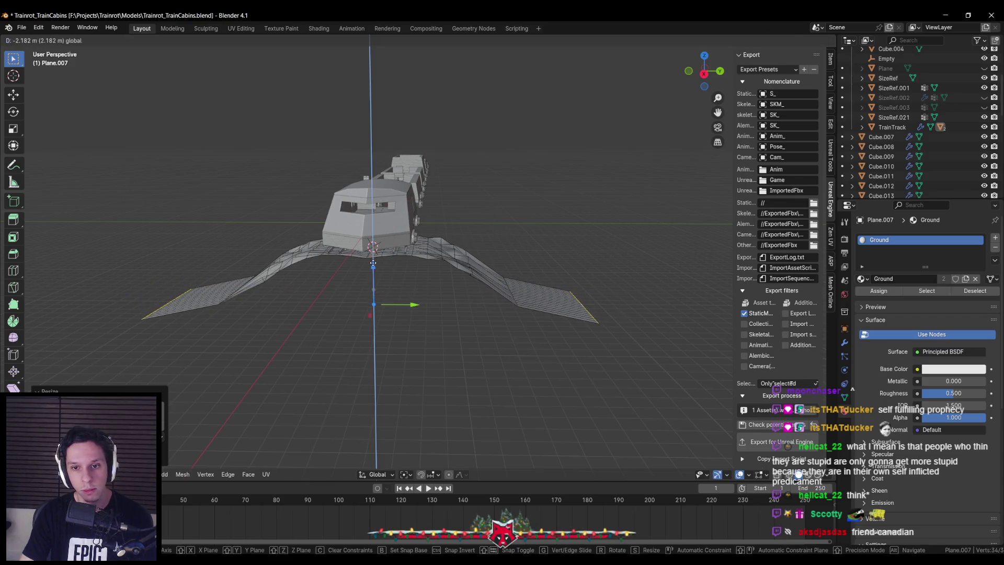
pyautogui.click(436, 458)
pyautogui.moveTo(373, 267)
pyautogui.mouseDown()
pyautogui.moveTo(378, 280)
pyautogui.moveTo(558, 359)
pyautogui.mouseUp()
pyautogui.click(378, 281)
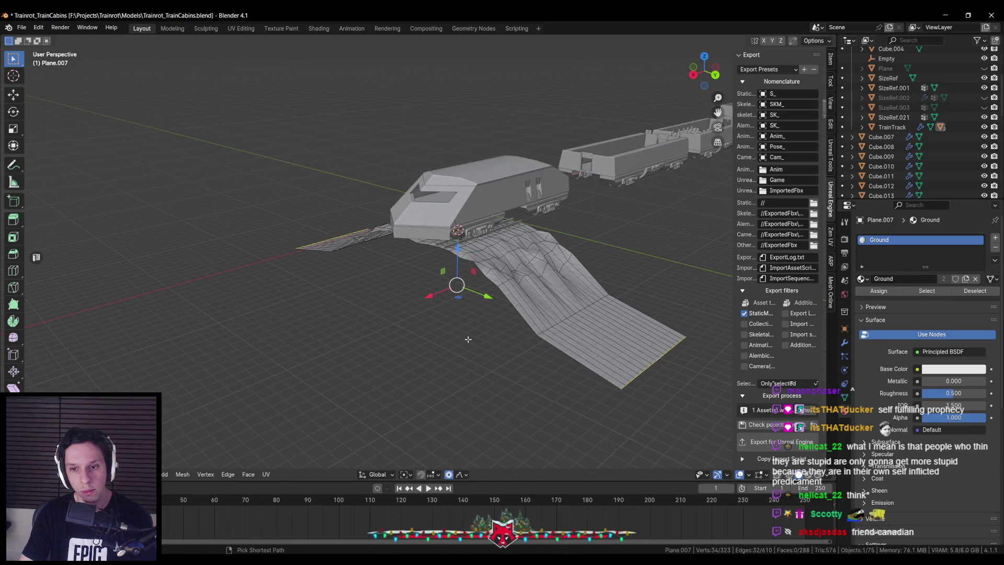
# Undo the ramp extension and extra edge loop, with smooth falloff turned off.
pyautogui.hotkey('ctrl', 'z')
pyautogui.click(448, 474)
pyautogui.moveTo(455, 467); pyautogui.dragTo(457, 319)
pyautogui.hotkey('ctrl', 'z')
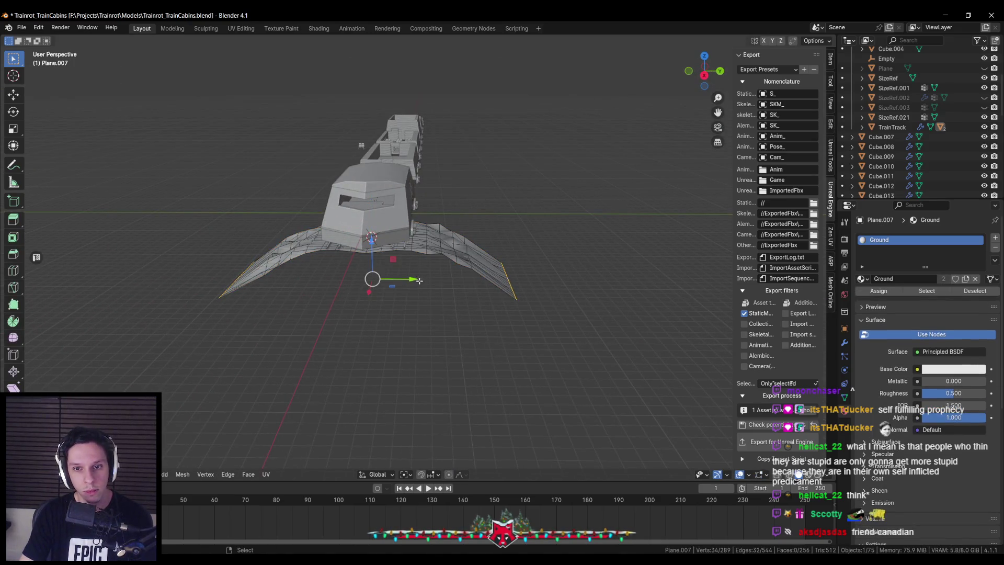
# Extrude the end edges again into side strips spread along Y and lowered on Z.
pyautogui.press('e')
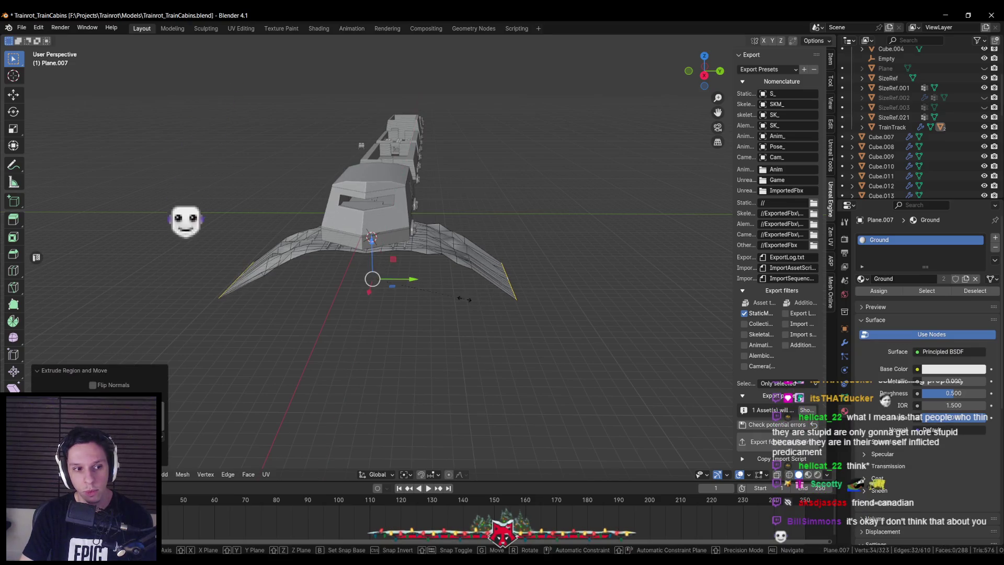
pyautogui.press('s')
pyautogui.press('y')
pyautogui.click(460, 303)
pyautogui.press('g')
pyautogui.press('z')
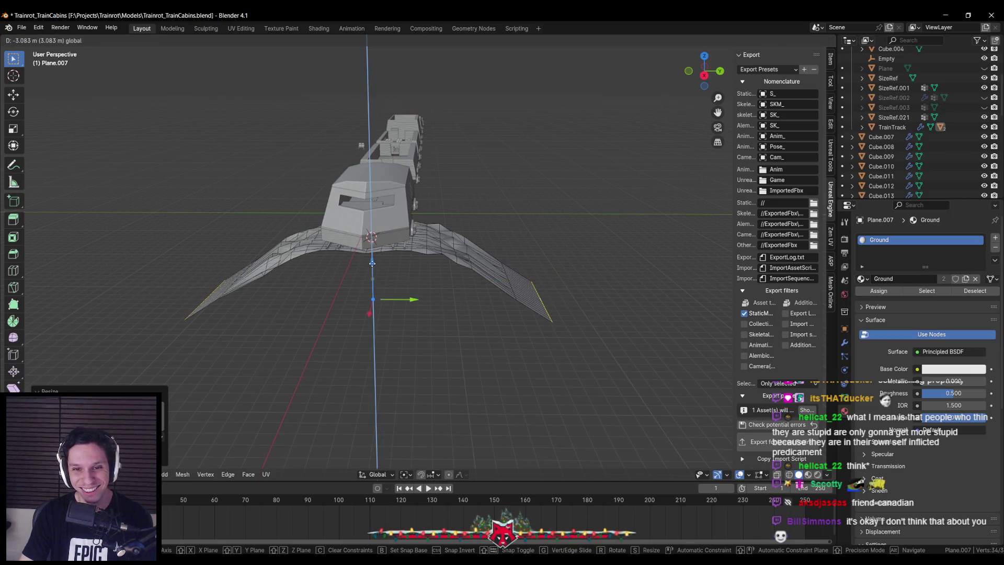
pyautogui.click(376, 256)
pyautogui.moveTo(377, 256)
pyautogui.mouseDown()
pyautogui.moveTo(453, 337)
pyautogui.moveTo(399, 315)
pyautogui.moveTo(448, 289)
pyautogui.mouseUp()
pyautogui.scroll(3, 448, 290)
# Circle-select a band of ground vertices and move them vertically.
pyautogui.hotkey('alt', 'a')
pyautogui.press('c')
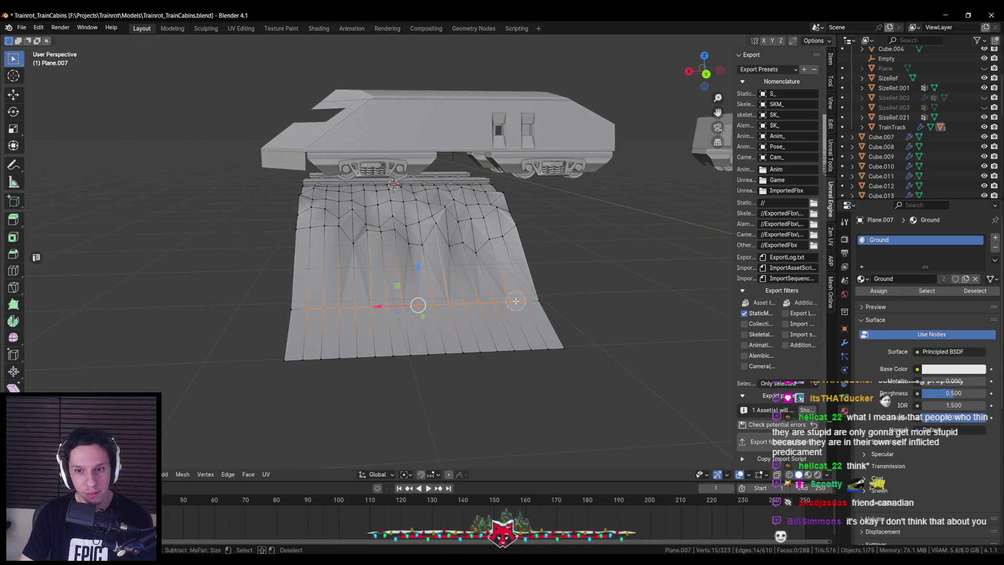
pyautogui.moveTo(436, 302); pyautogui.dragTo(419, 251)
pyautogui.press('g')
pyautogui.press('z')
pyautogui.click(413, 242)
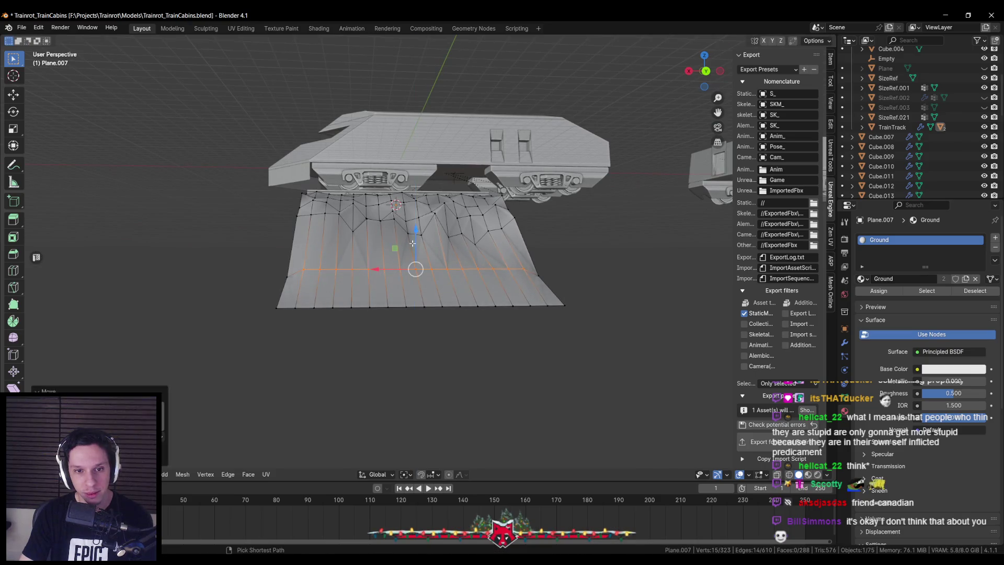
pyautogui.hotkey('alt', 'a')
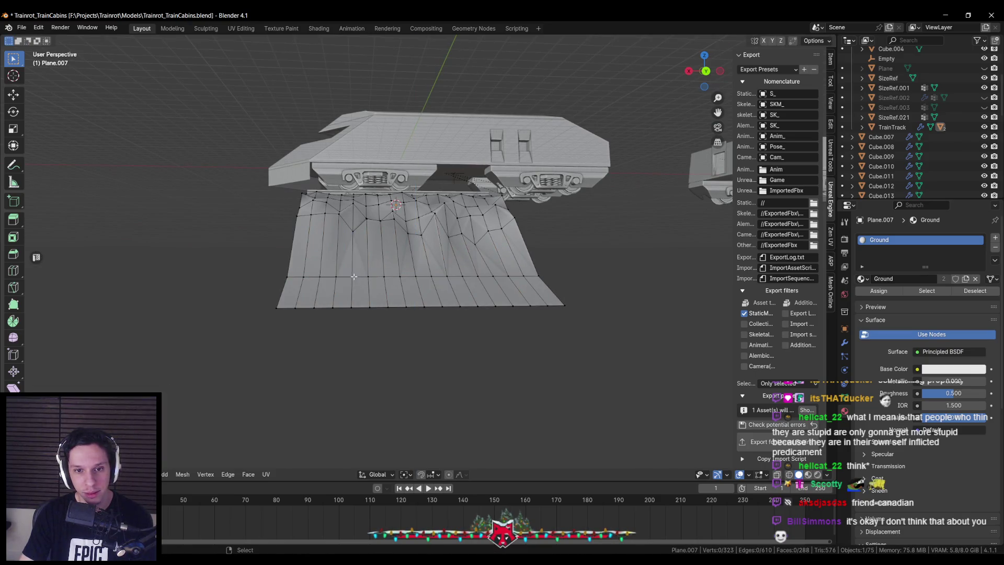
# Nudge a few individual ground vertices up or down along Z.
pyautogui.moveTo(354, 250); pyautogui.dragTo(354, 248)
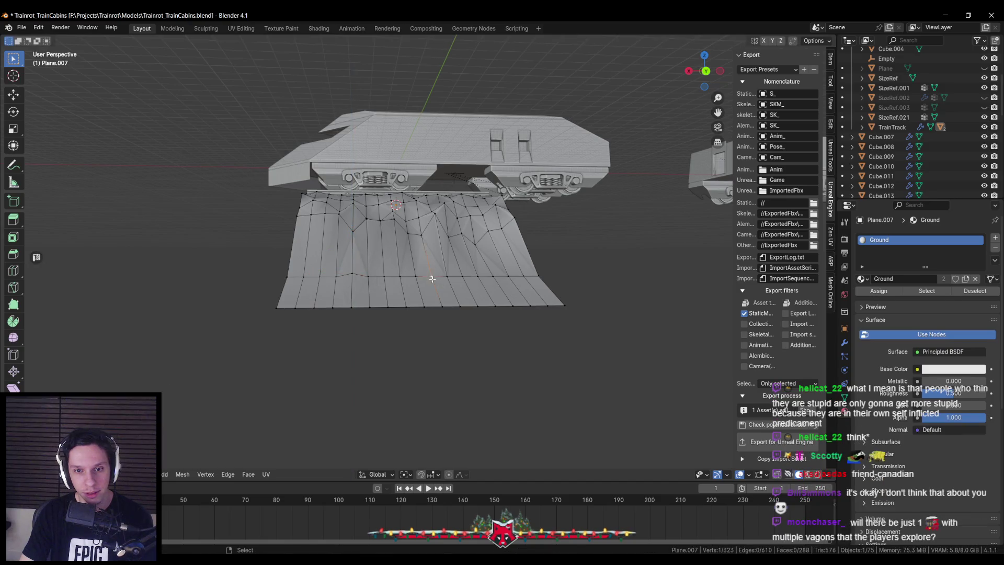
pyautogui.hotkey('alt', 'a')
pyautogui.click(478, 306)
pyautogui.press('g')
pyautogui.press('z')
pyautogui.click(478, 312)
pyautogui.click(388, 308)
pyautogui.press('g')
pyautogui.press('z')
pyautogui.click(391, 291)
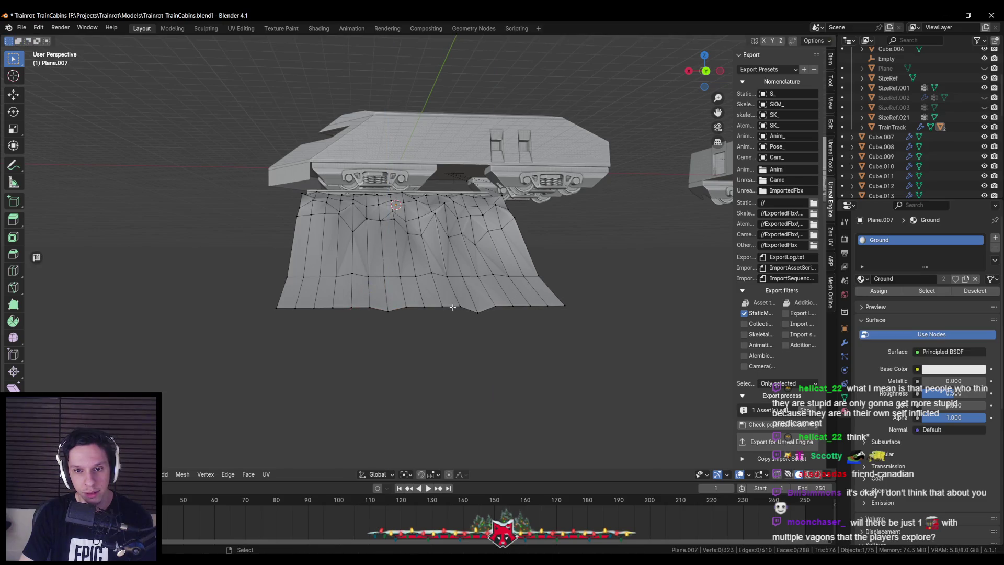
# Lower more scattered lower-edge vertices along Z so the terrain looks uneven.
pyautogui.click(357, 310)
pyautogui.click(332, 308)
pyautogui.press('g')
pyautogui.press('z')
pyautogui.click(333, 311)
pyautogui.click(369, 308)
pyautogui.press('g')
pyautogui.press('z')
pyautogui.click(370, 313)
pyautogui.click(368, 276)
pyautogui.press('g')
pyautogui.press('z')
pyautogui.click(369, 265)
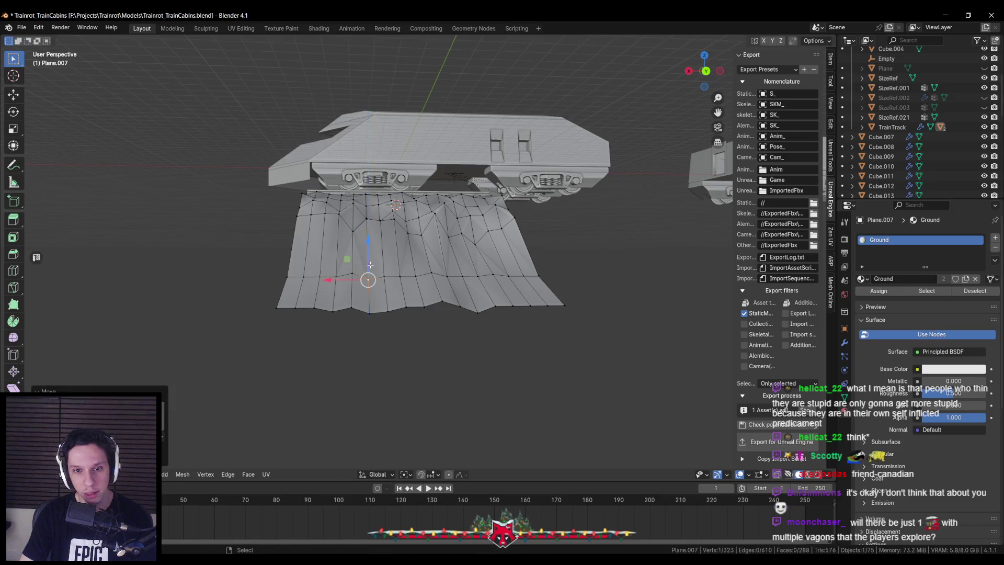
pyautogui.moveTo(448, 275)
pyautogui.mouseDown()
pyautogui.moveTo(467, 277)
pyautogui.moveTo(405, 313)
pyautogui.moveTo(387, 266)
pyautogui.moveTo(445, 274)
pyautogui.moveTo(501, 254)
pyautogui.moveTo(505, 298)
pyautogui.moveTo(450, 315)
pyautogui.moveTo(358, 279)
pyautogui.moveTo(256, 277)
pyautogui.moveTo(319, 312)
pyautogui.mouseUp()
# Add one loop cut across the ground mesh and one across the left side strip, then exit Edit Mode.
pyautogui.hotkey('ctrl', 'r')
pyautogui.click(493, 264)
pyautogui.rightClick(493, 264)
pyautogui.hotkey('alt', 'a')
pyautogui.hotkey('ctrl', 'r')
pyautogui.click(257, 275)
pyautogui.rightClick(259, 275)
pyautogui.press('Tab')
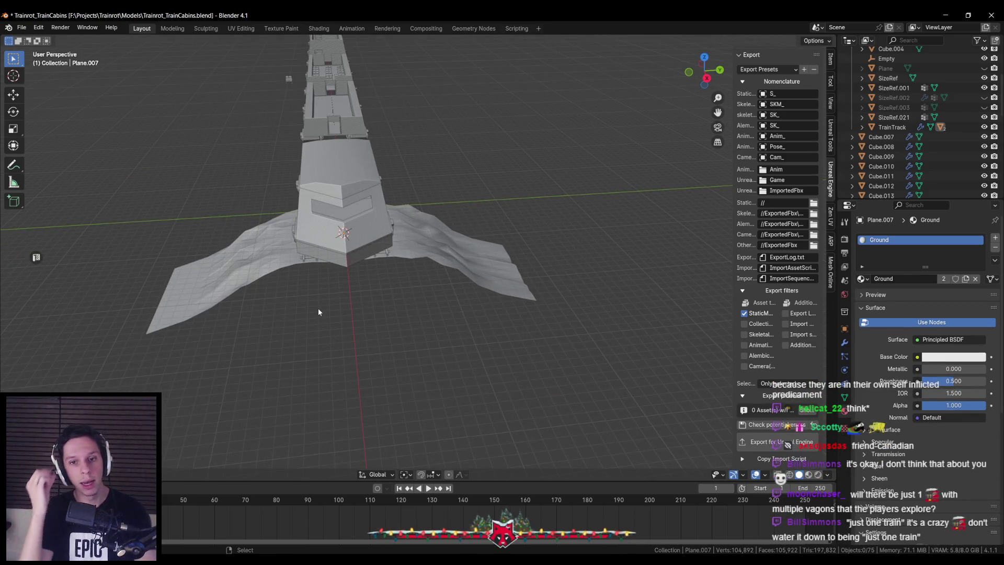
# Orbit around the cabin and train to inspect the reshaped ground.
pyautogui.moveTo(319, 312)
pyautogui.mouseDown()
pyautogui.moveTo(377, 258)
pyautogui.moveTo(343, 281)
pyautogui.moveTo(403, 280)
pyautogui.moveTo(403, 322)
pyautogui.moveTo(415, 285)
pyautogui.moveTo(435, 305)
pyautogui.moveTo(409, 259)
pyautogui.moveTo(419, 243)
pyautogui.moveTo(407, 301)
pyautogui.mouseUp()
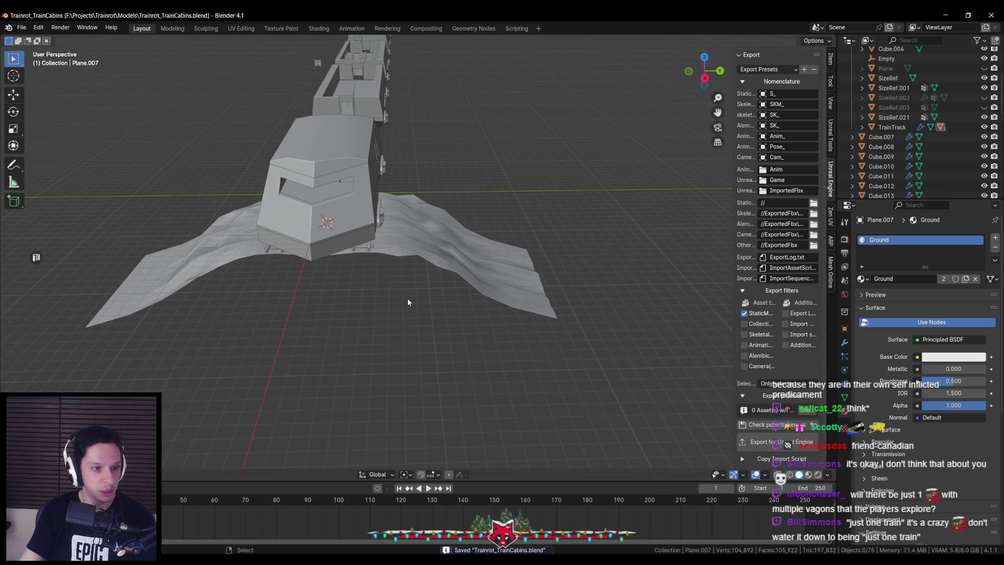
pyautogui.moveTo(412, 282)
pyautogui.mouseDown()
pyautogui.moveTo(395, 298)
pyautogui.moveTo(381, 283)
pyautogui.moveTo(357, 283)
pyautogui.mouseUp()
pyautogui.scroll(5, 372, 263)
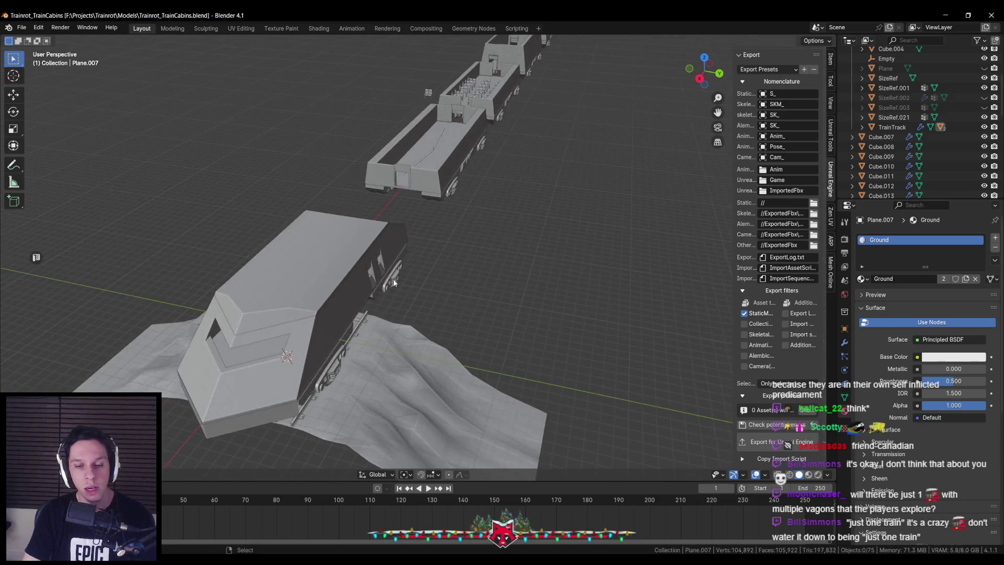
pyautogui.scroll(-3, 521, 328)
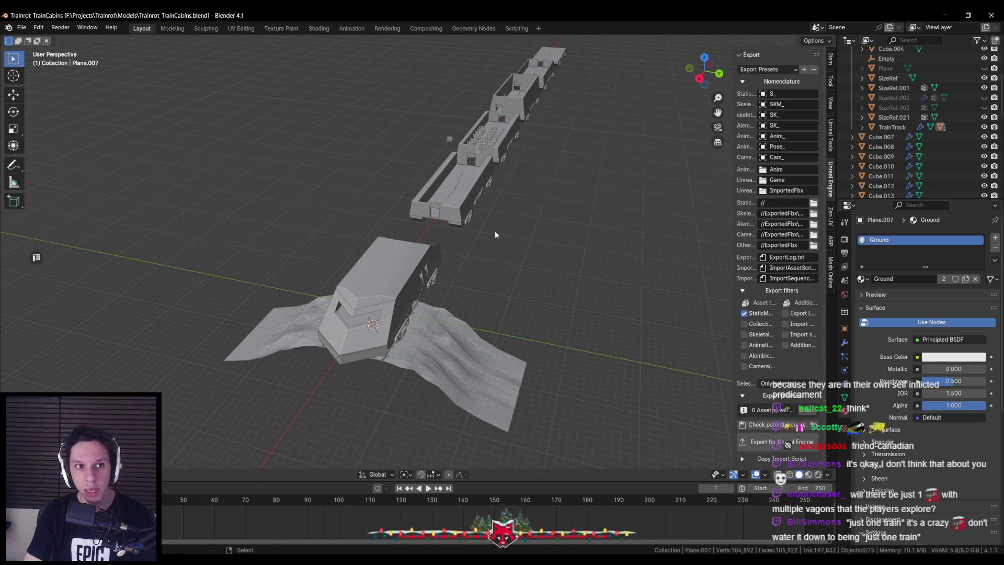
pyautogui.moveTo(493, 352)
pyautogui.mouseDown()
pyautogui.moveTo(437, 322)
pyautogui.moveTo(463, 344)
pyautogui.moveTo(444, 374)
pyautogui.mouseUp()
pyautogui.scroll(-2, 413, 310)
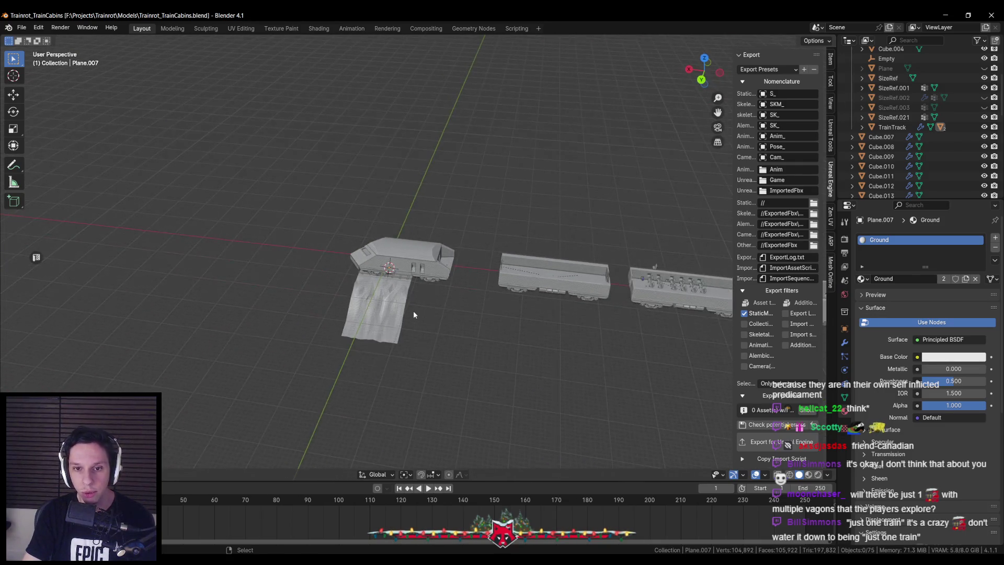
pyautogui.scroll(4, 302, 347)
pyautogui.scroll(-3, 378, 353)
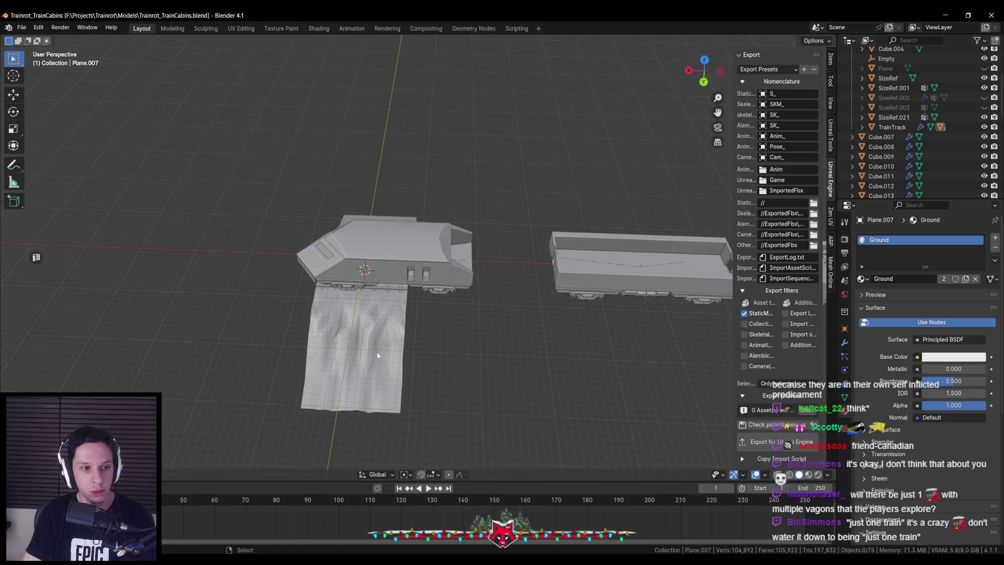
pyautogui.hscroll(5, 394, 303)
pyautogui.hotkey('alt', 'Tab')
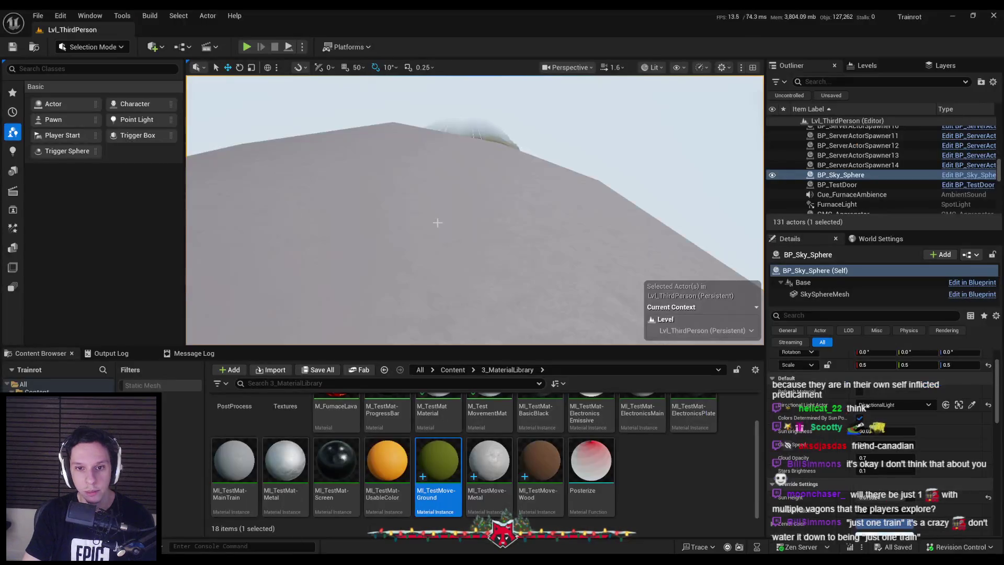
# Fly the Unreal camera along the wagons and tracks to inspect the green hills.
pyautogui.press('w')
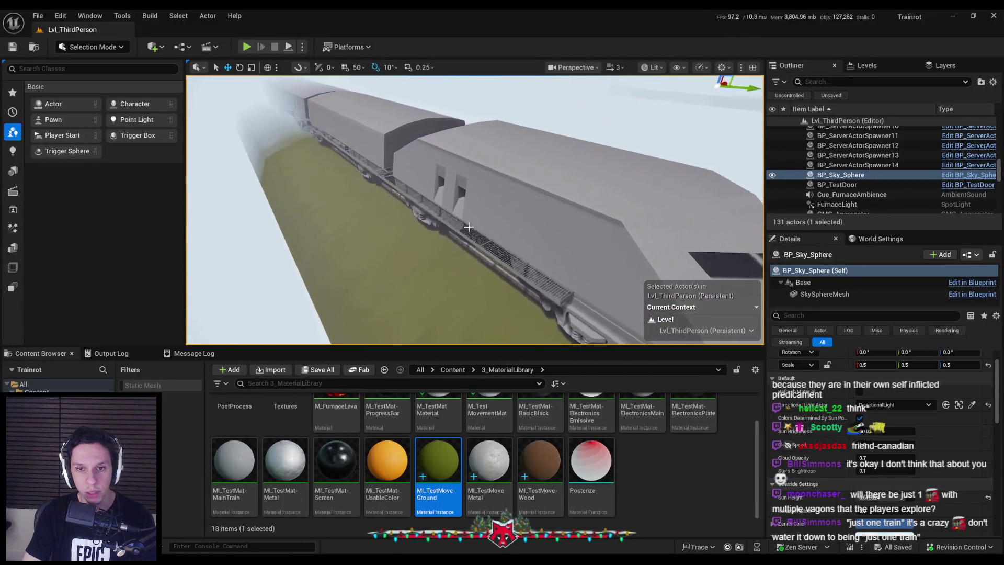
pyautogui.press('s')
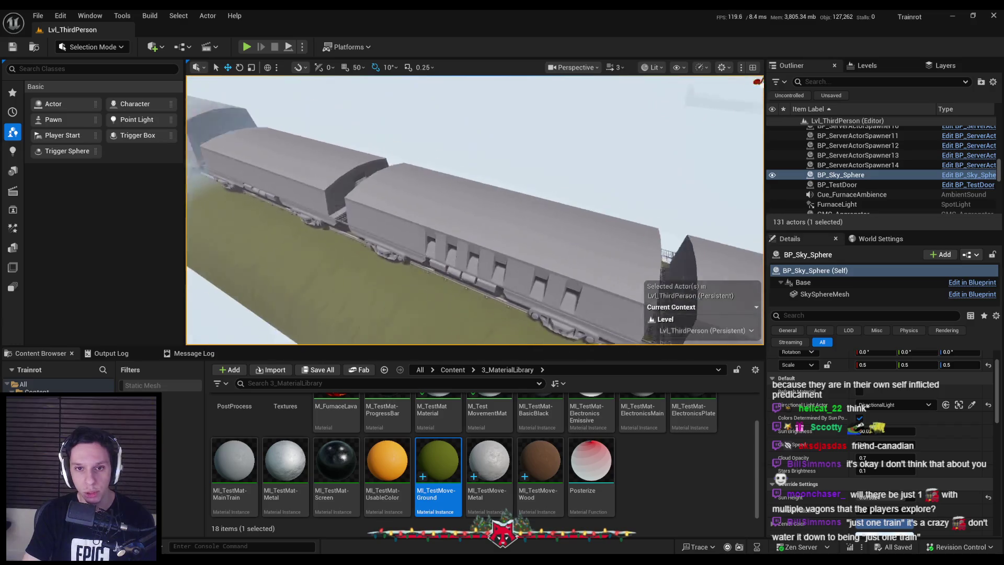
pyautogui.press('d')
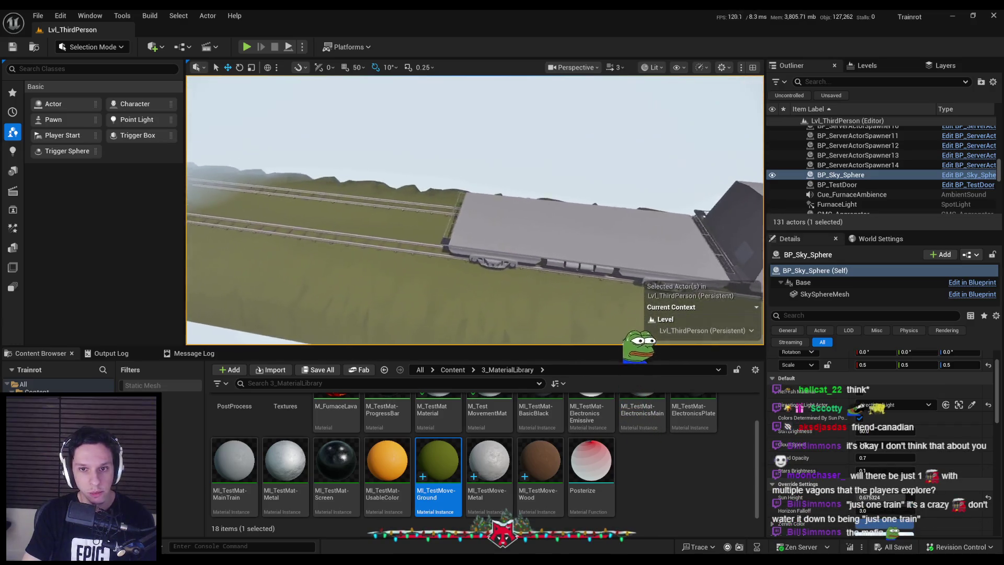
pyautogui.press('w')
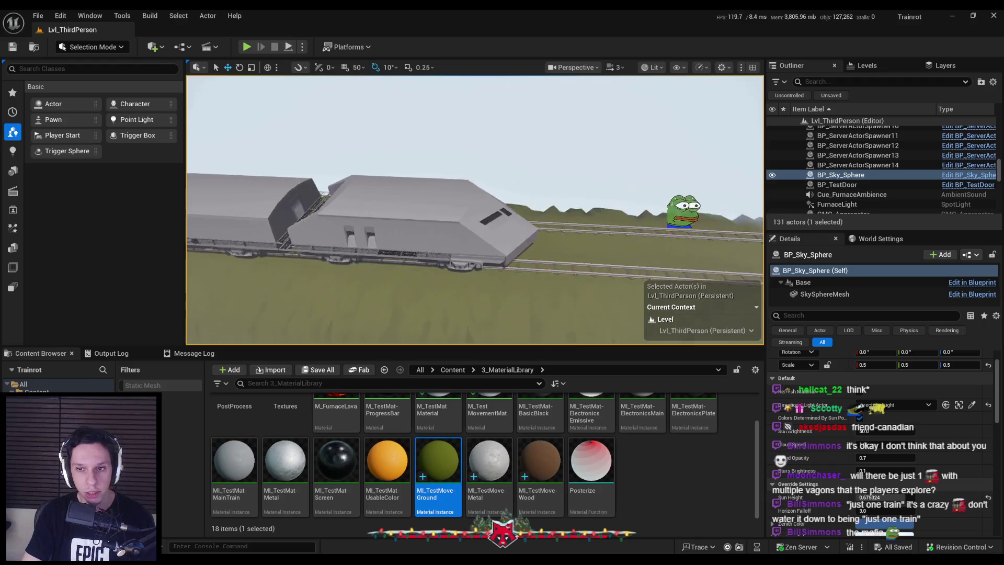
pyautogui.press('w')
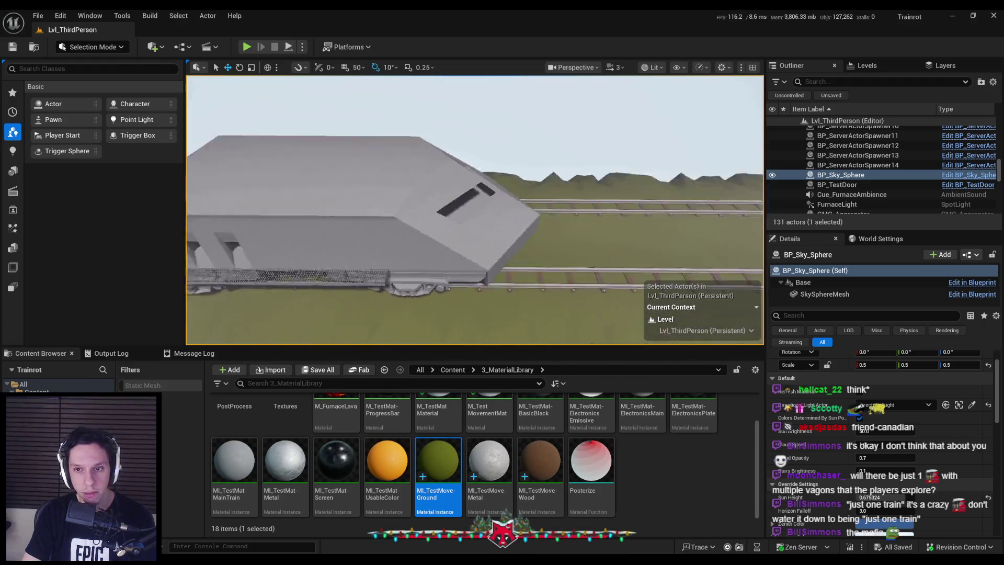
pyautogui.press('w')
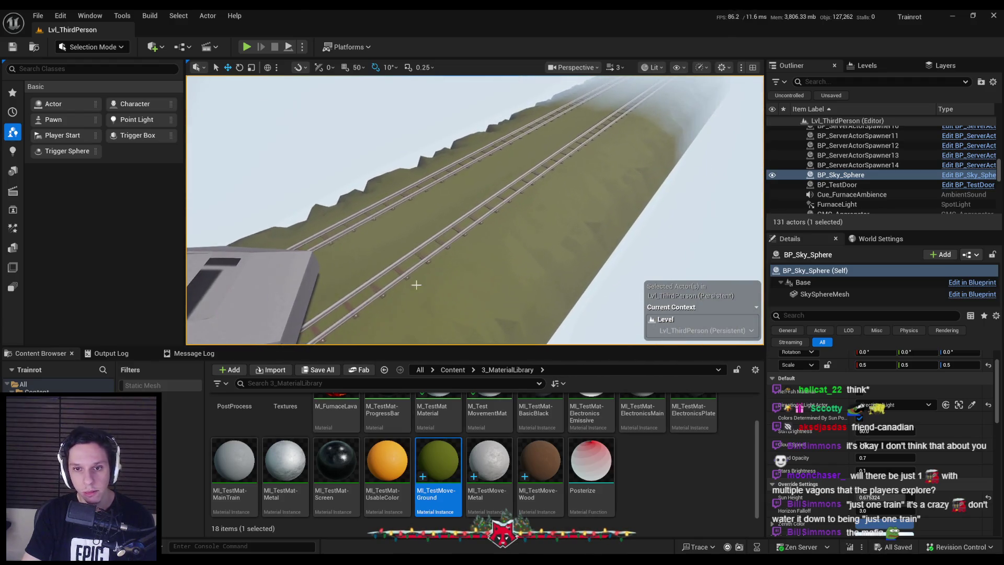
# In Blender, select the TrainTrack object and export it for Unreal Engine.
pyautogui.hotkey('alt', 'Tab')
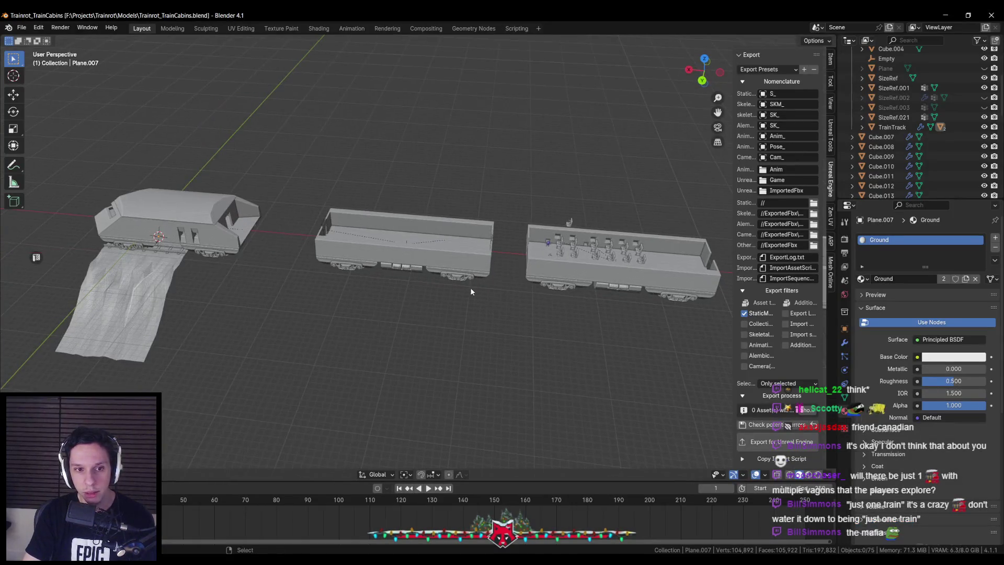
pyautogui.click(129, 300)
pyautogui.press('KP_Decimal')
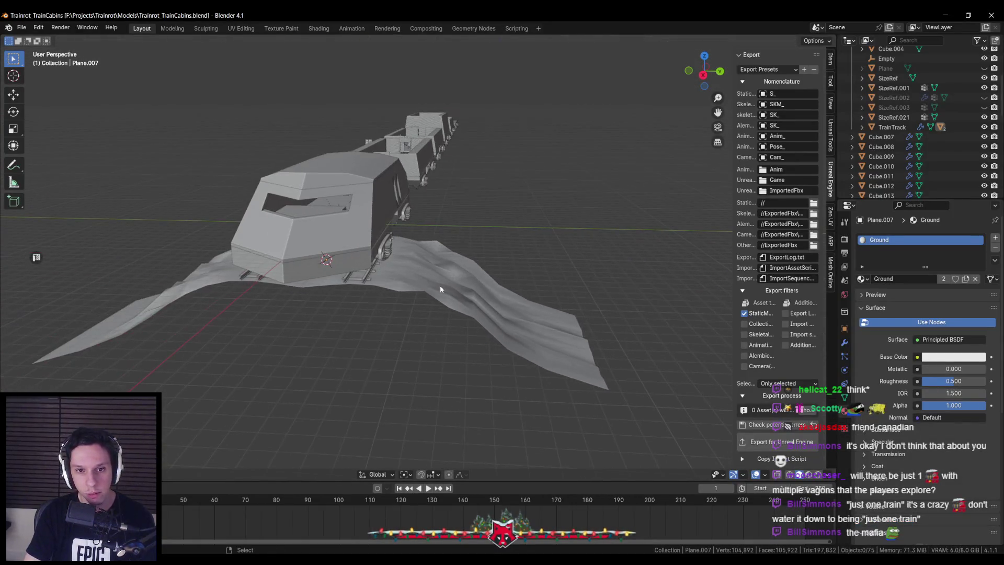
pyautogui.click(370, 276)
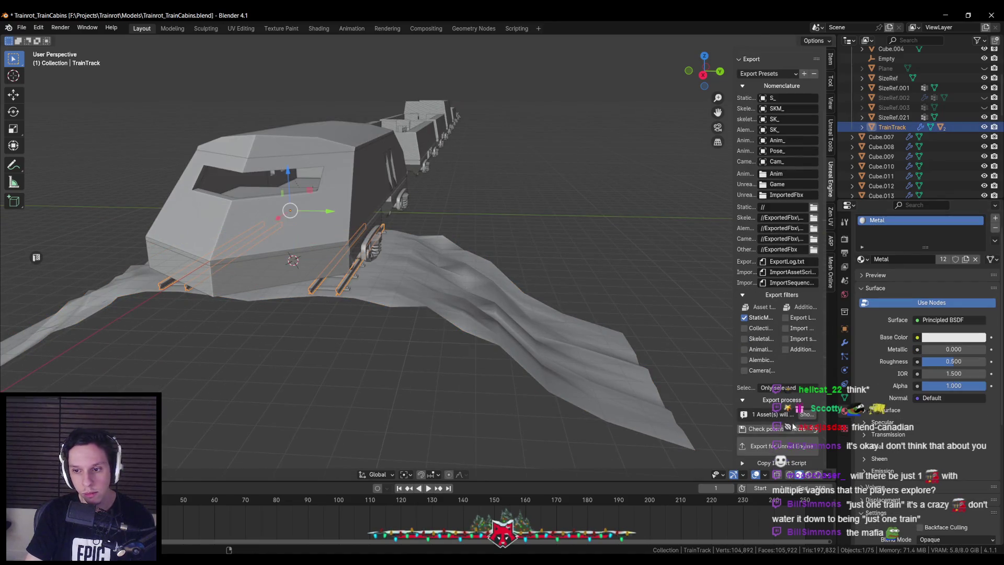
pyautogui.click(779, 442)
# Select the track's instanced mesh component in Unreal and locate the S_TrainTrack asset.
pyautogui.hotkey('alt', 'Tab')
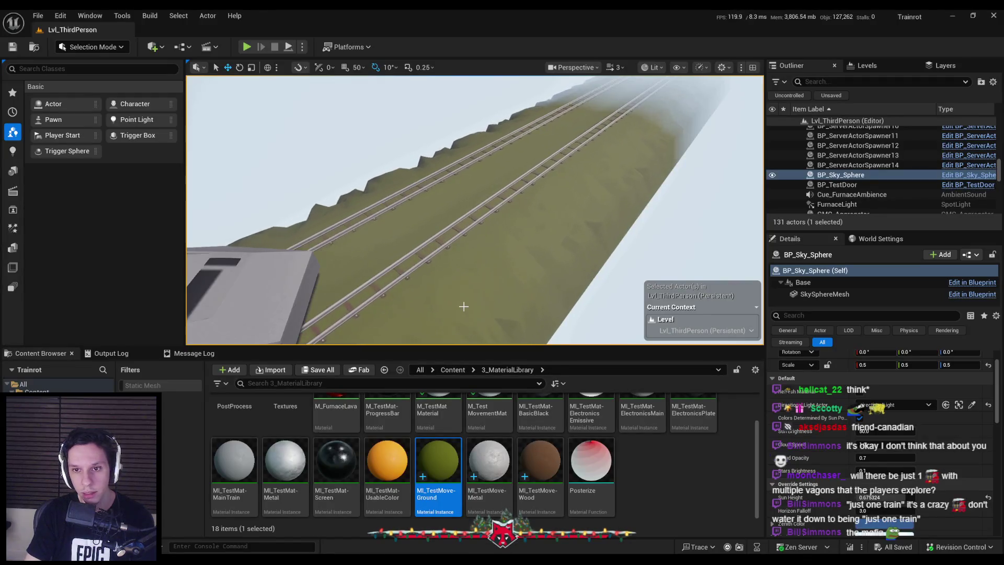
pyautogui.click(464, 306)
pyautogui.click(828, 282)
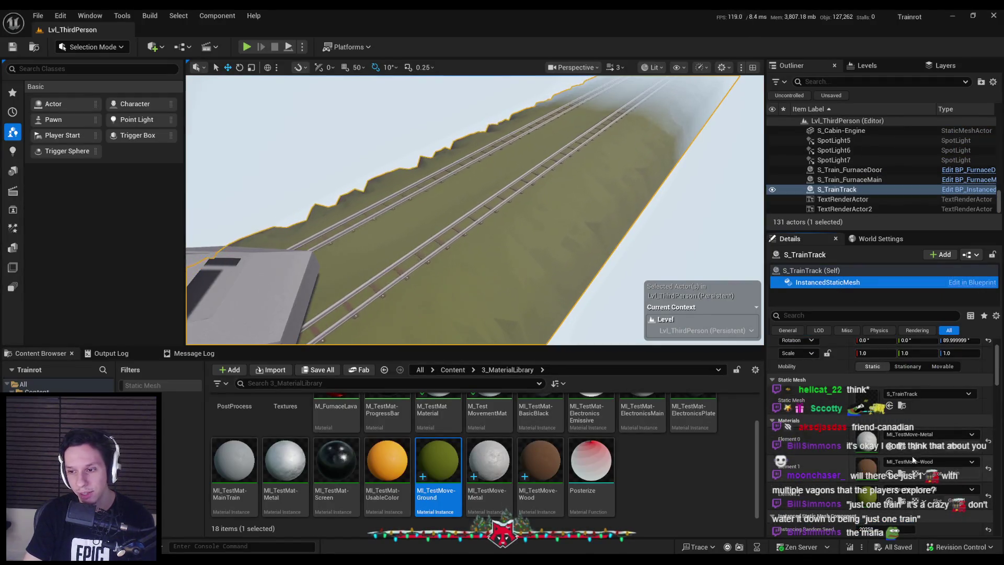
pyautogui.click(902, 405)
# Reimport the S_TrainTrack mesh from the new export.
pyautogui.rightClick(322, 419)
pyautogui.moveTo(369, 219)
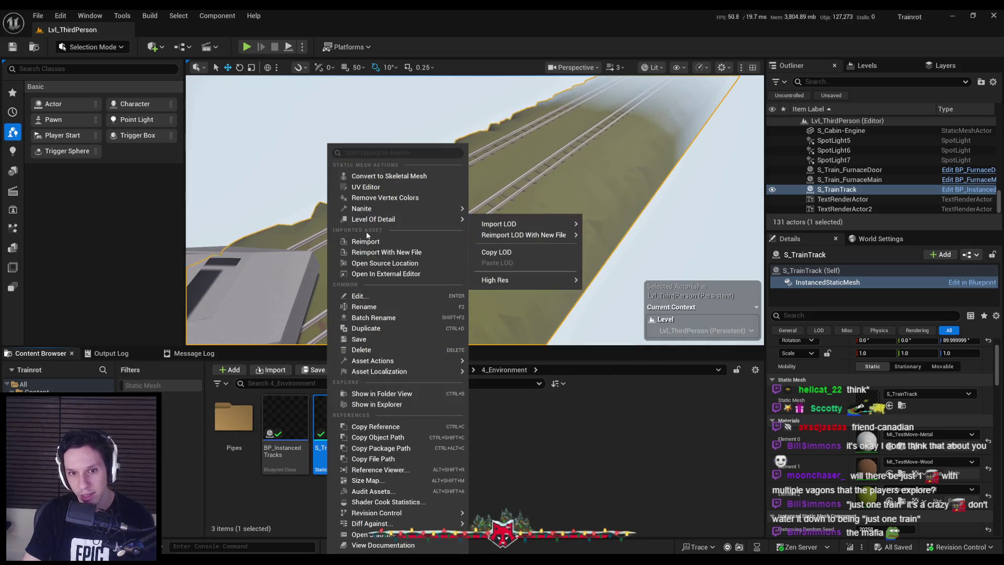
pyautogui.click(364, 241)
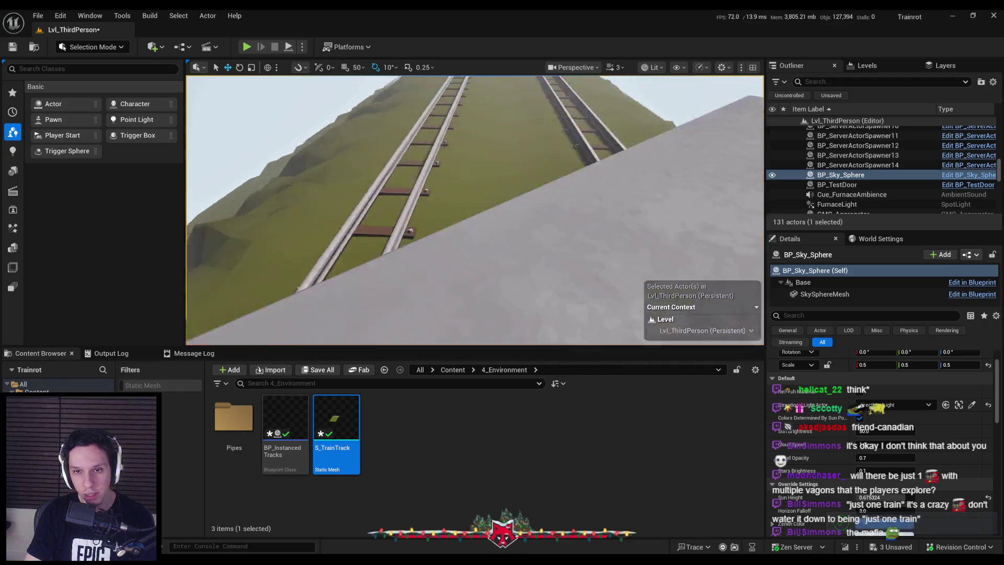
pyautogui.scroll(-2, 474, 209)
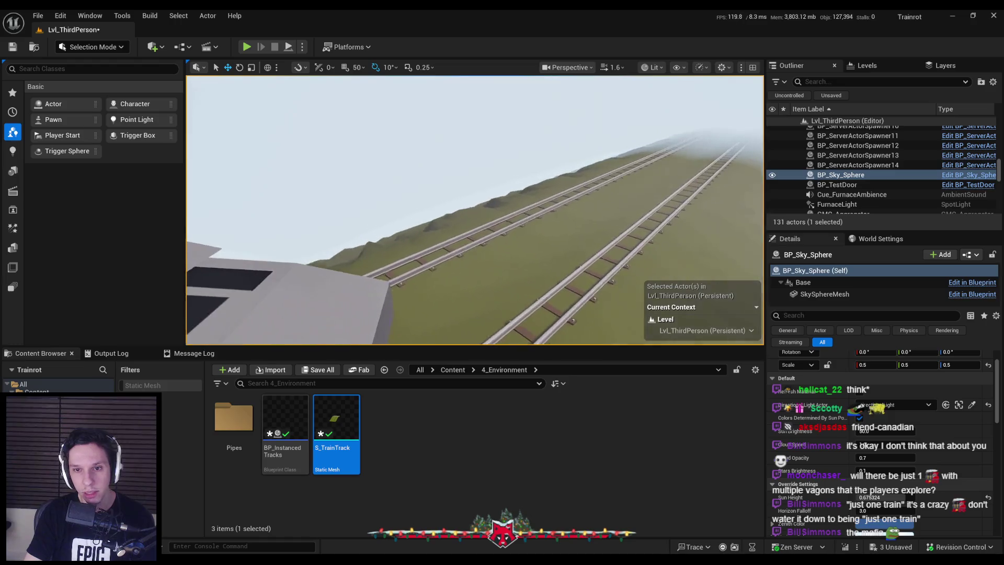
# Save the level and modified assets, then start a Play session.
pyautogui.hotkey('ctrl', 'shift', 's')
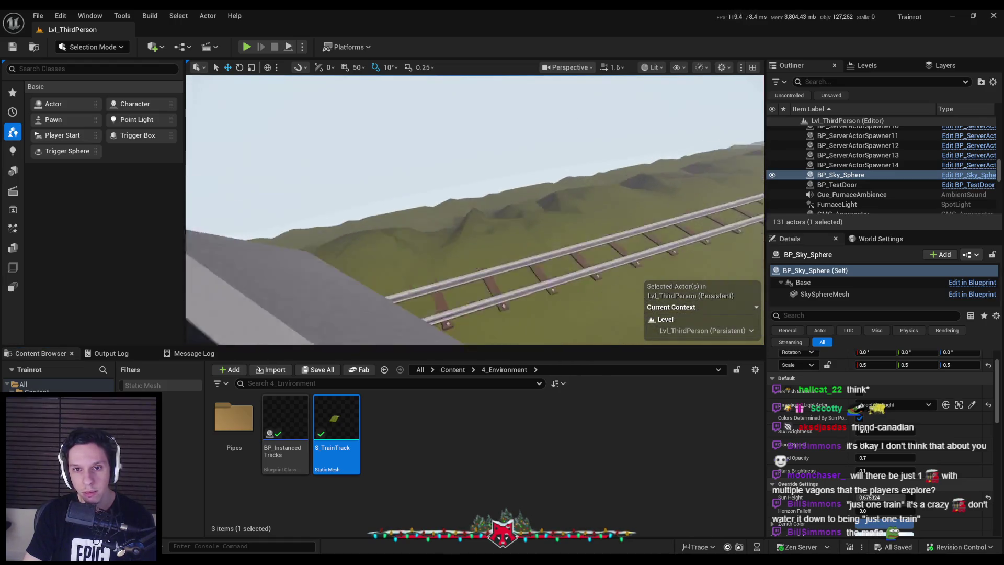
pyautogui.scroll(-2, 474, 209)
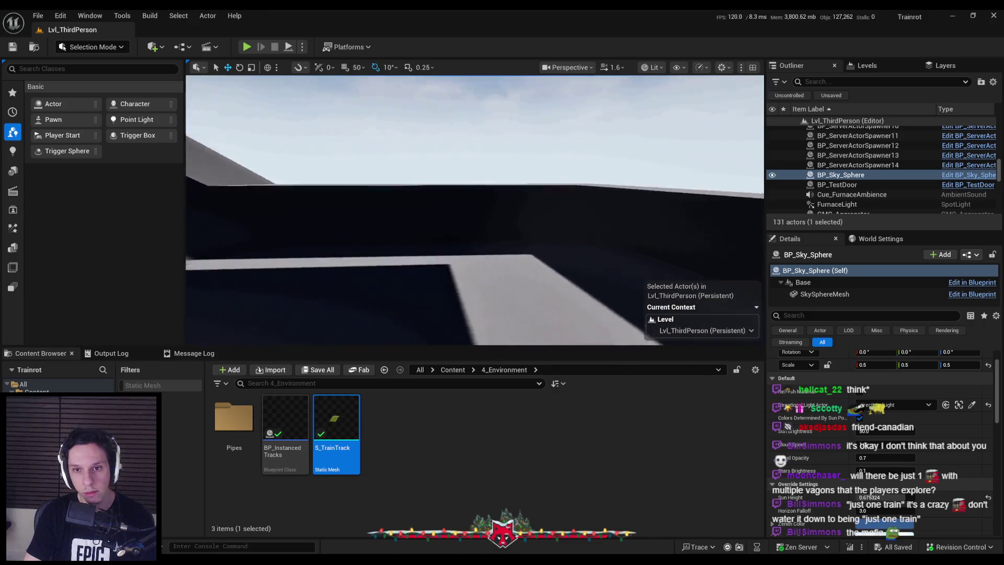
pyautogui.scroll(-1, 474, 209)
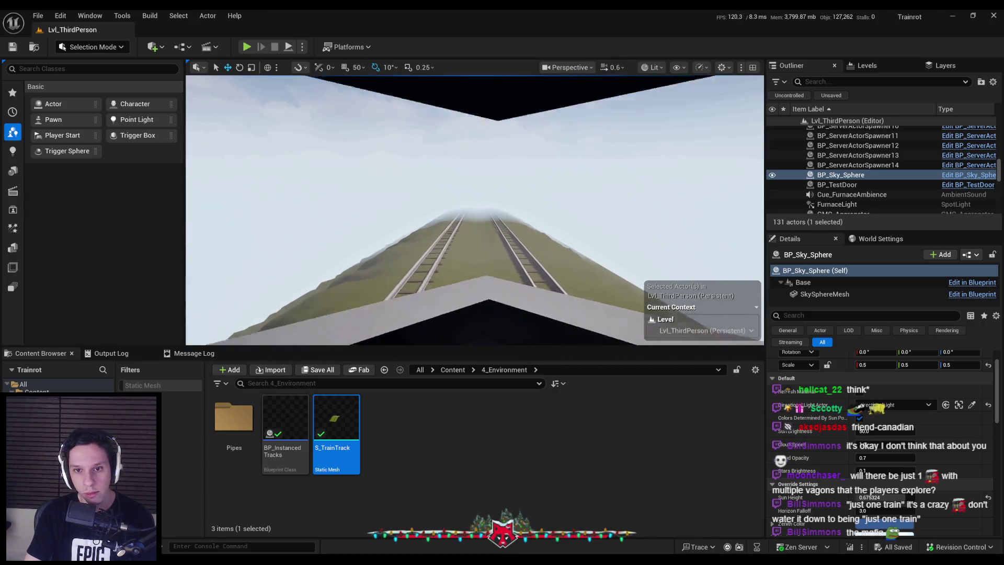
pyautogui.scroll(2, 576, 225)
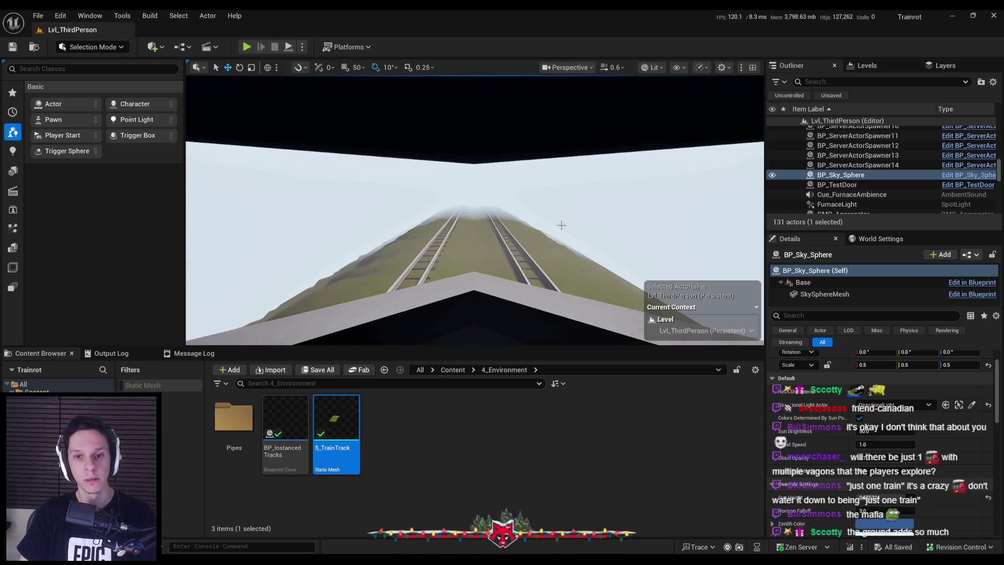
pyautogui.click(247, 46)
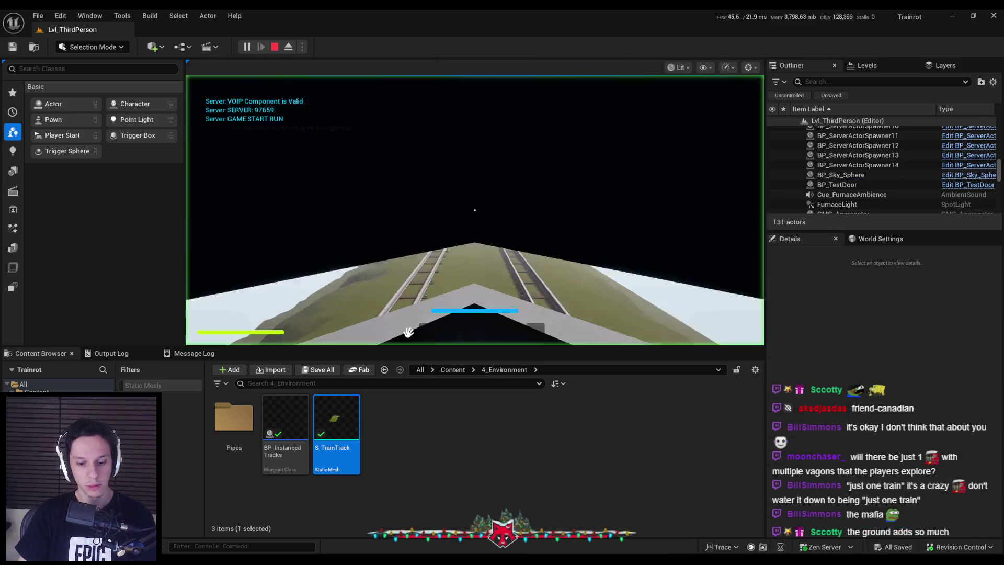
# Playtest the level fullscreen, then stop the session and restore the editor layout.
pyautogui.press('F11')
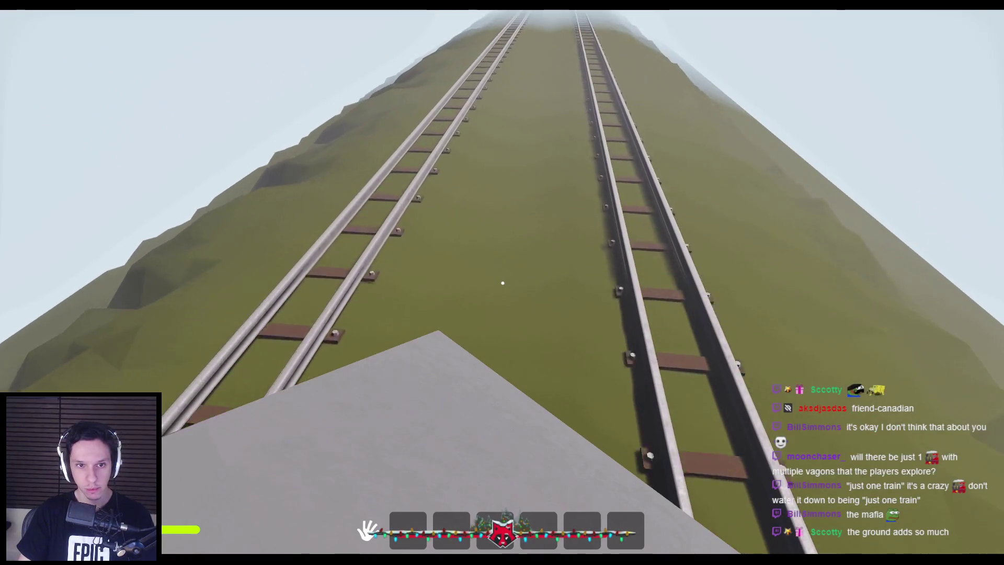
pyautogui.press('Escape')
pyautogui.press('F11')
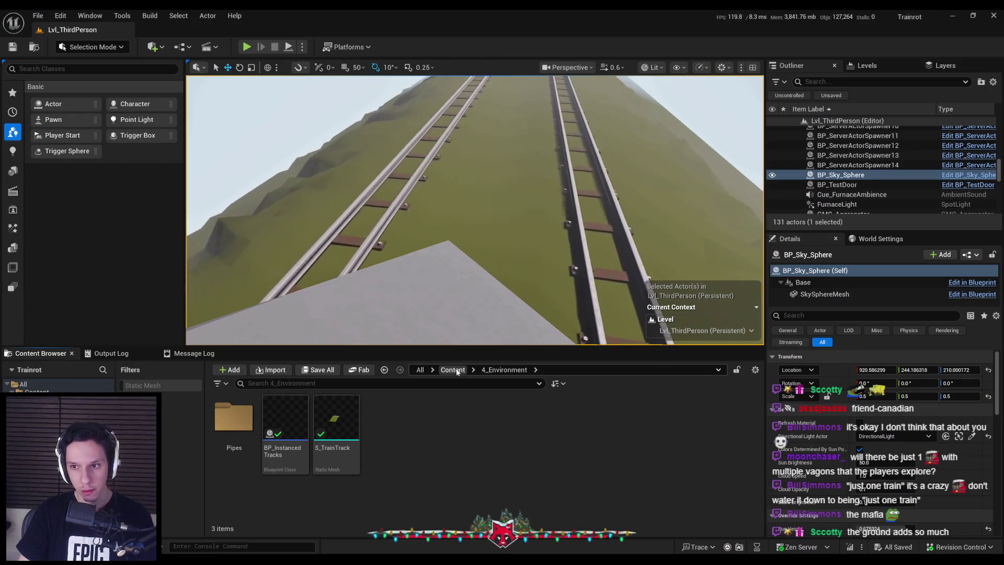
# Select the train track and open its MI_TestMove-Ground material instance.
pyautogui.click(465, 210)
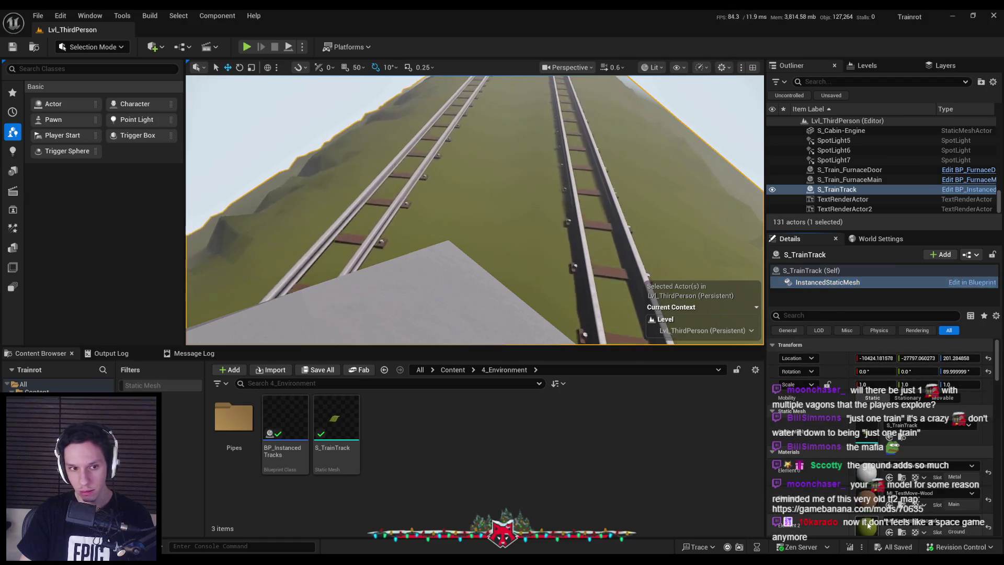
pyautogui.doubleClick(369, 369)
pyautogui.moveTo(312, 344); pyautogui.dragTo(313, 344)
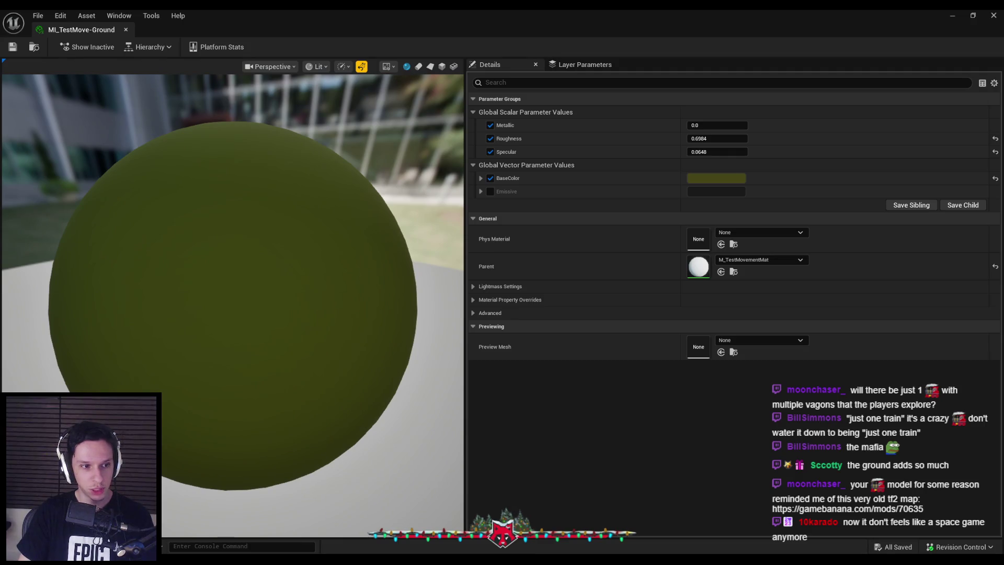
pyautogui.scroll(-3, 171, 289)
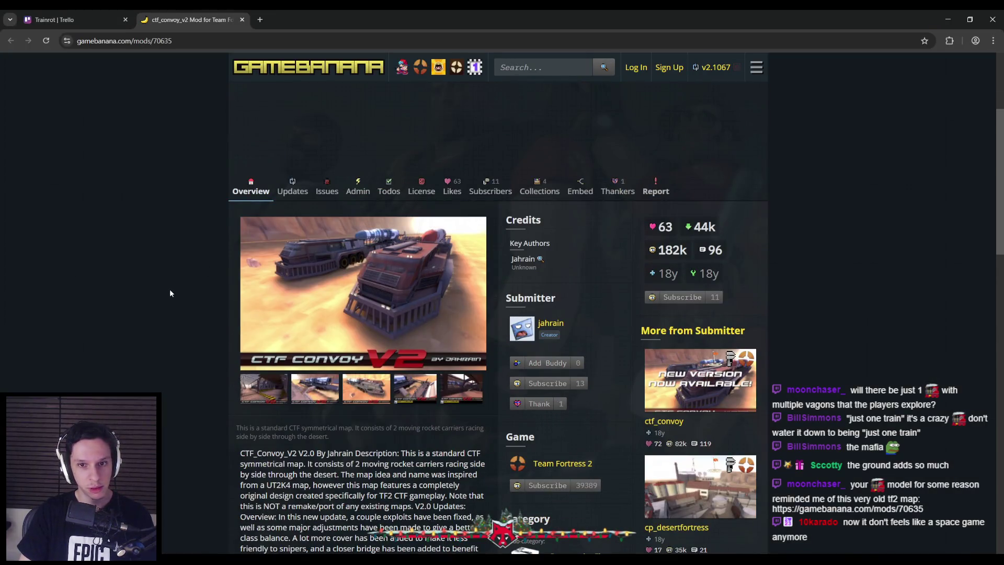
# Enlarge the ctf_convoy_v2 screenshots and cycle through all of them in the lightbox.
pyautogui.click(313, 390)
pyautogui.click(973, 314)
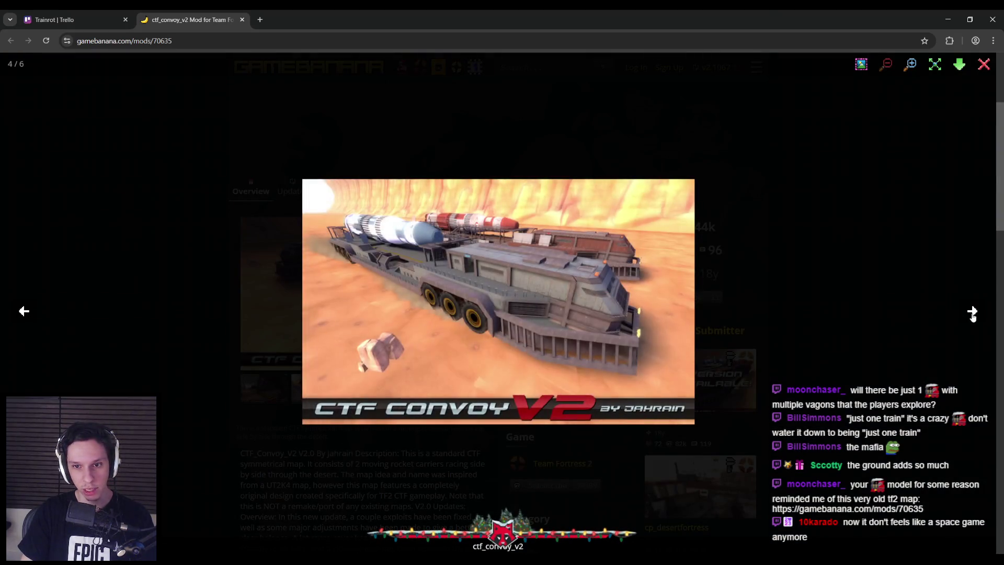
pyautogui.click(973, 313)
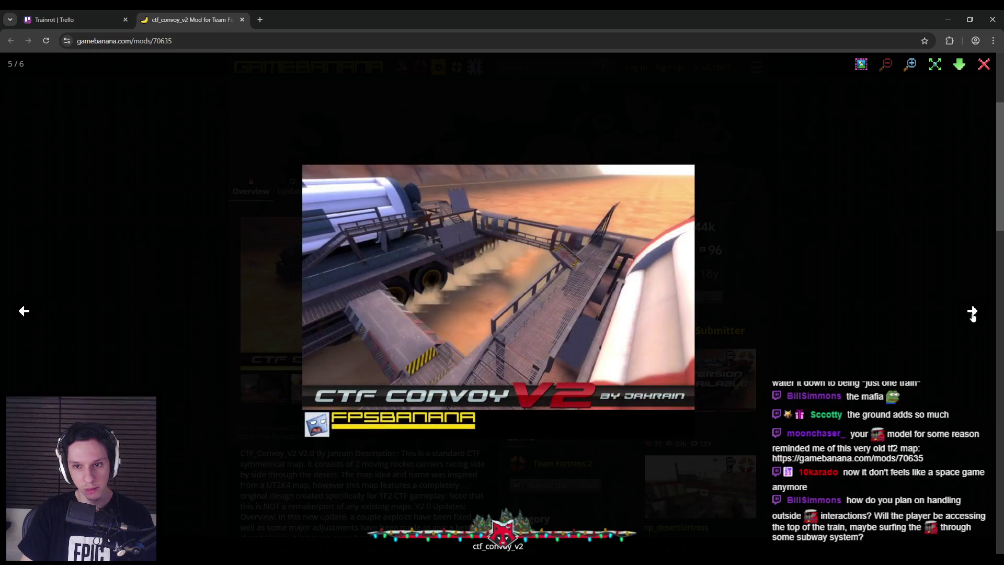
pyautogui.click(972, 312)
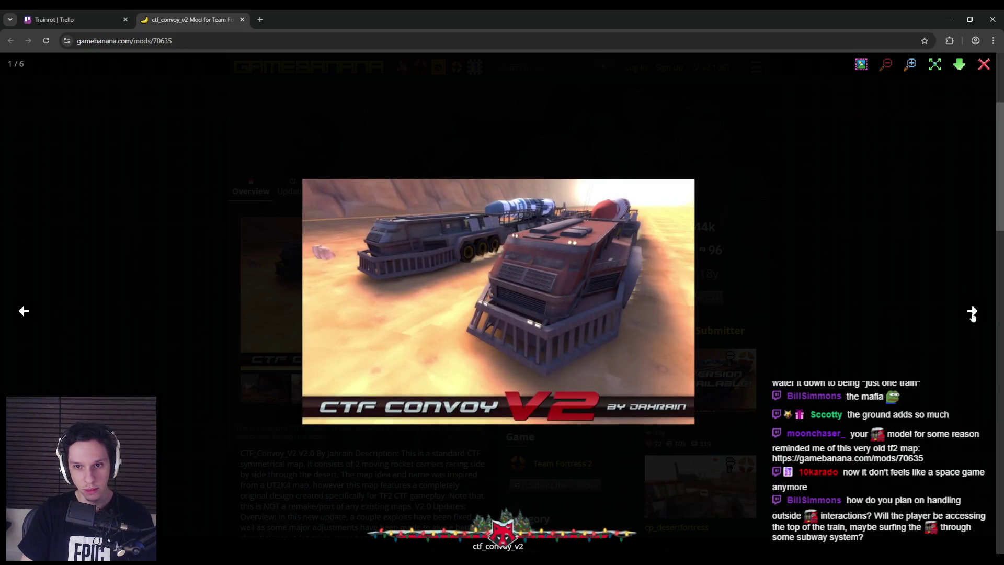
pyautogui.click(171, 253)
# Close the mod page, minimize the browser, and orbit the material preview.
pyautogui.scroll(-3, 161, 305)
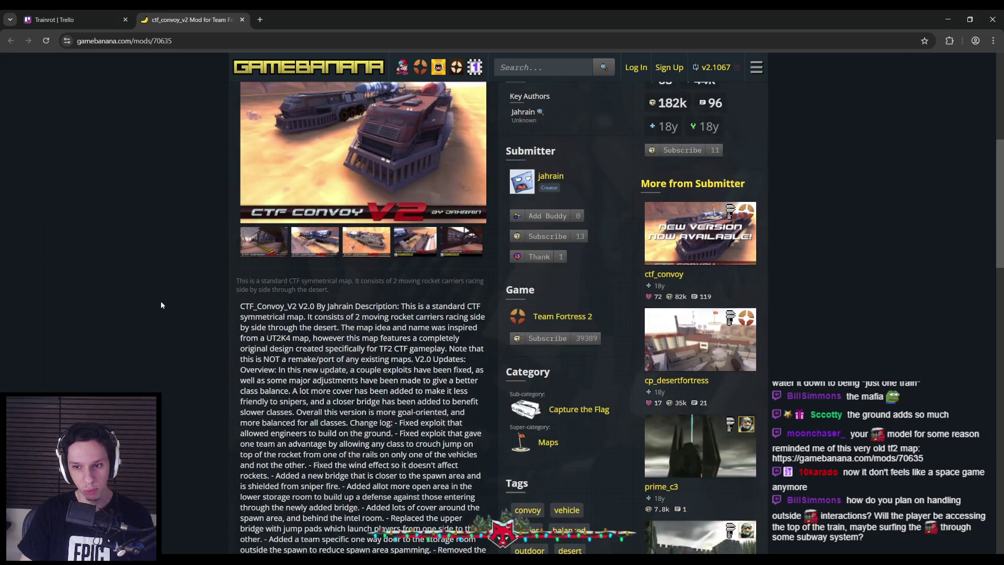
pyautogui.scroll(7, 161, 300)
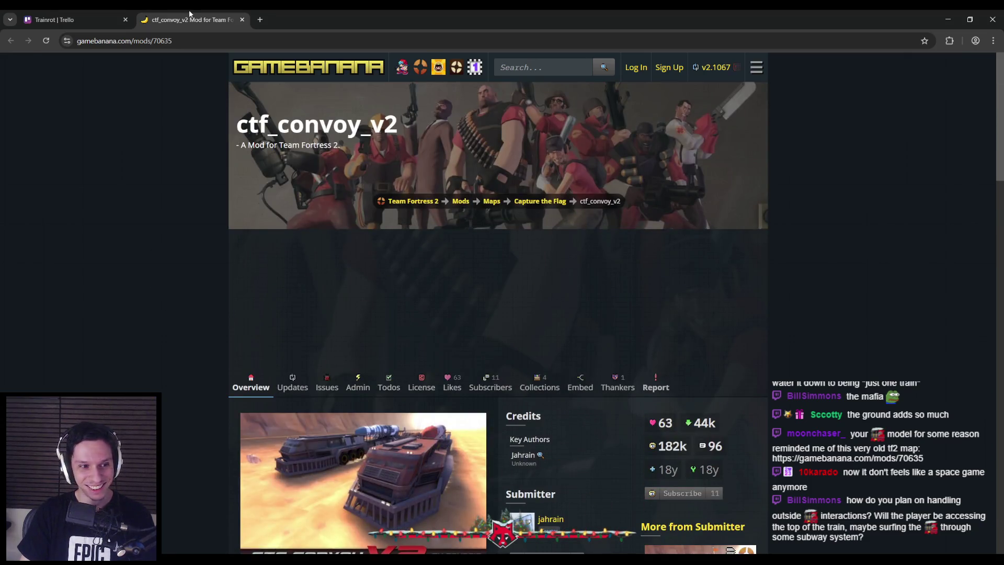
pyautogui.click(242, 20)
pyautogui.click(946, 19)
pyautogui.moveTo(347, 306); pyautogui.dragTo(293, 283)
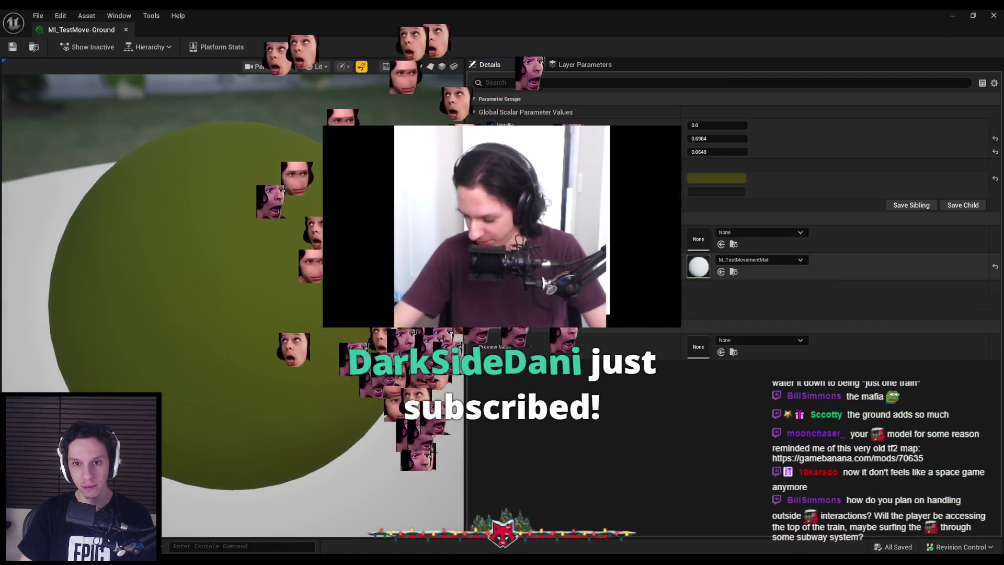
# Inspect the parent material's graph, then shrink the material window to see the level.
pyautogui.doubleClick(698, 266)
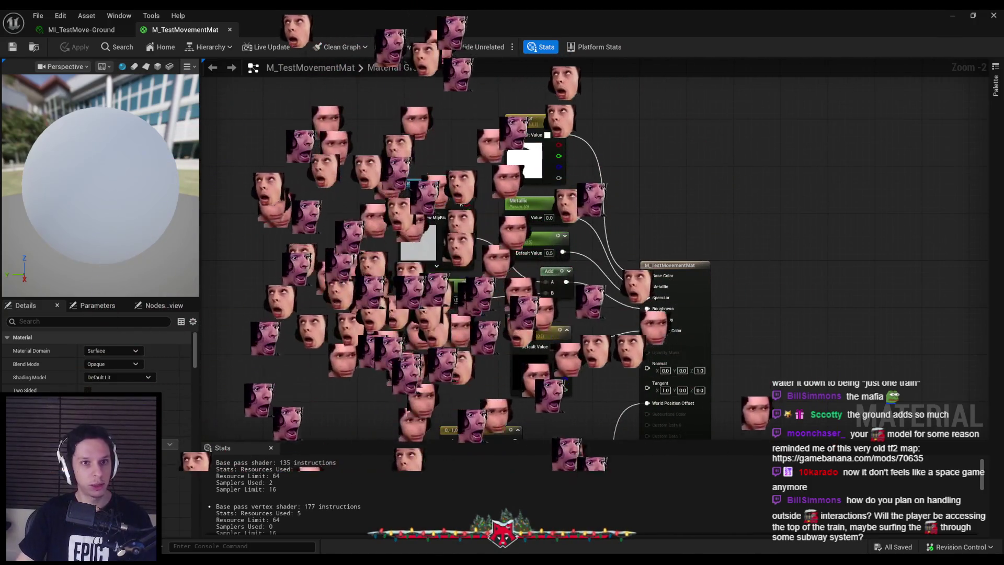
pyautogui.click(230, 30)
pyautogui.doubleClick(360, 22)
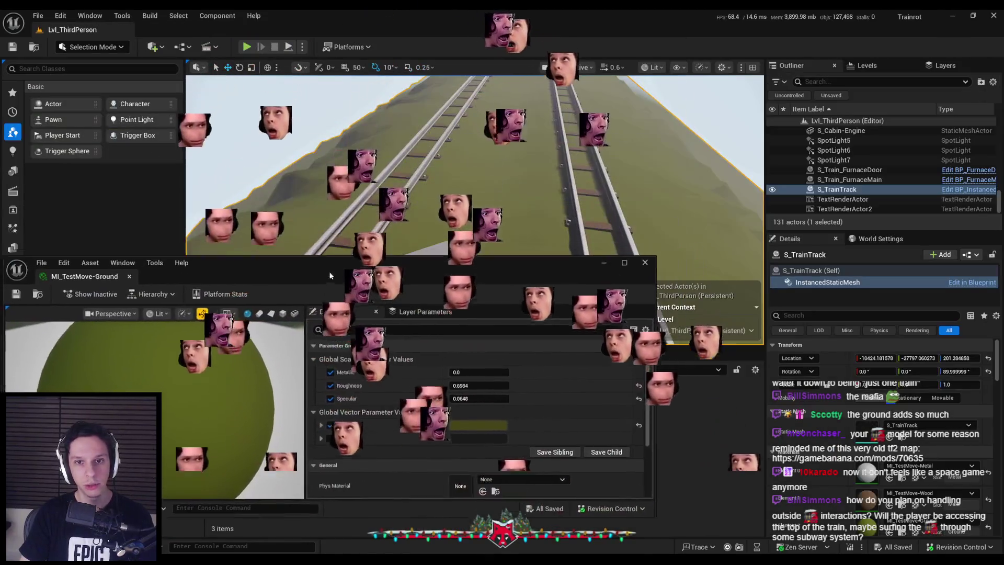
# Change the base colour to a slightly desaturated olive green.
pyautogui.click(474, 438)
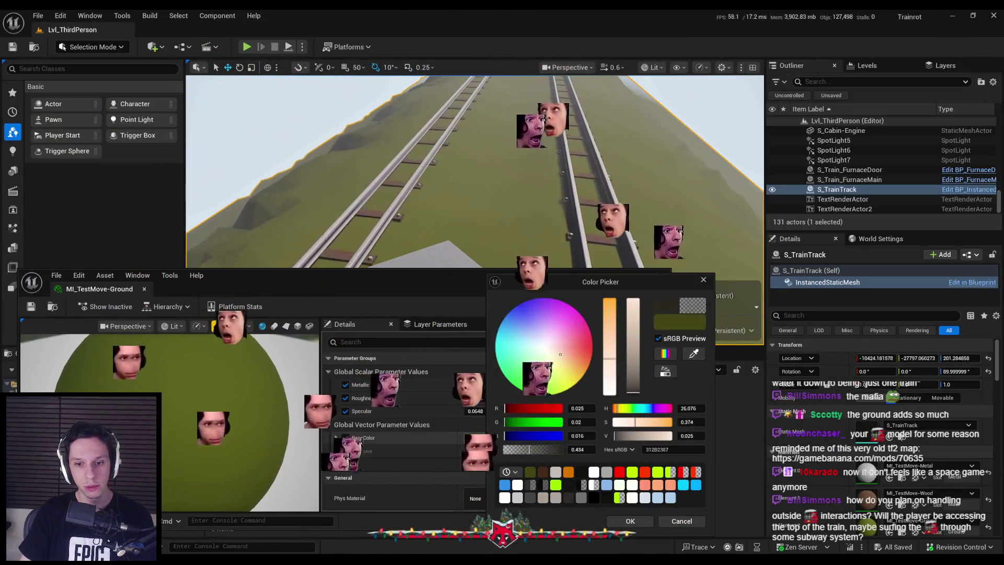
pyautogui.click(609, 322)
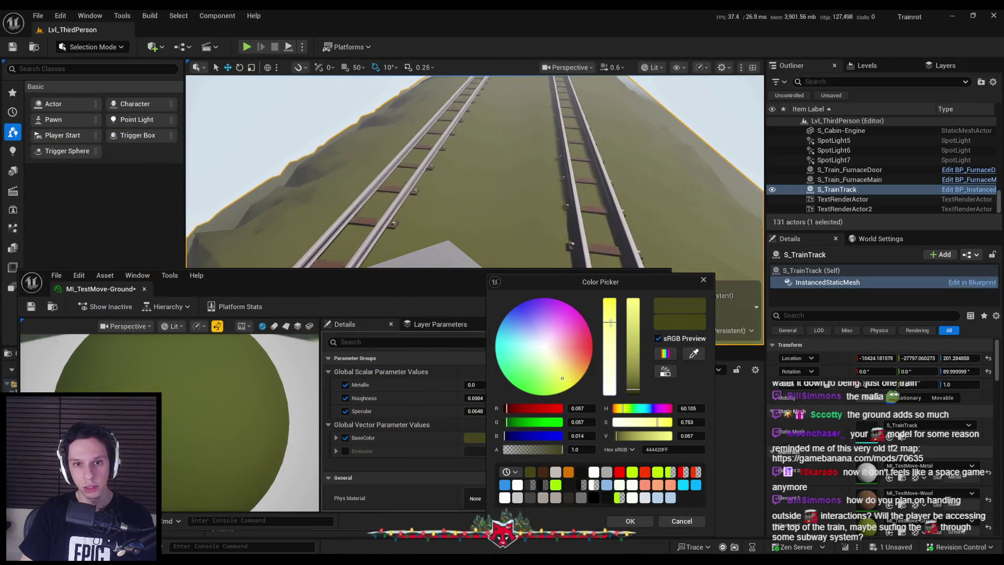
pyautogui.click(621, 408)
pyautogui.moveTo(623, 411); pyautogui.dragTo(624, 408)
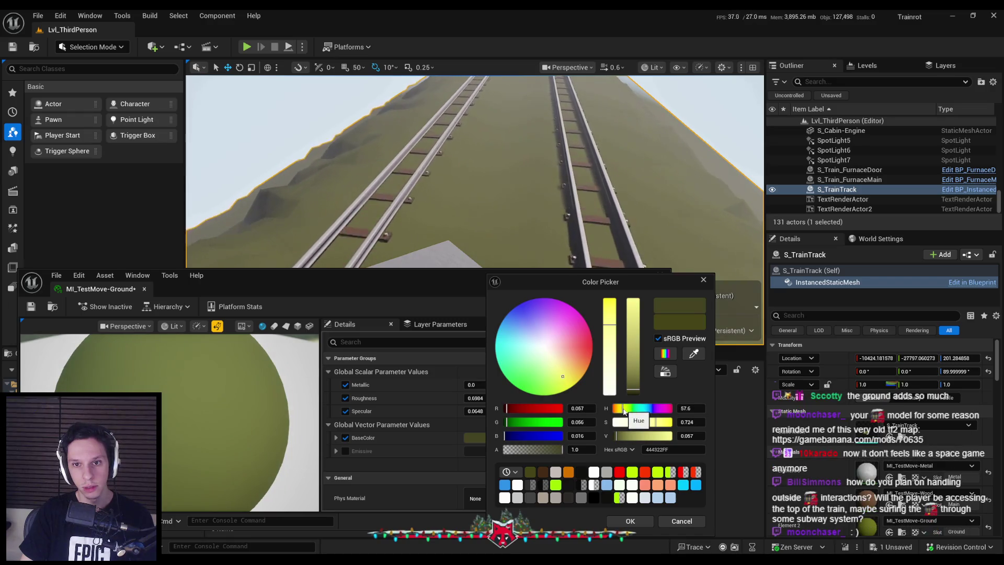
pyautogui.click(629, 521)
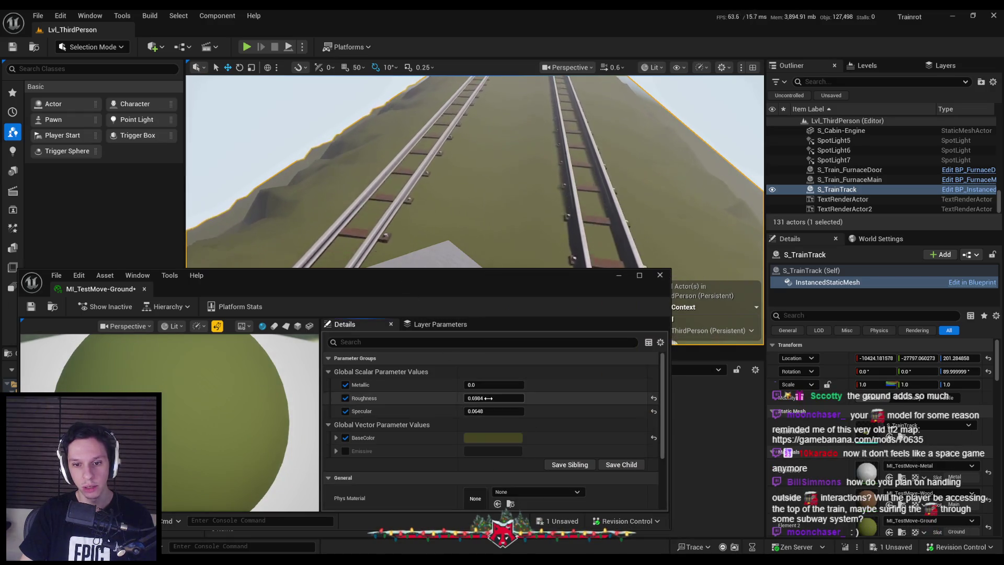
# Set Roughness to 0.5384 and Specular 0.4552, then close the material instance editor.
pyautogui.moveTo(494, 398)
pyautogui.mouseDown()
pyautogui.moveTo(473, 398)
pyautogui.moveTo(515, 398)
pyautogui.moveTo(484, 398)
pyautogui.moveTo(523, 411)
pyautogui.mouseUp()
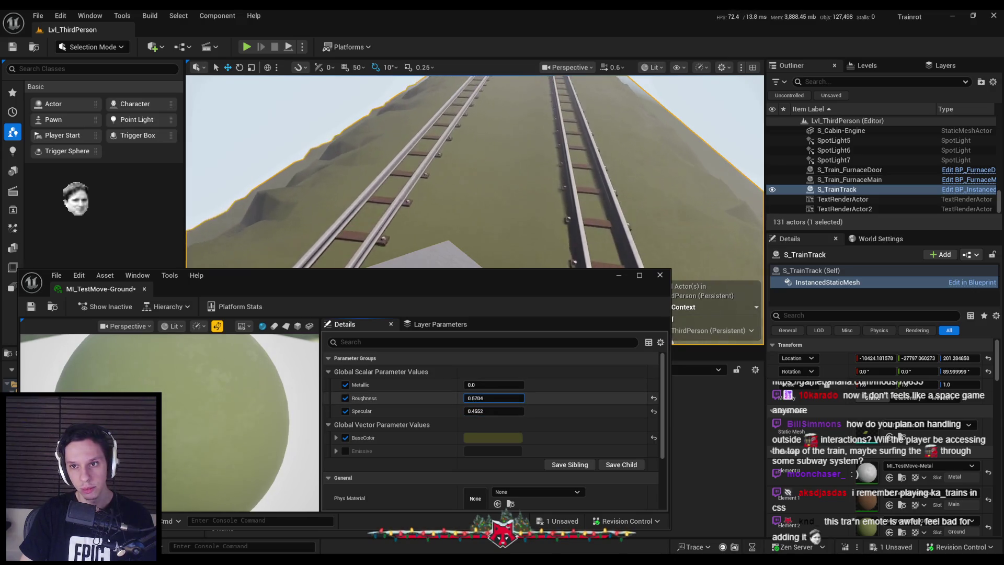
pyautogui.moveTo(494, 398); pyautogui.dragTo(479, 338)
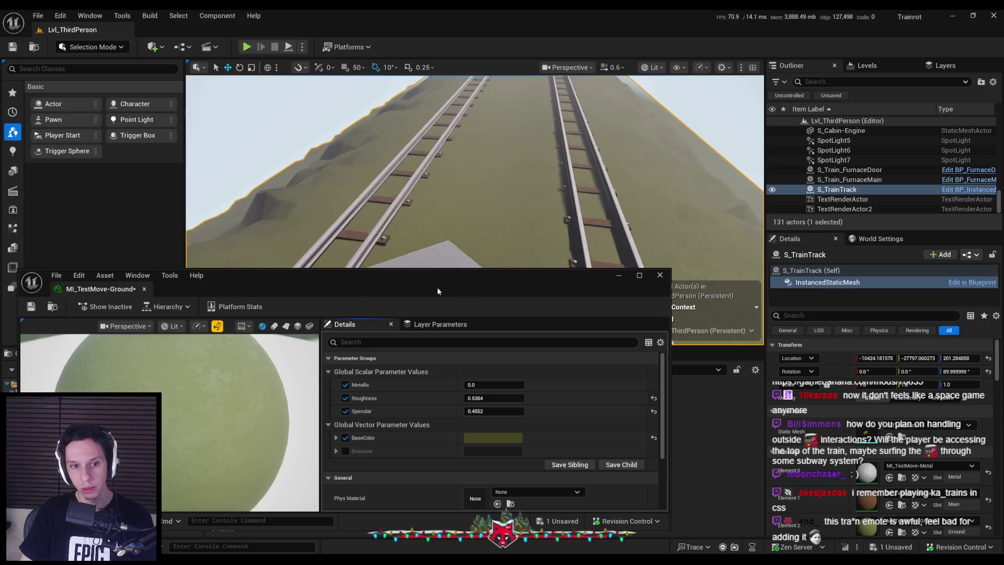
pyautogui.moveTo(442, 294); pyautogui.dragTo(474, 222)
pyautogui.doubleClick(475, 222)
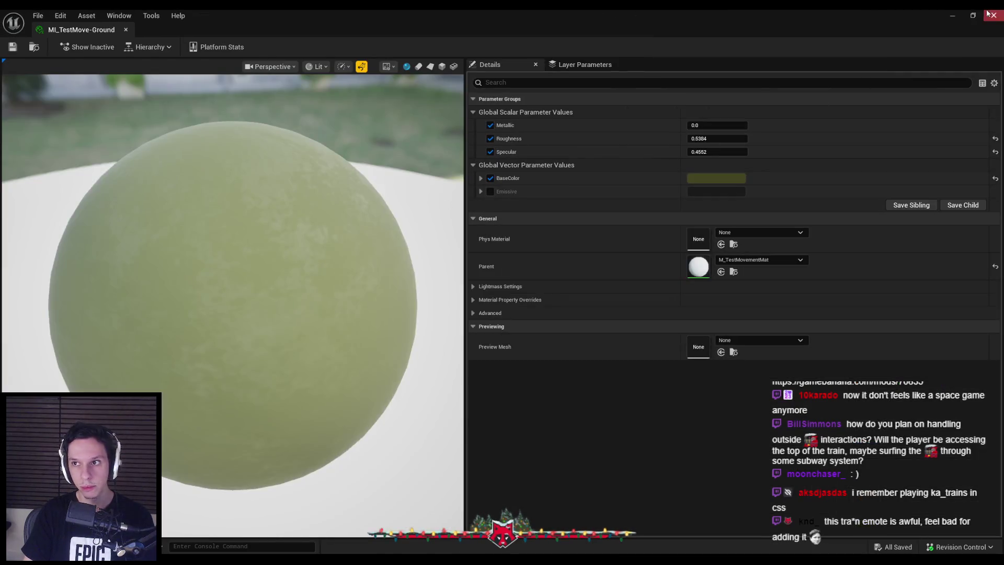
pyautogui.click(990, 14)
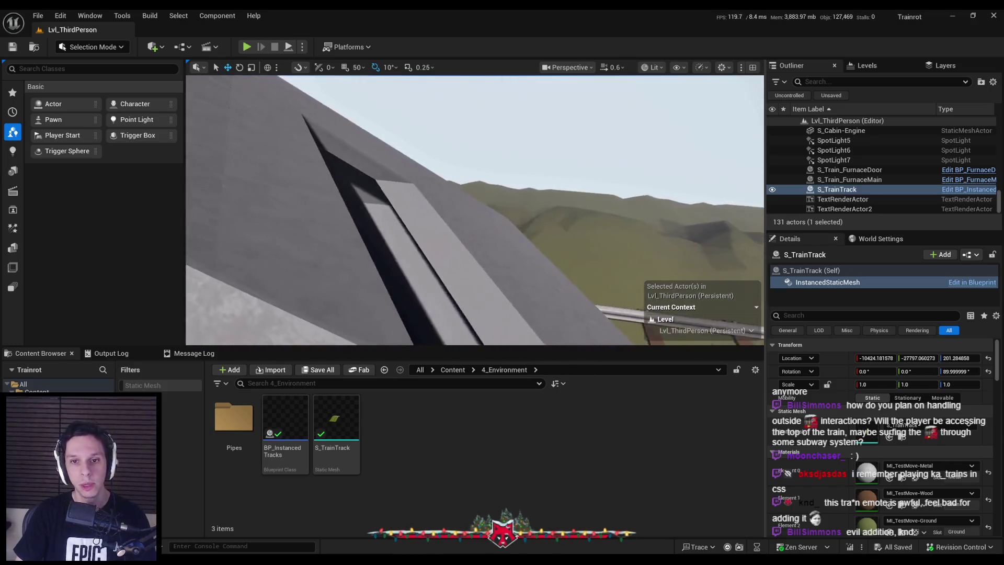
# Look over the green hills, then go back to the 0_Core folder and open a subfolder.
pyautogui.scroll(2, 474, 209)
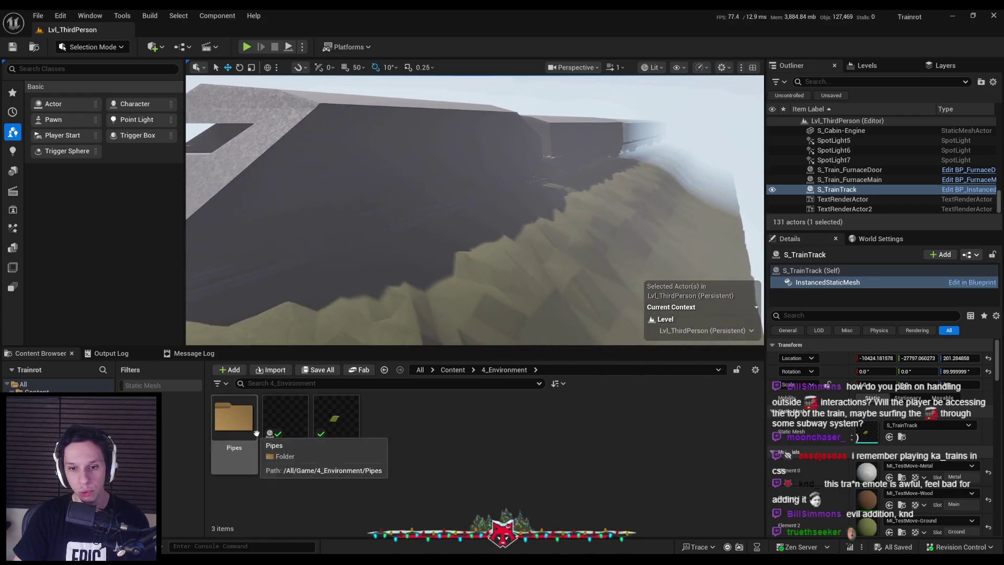
pyautogui.hotkey('alt', 'Left')
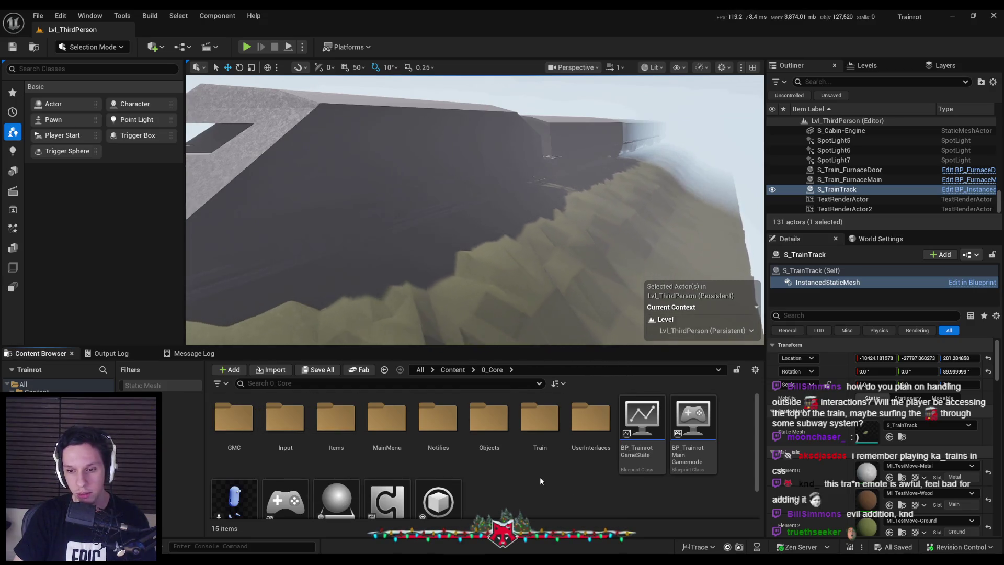
pyautogui.doubleClick(489, 419)
# Search the Content folder for 'mpc' and open MPC_WorldParams.
pyautogui.doubleClick(234, 499)
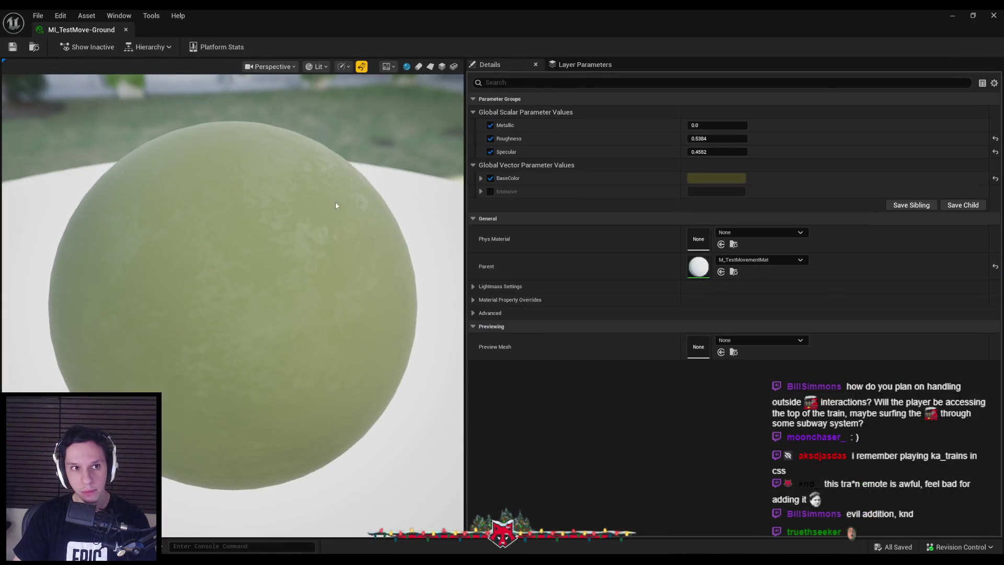
pyautogui.click(959, 16)
pyautogui.click(387, 418)
pyautogui.click(445, 383)
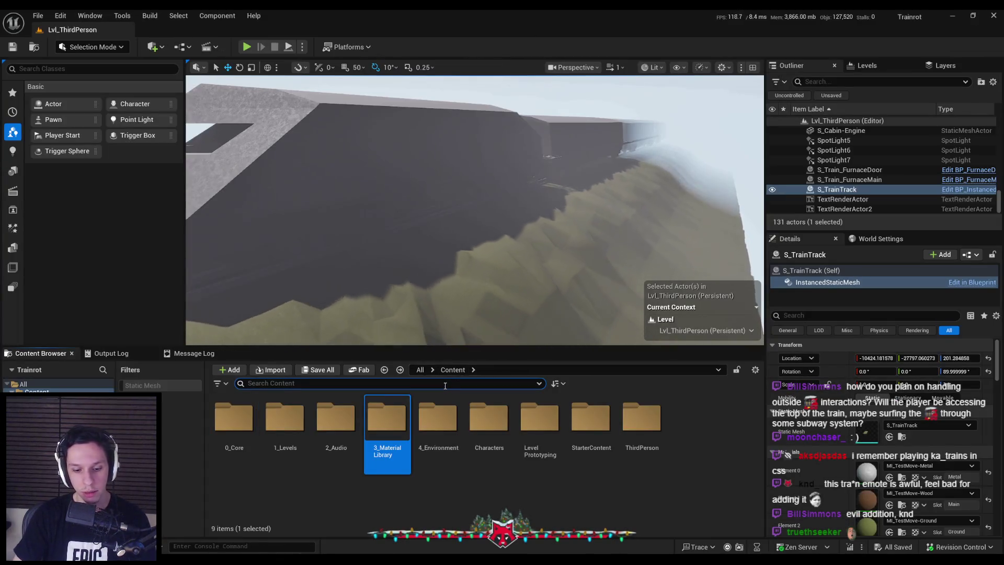
pyautogui.write('pmc')
pyautogui.press('BackSpace')
pyautogui.press('BackSpace')
pyautogui.press('BackSpace')
pyautogui.write('mpc')
pyautogui.click(281, 422)
pyautogui.doubleClick(281, 422)
# Set TrainSpeed's default value to 3.0 and close the parameter collection.
pyautogui.moveTo(498, 9); pyautogui.dragTo(525, 301)
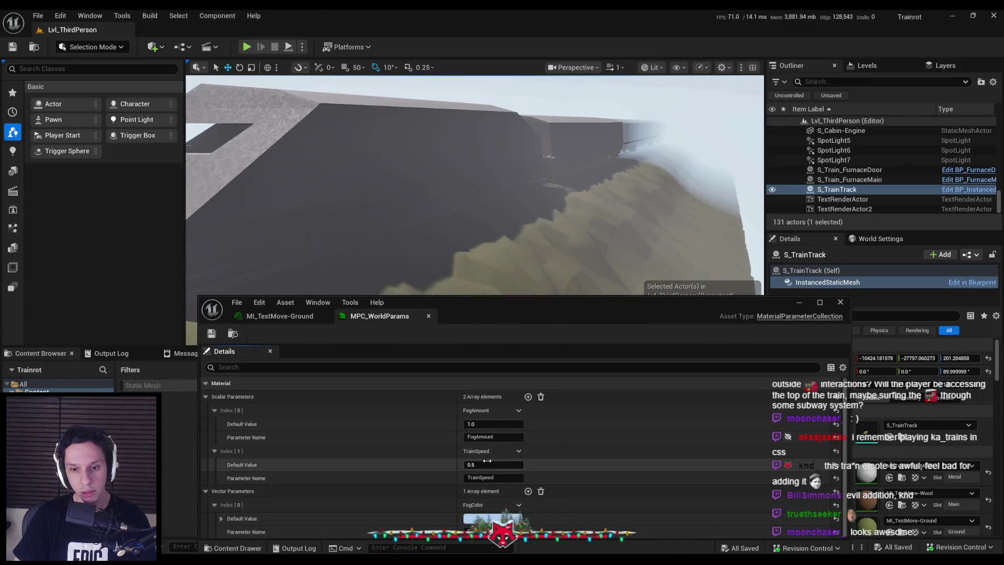
pyautogui.write('0')
pyautogui.press('Return')
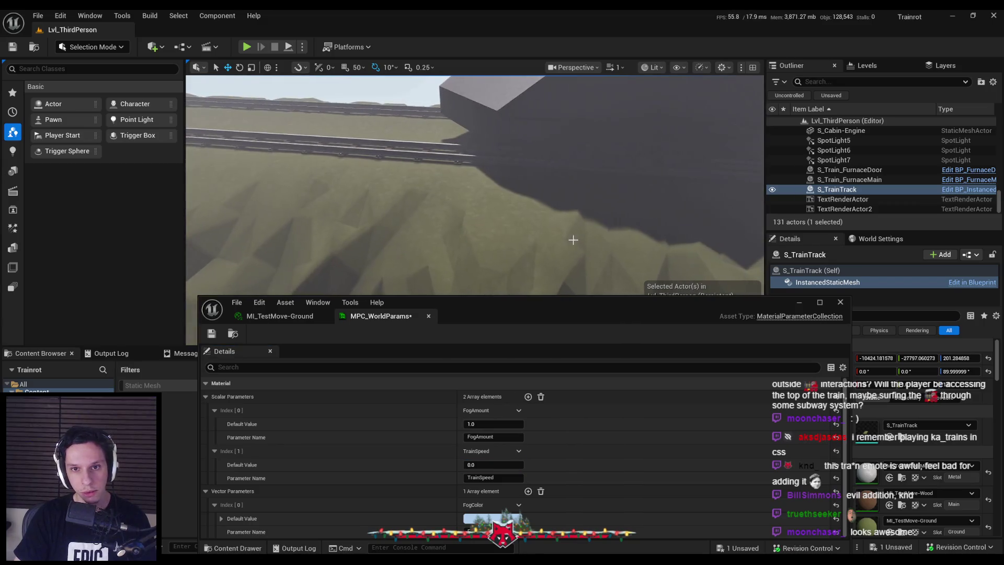
pyautogui.moveTo(484, 465); pyautogui.dragTo(502, 466)
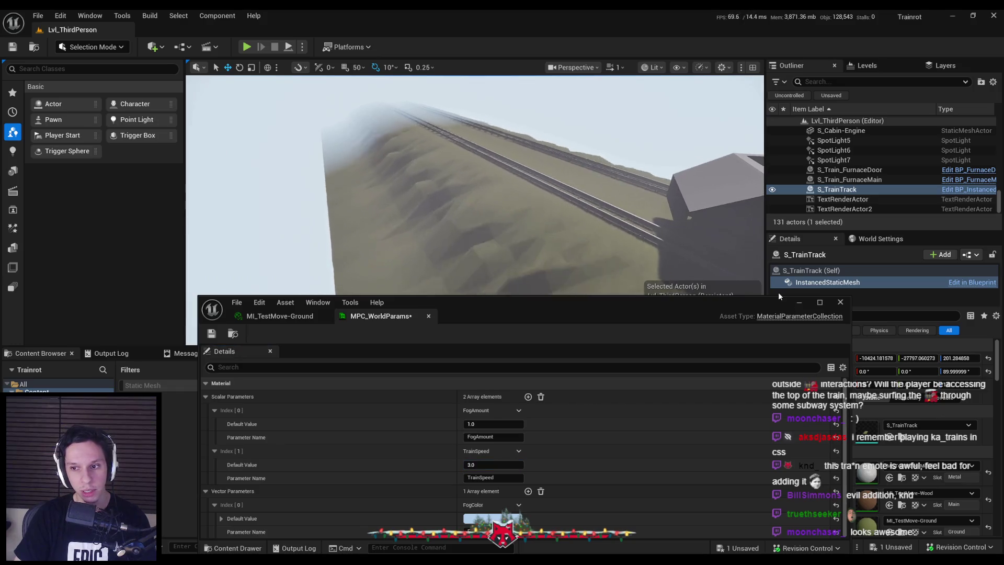
pyautogui.click(798, 303)
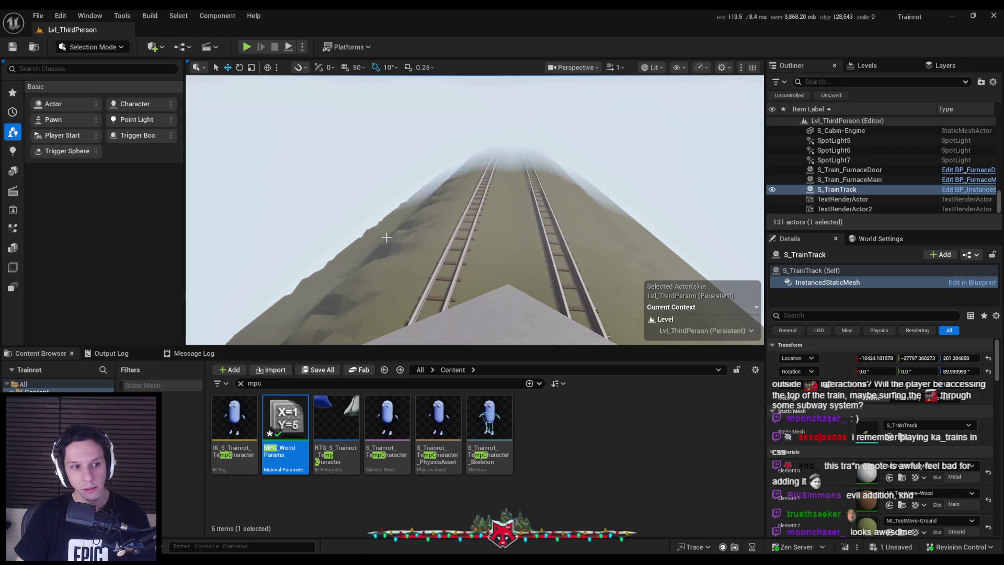
pyautogui.hotkey('alt', 'Tab')
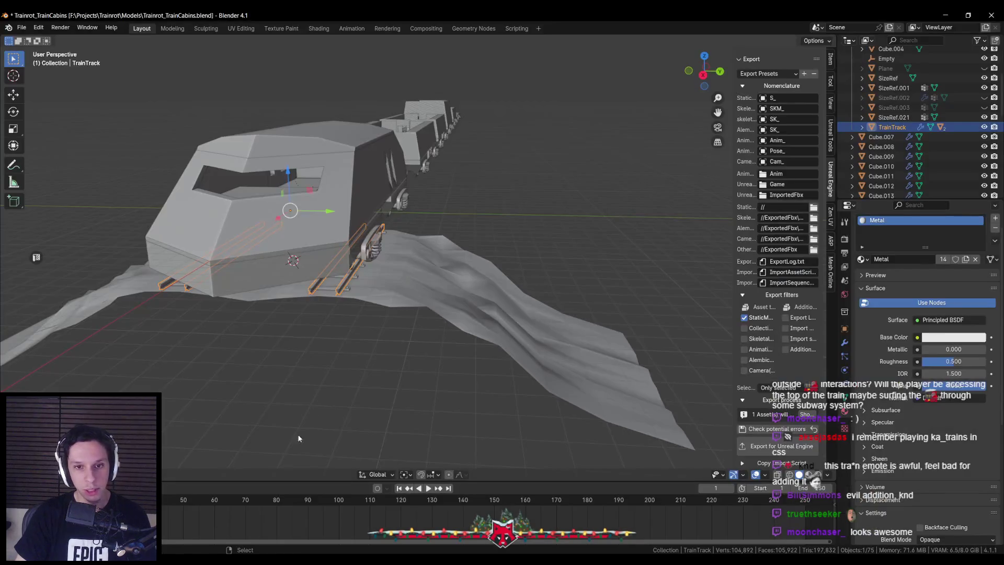
# Select the ground plane Plane.007 and show its modifier stack.
pyautogui.scroll(-3, 328, 352)
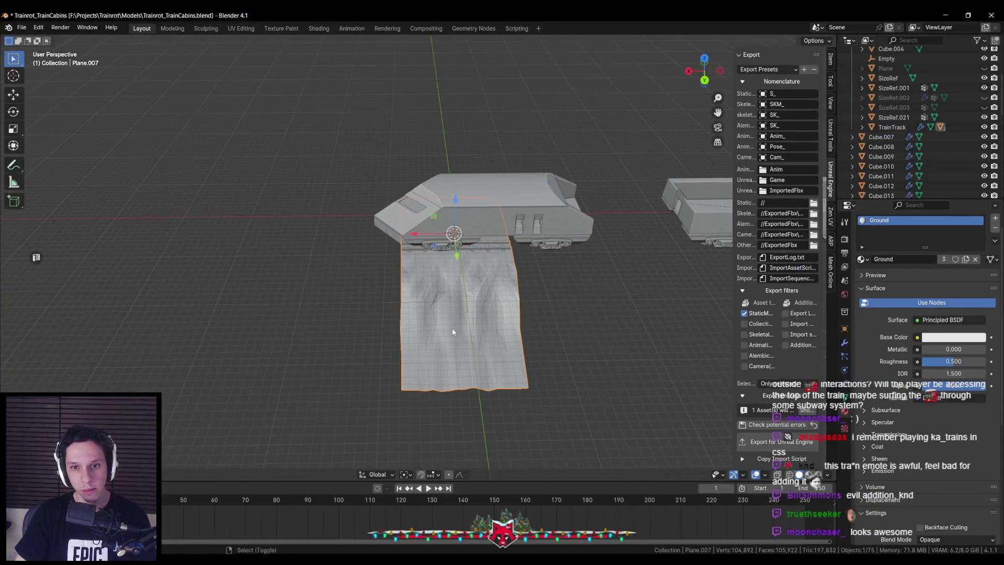
pyautogui.click(412, 277)
pyautogui.scroll(3, 410, 286)
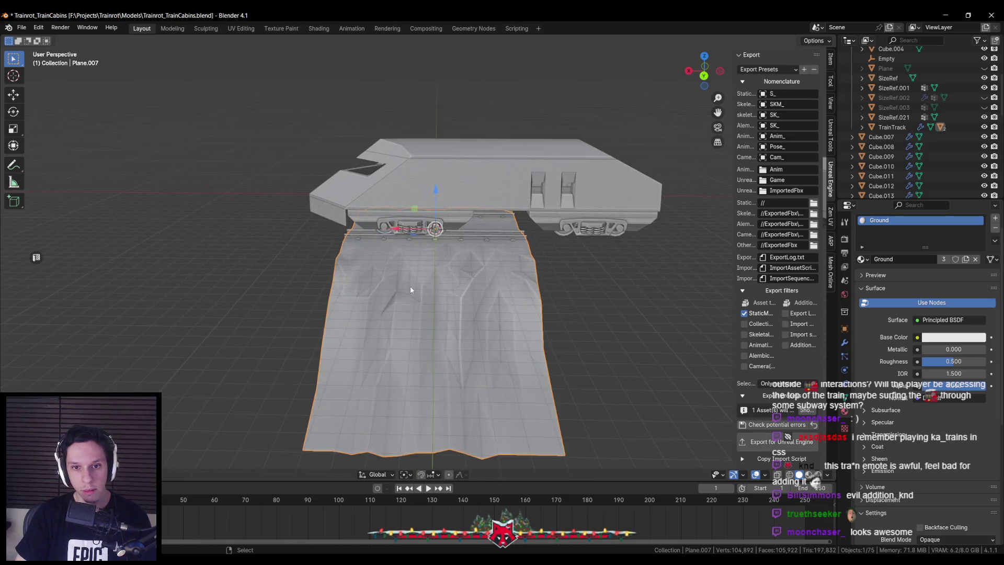
pyautogui.scroll(-3, 410, 286)
pyautogui.moveTo(421, 296); pyautogui.dragTo(474, 303)
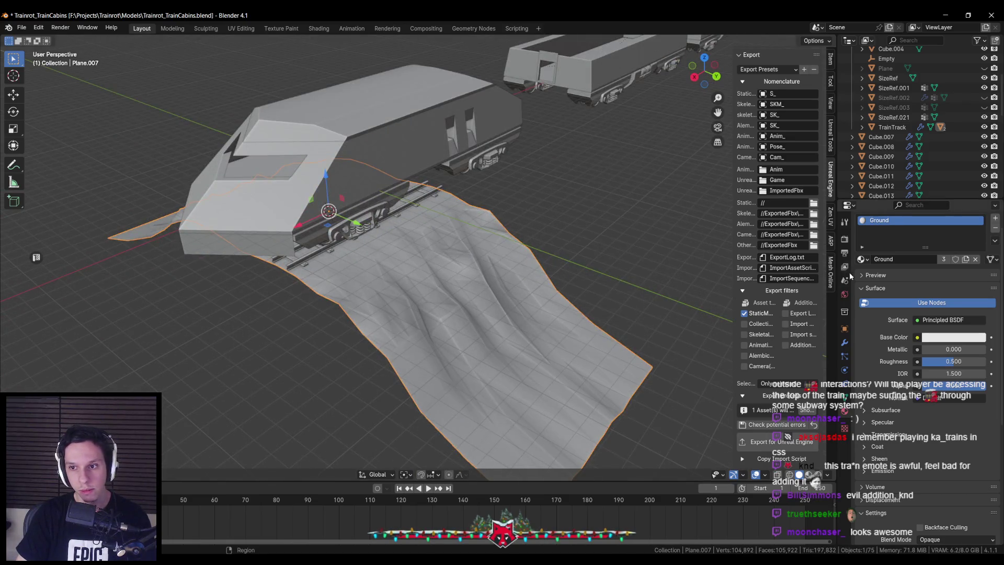
pyautogui.press('Tab')
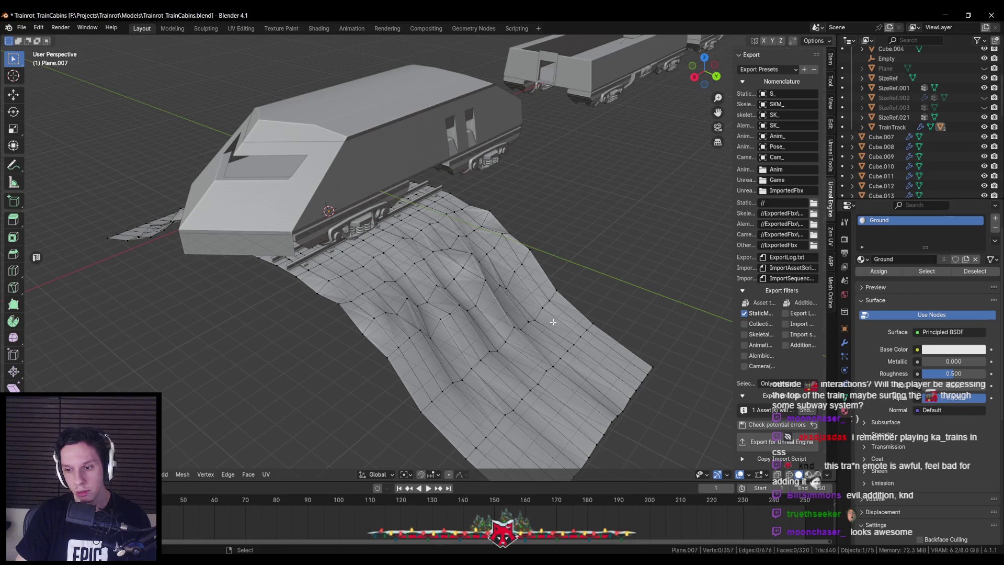
pyautogui.click(844, 343)
pyautogui.press('Tab')
# Try moving Subdivision above Triangulate in the modifier stack, then undo it.
pyautogui.click(890, 238)
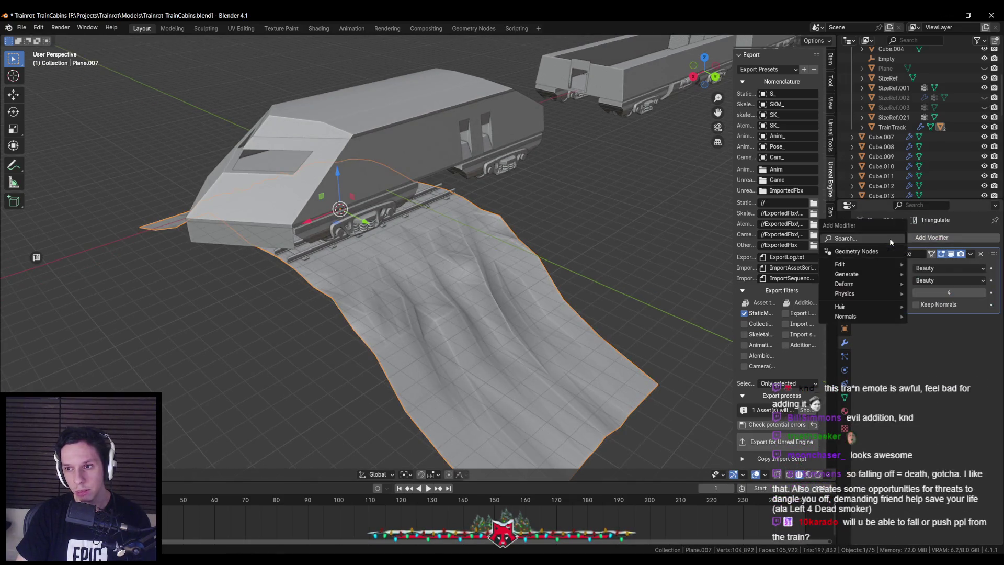
pyautogui.write('sub')
pyautogui.moveTo(652, 313); pyautogui.dragTo(653, 299)
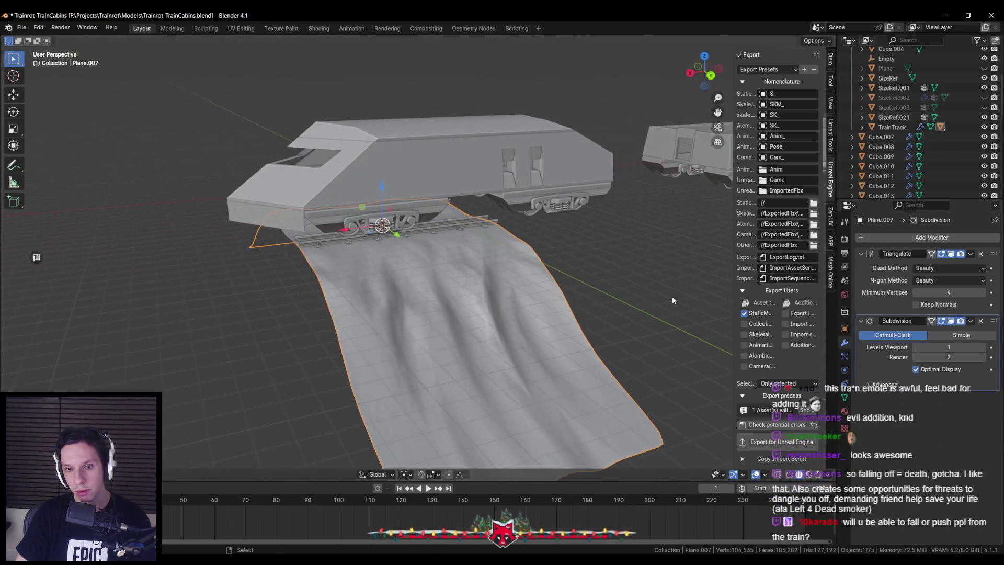
pyautogui.moveTo(993, 321); pyautogui.dragTo(996, 244)
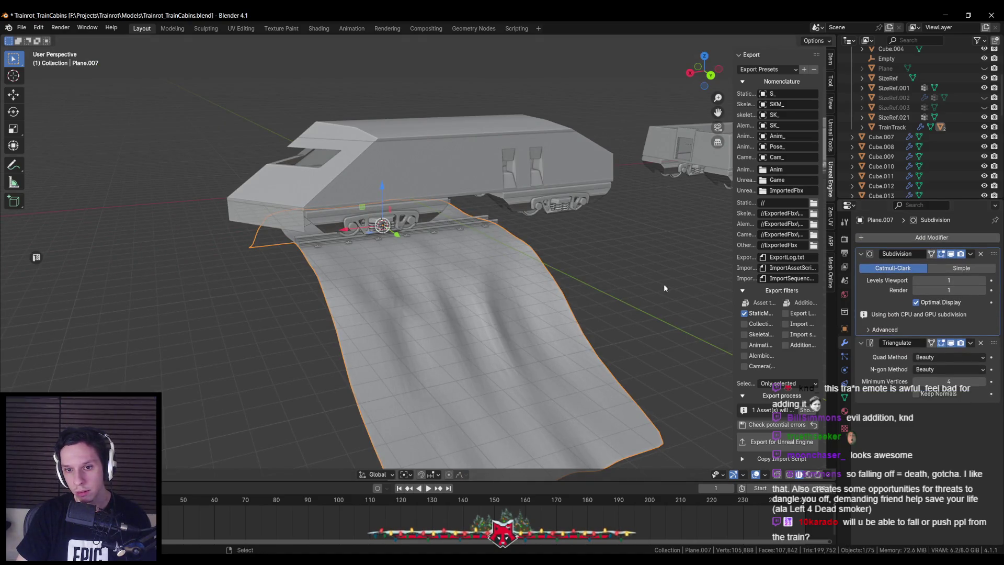
pyautogui.hotkey('ctrl', 'z')
pyautogui.moveTo(709, 285); pyautogui.dragTo(636, 340)
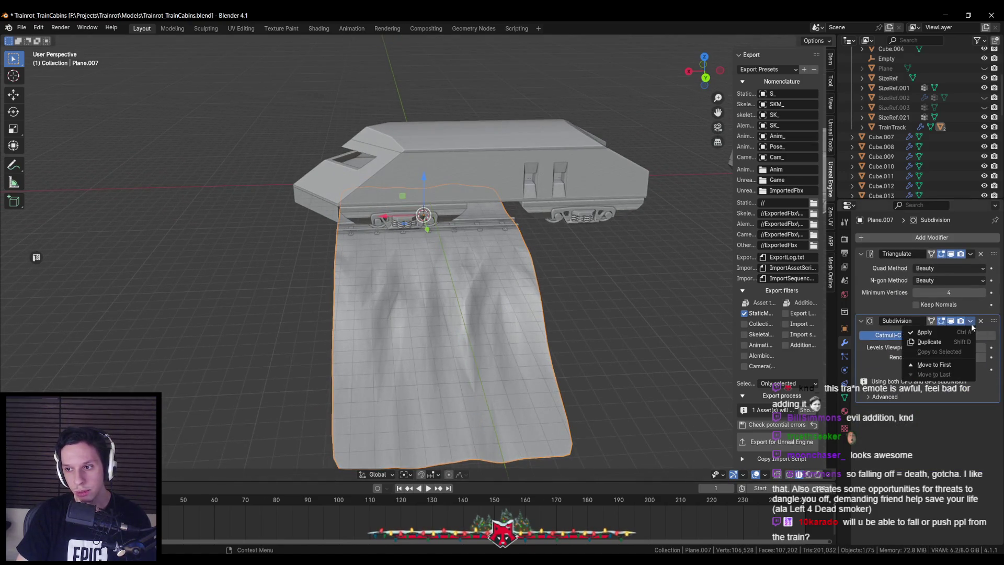
# Test-apply the Subdivision modifier, then undo it.
pyautogui.click(961, 333)
pyautogui.scroll(2, 526, 317)
pyautogui.press('Tab')
pyautogui.press('Tab')
pyautogui.press('Tab')
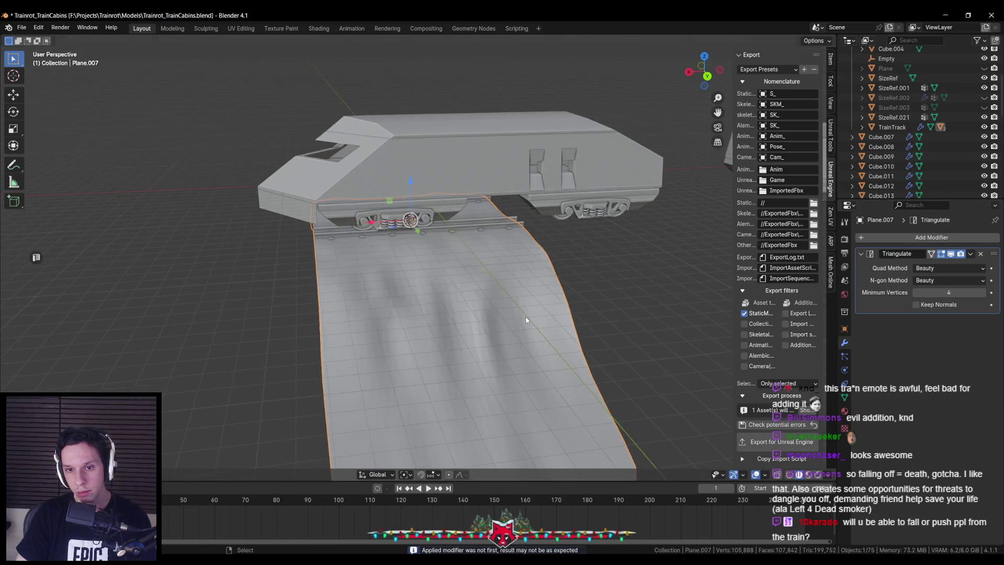
pyautogui.hotkey('ctrl', 'z')
pyautogui.hotkey('ctrl', 'z')
pyautogui.moveTo(526, 316); pyautogui.dragTo(578, 314)
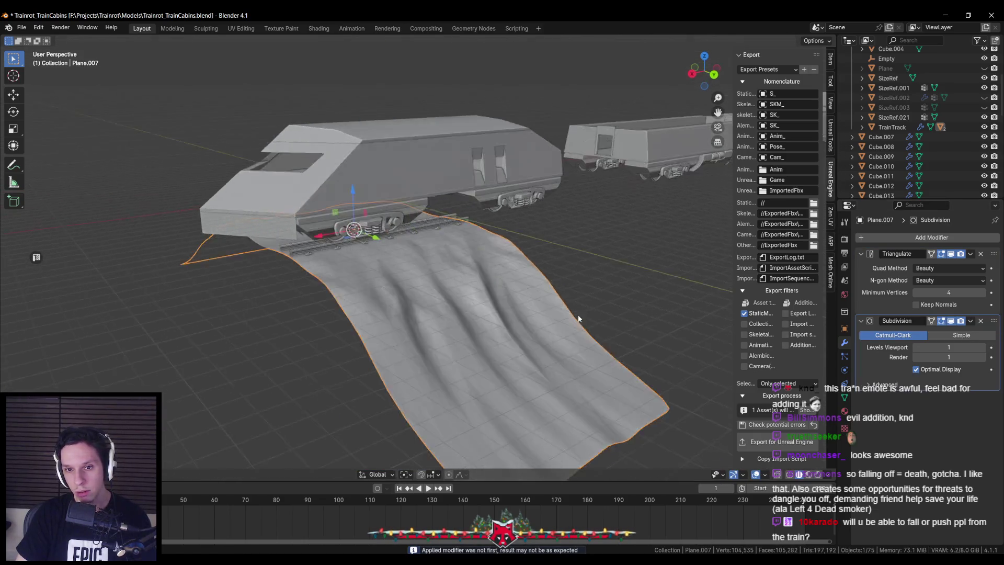
pyautogui.scroll(2, 578, 315)
pyautogui.press('Tab')
pyautogui.scroll(1, 579, 317)
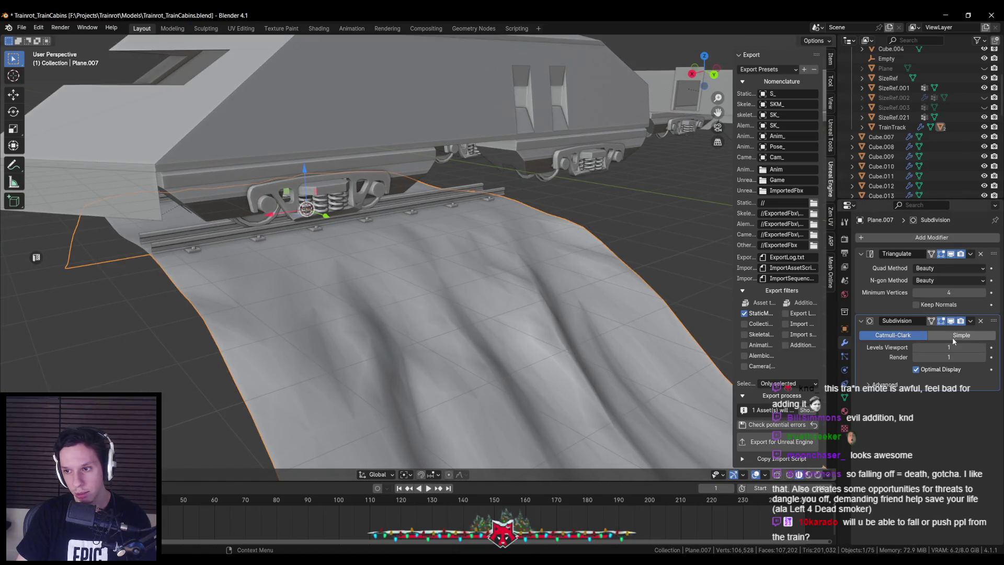
# Compare Simple and Catmull-Clark subdivision, keep Catmull-Clark, and apply it.
pyautogui.click(953, 339)
pyautogui.moveTo(528, 335); pyautogui.dragTo(522, 340)
pyautogui.scroll(-2, 522, 340)
pyautogui.scroll(2, 521, 340)
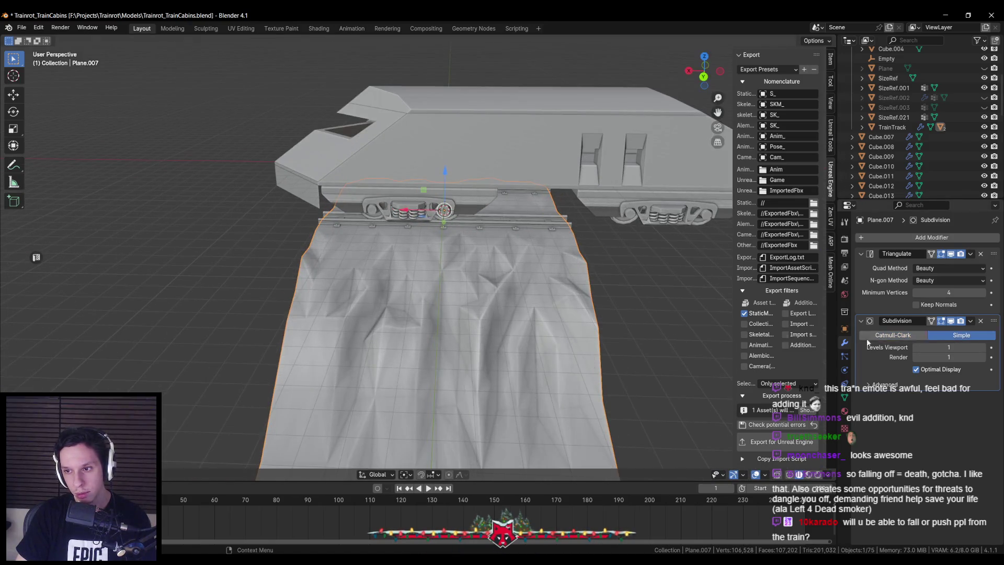
pyautogui.moveTo(601, 308); pyautogui.dragTo(651, 302)
pyautogui.click(922, 338)
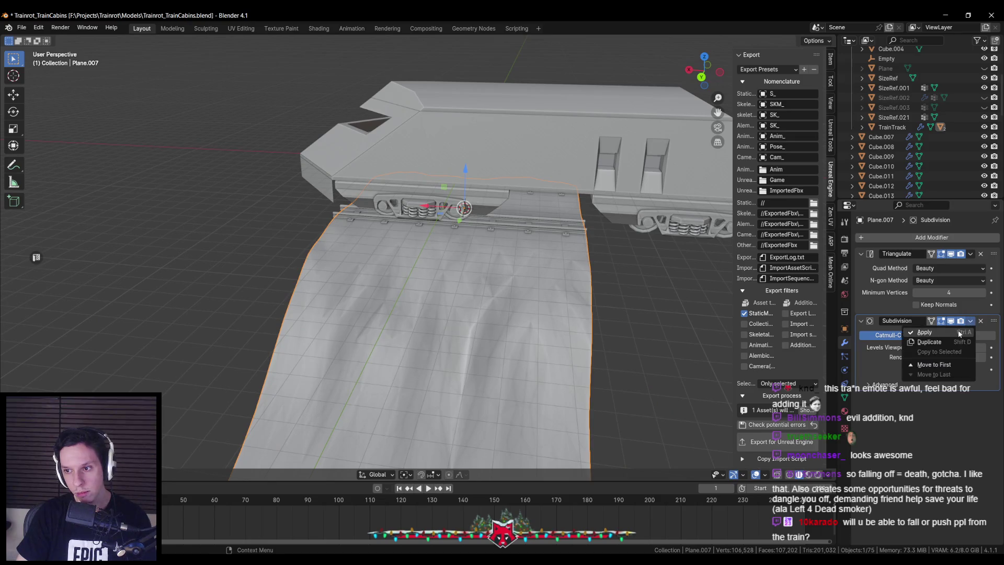
pyautogui.click(960, 333)
pyautogui.moveTo(523, 342)
pyautogui.mouseDown()
pyautogui.moveTo(572, 323)
pyautogui.moveTo(543, 345)
pyautogui.moveTo(547, 323)
pyautogui.mouseUp()
# Apply the Triangulate and Subdivision modifiers and inspect the new ground wireframe.
pyautogui.press('Tab')
pyautogui.press('Tab')
pyautogui.hotkey('ctrl', '1')
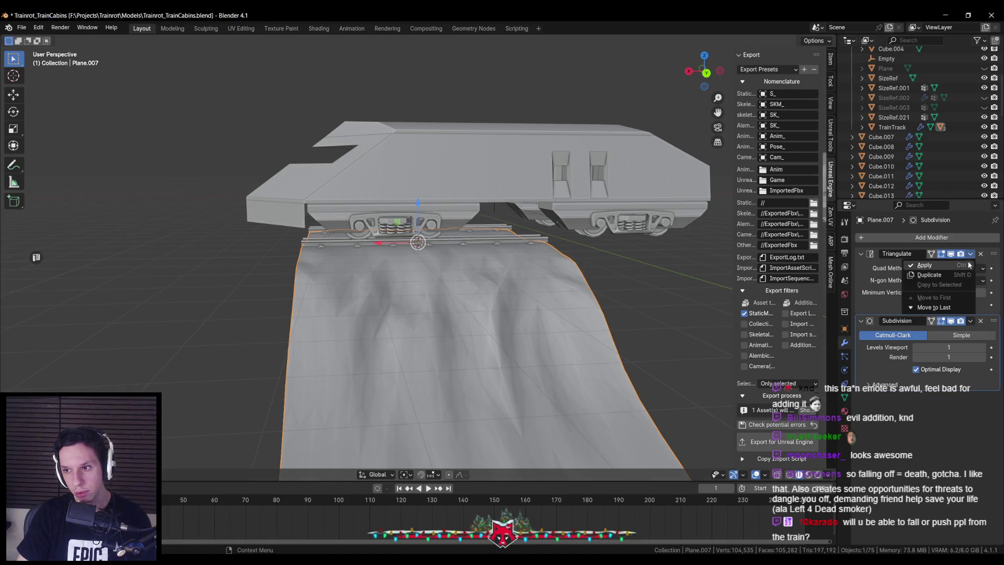
pyautogui.click(969, 265)
pyautogui.click(965, 266)
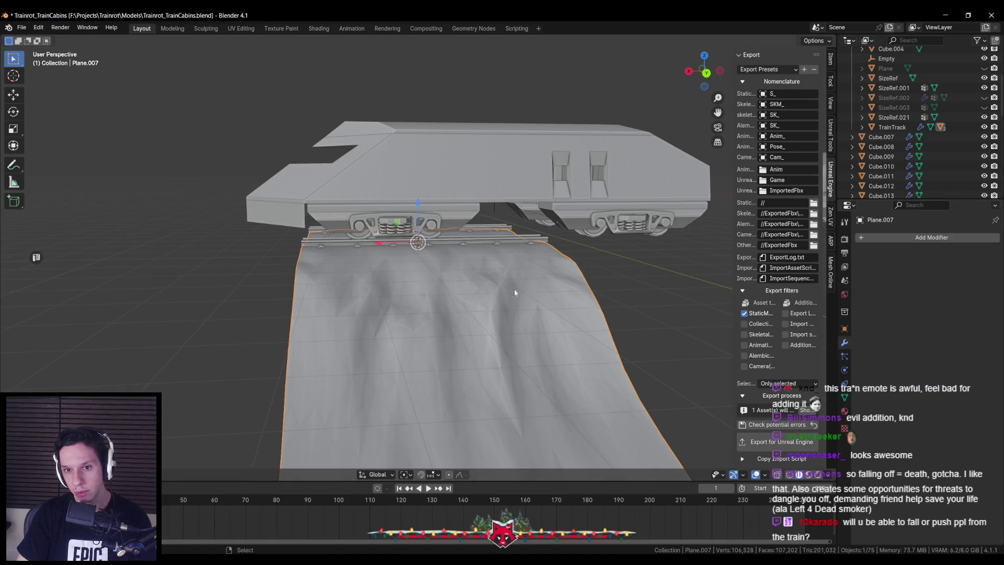
pyautogui.press('Tab')
pyautogui.press('Tab')
pyautogui.moveTo(553, 288)
pyautogui.mouseDown()
pyautogui.moveTo(476, 328)
pyautogui.moveTo(509, 318)
pyautogui.mouseUp()
pyautogui.press('Tab')
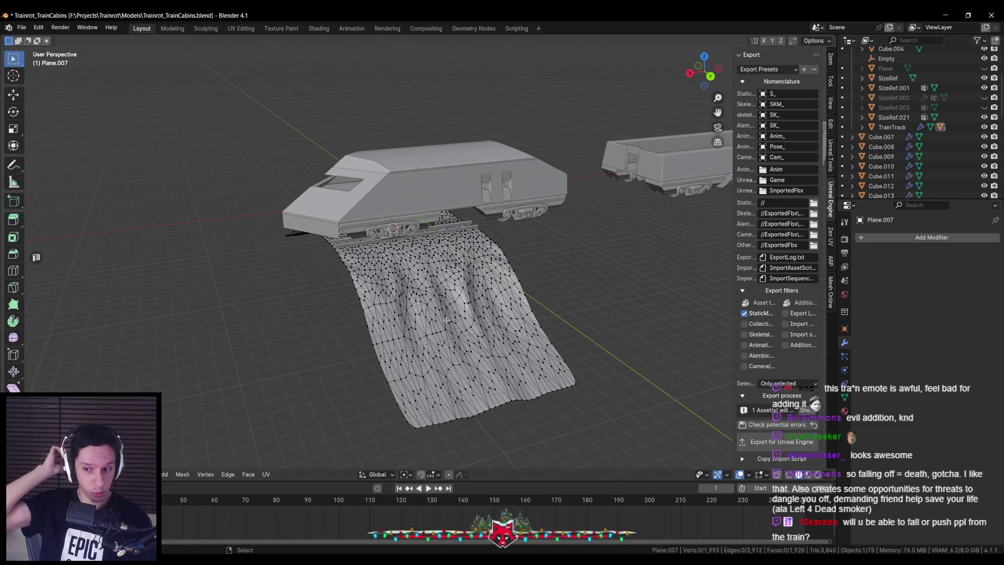
pyautogui.press('Tab')
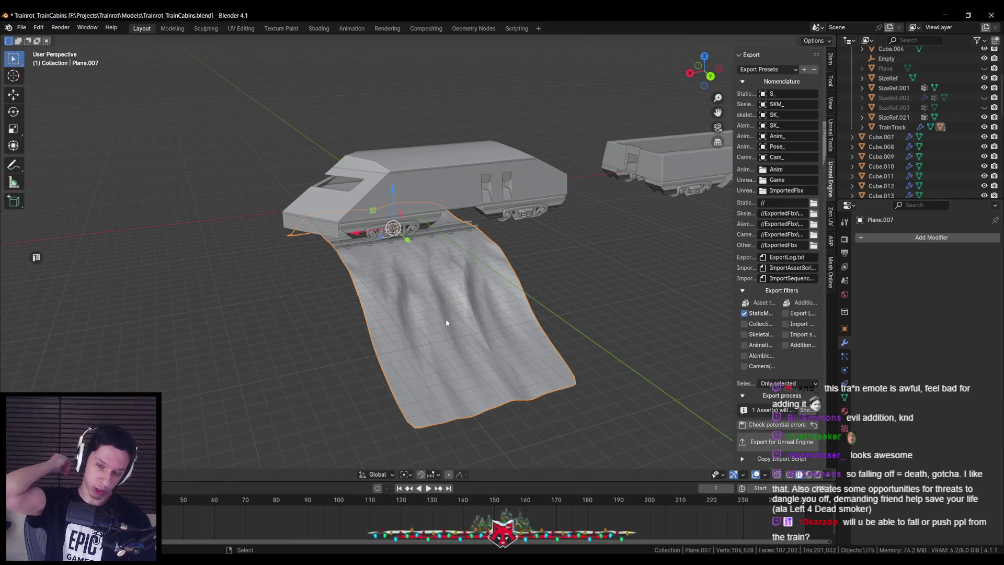
pyautogui.moveTo(485, 288)
pyautogui.mouseDown()
pyautogui.moveTo(460, 293)
pyautogui.moveTo(505, 278)
pyautogui.moveTo(479, 319)
pyautogui.moveTo(570, 321)
pyautogui.mouseUp()
# Save the Blender file and select the TrainTrack rails.
pyautogui.hotkey('ctrl', 's')
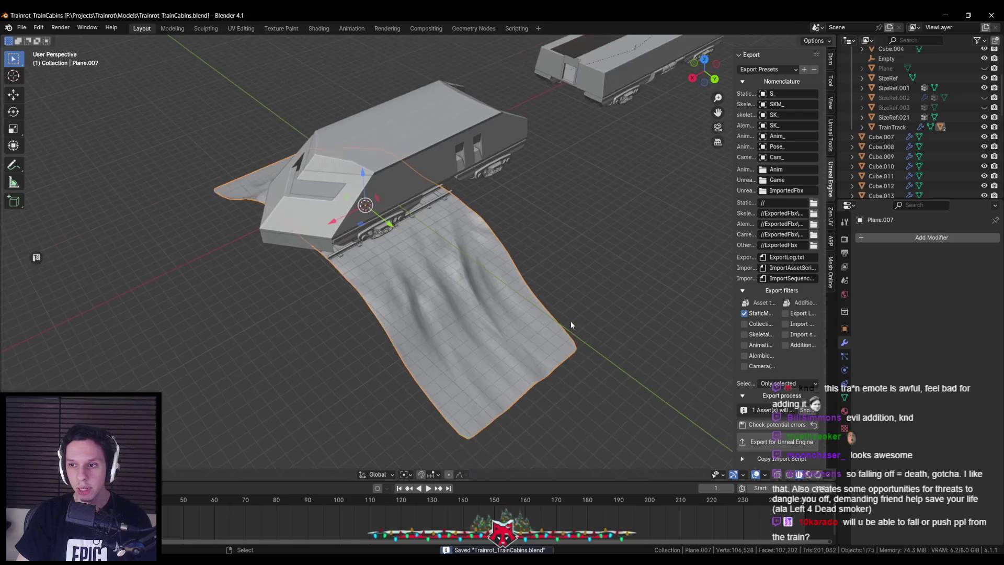
pyautogui.scroll(5, 420, 222)
pyautogui.click(403, 159)
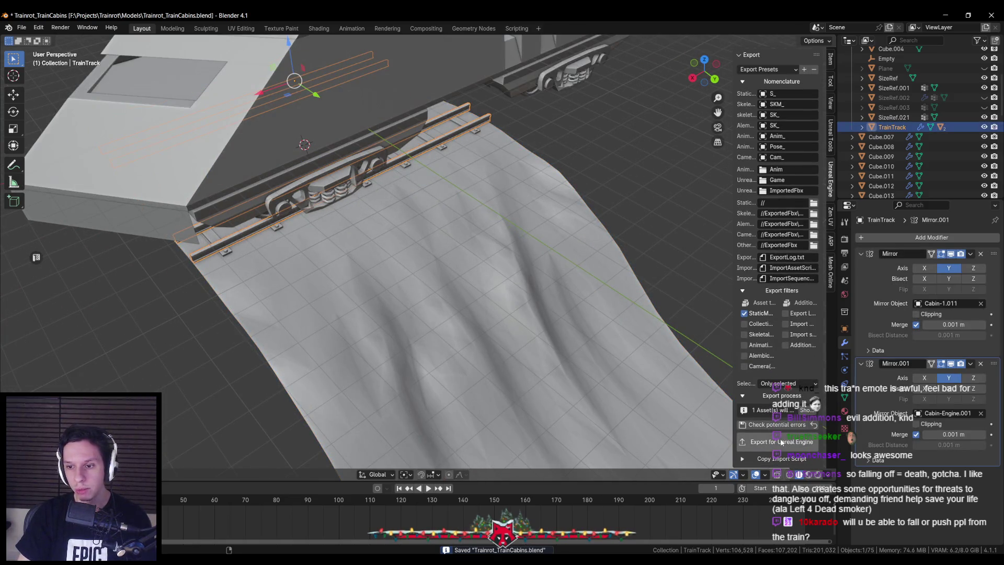
pyautogui.hotkey('alt', 'Tab')
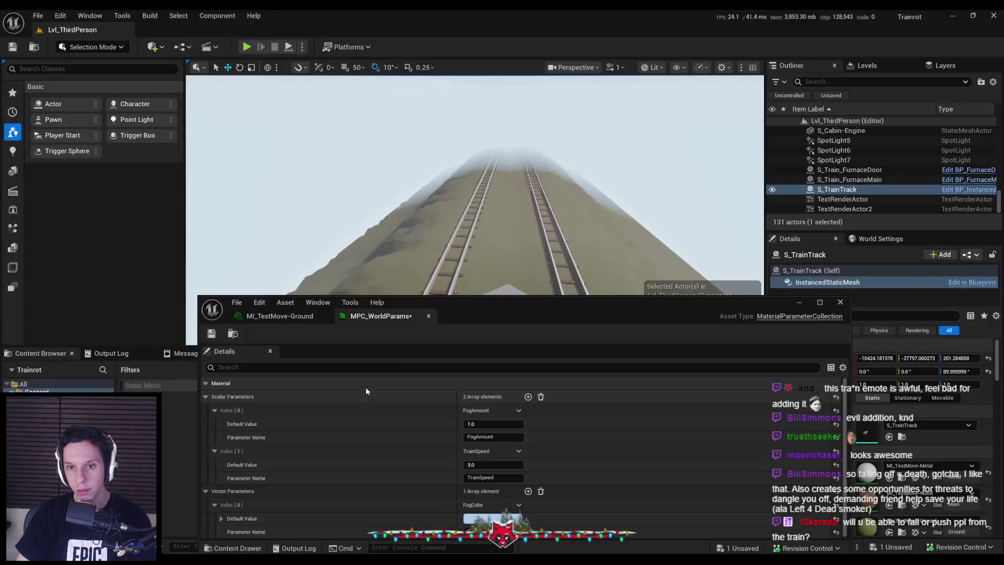
# Lower TrainSpeed to 1.0, reimport S_TrainTrack, and save all modified assets and the level.
pyautogui.moveTo(468, 465); pyautogui.dragTo(423, 466)
pyautogui.click(428, 316)
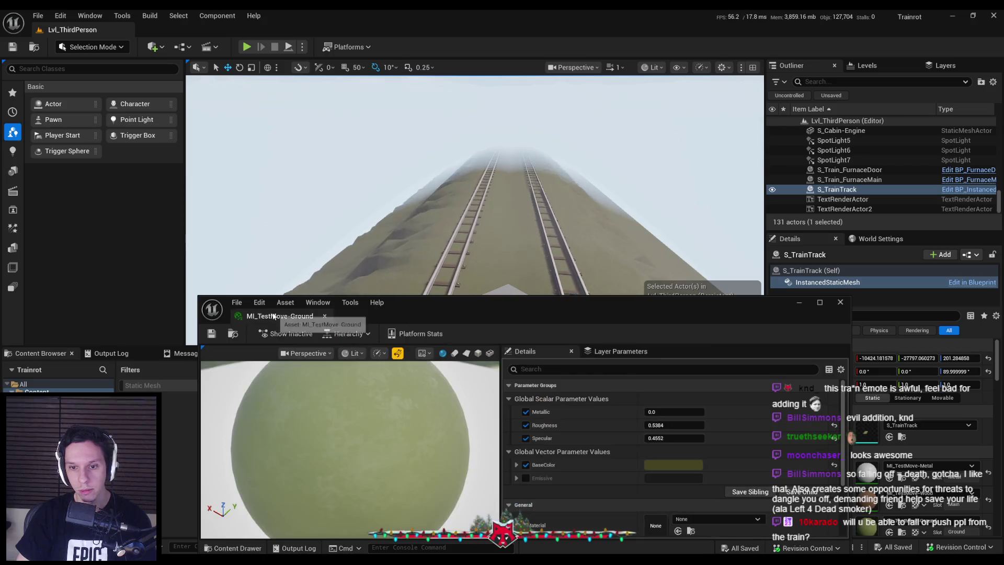
pyautogui.click(899, 436)
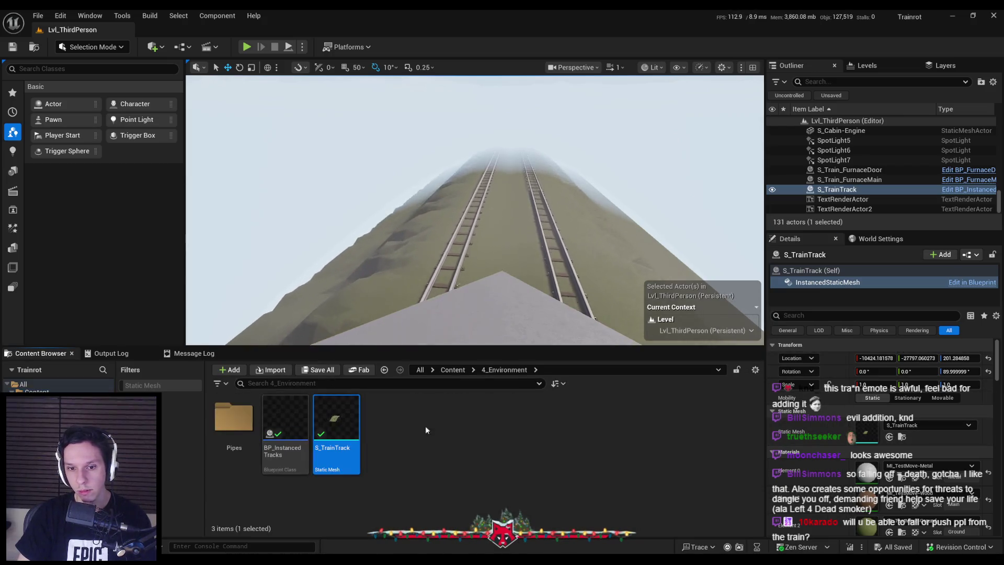
pyautogui.rightClick(351, 422)
pyautogui.click(388, 114)
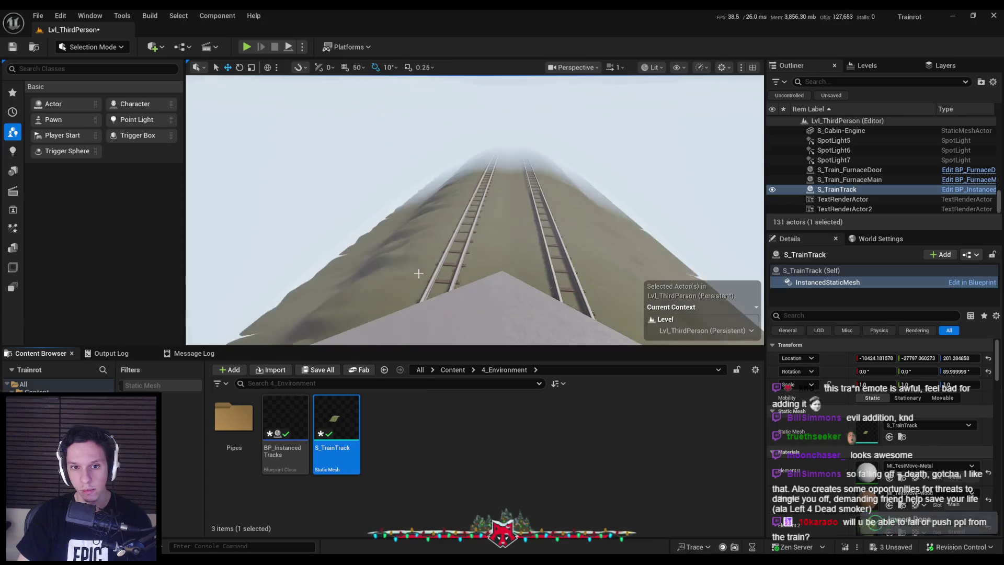
pyautogui.hotkey('ctrl', 'shift', 's')
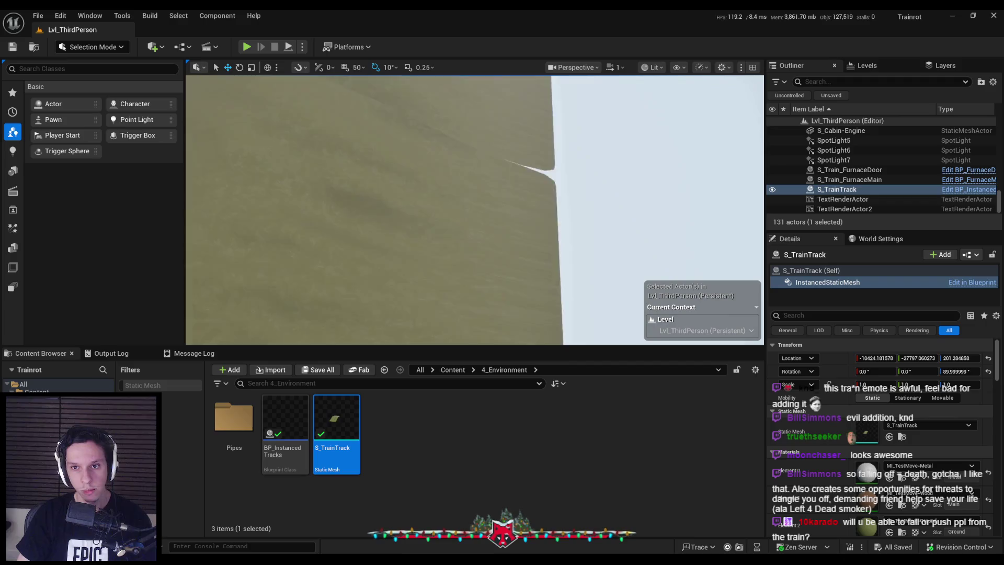
pyautogui.hotkey('alt', 'Tab')
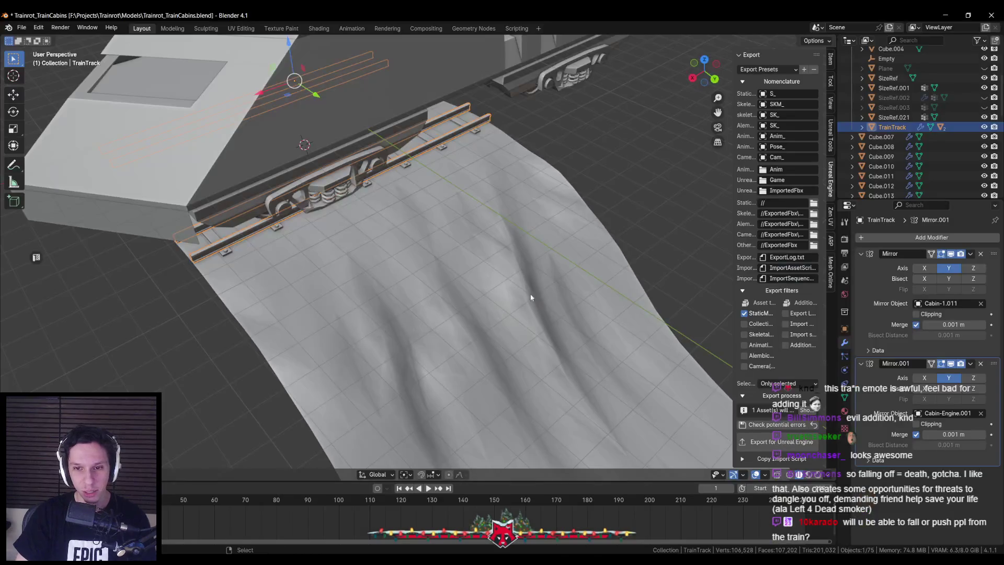
# Delete the Subdivision modifier from the ground mesh, leaving only triangulation.
pyautogui.scroll(-5, 529, 299)
pyautogui.press('Tab')
pyautogui.press('KP_7')
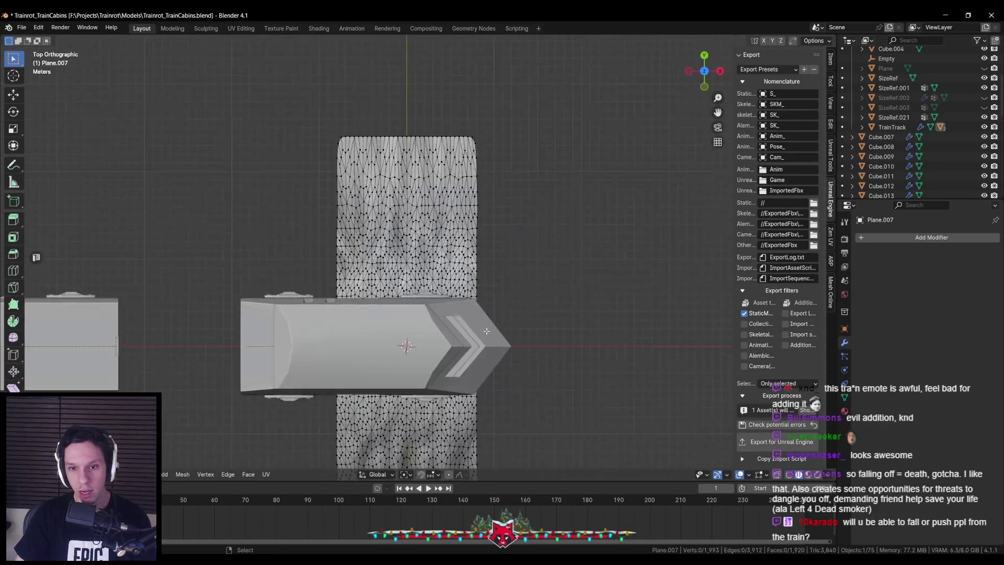
pyautogui.press('Tab')
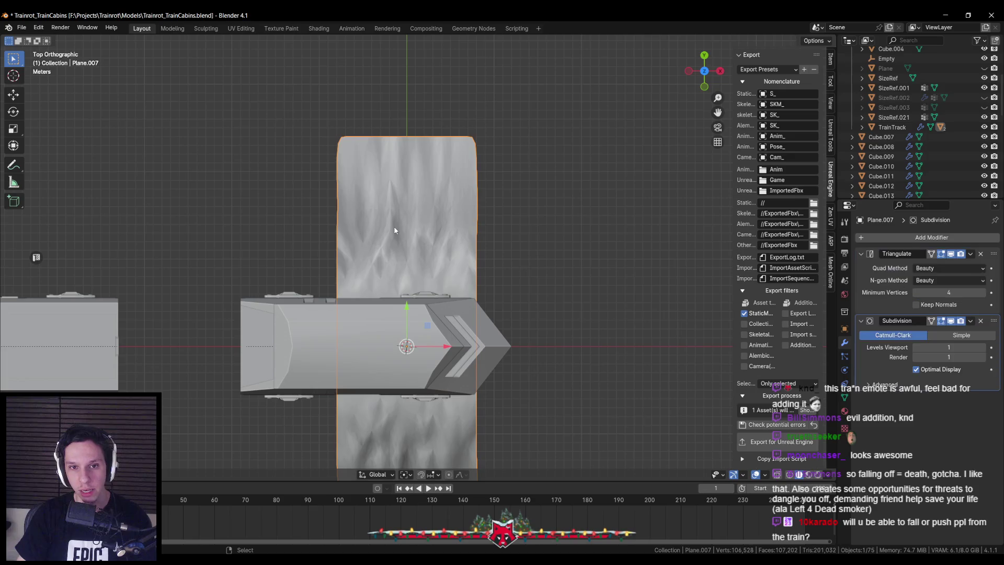
pyautogui.moveTo(424, 297)
pyautogui.mouseDown()
pyautogui.moveTo(288, 244)
pyautogui.moveTo(413, 264)
pyautogui.moveTo(427, 303)
pyautogui.mouseUp()
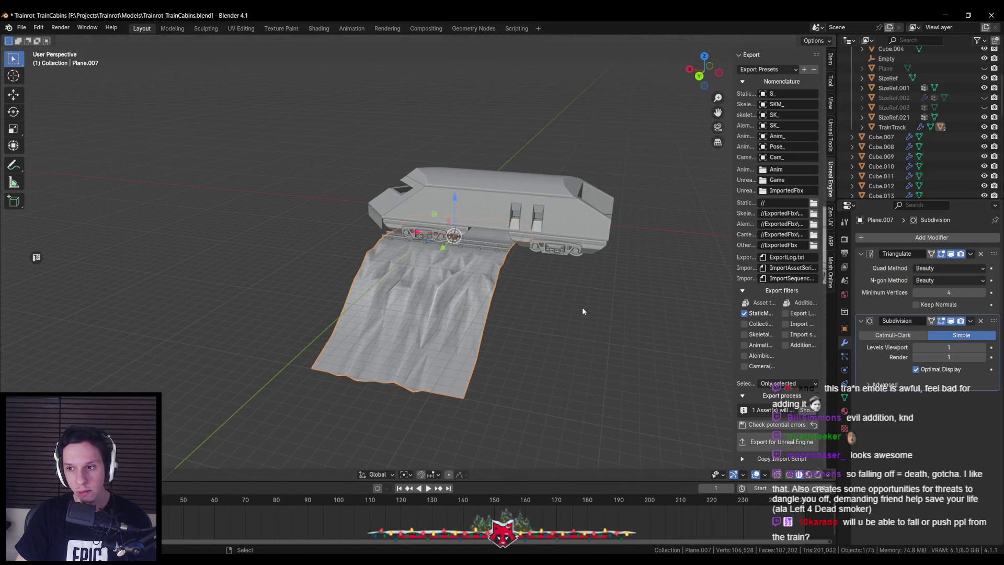
pyautogui.click(980, 321)
# Give the ground mesh flat, faceted shading.
pyautogui.moveTo(695, 307); pyautogui.dragTo(495, 315)
pyautogui.scroll(3, 495, 315)
pyautogui.press('Tab')
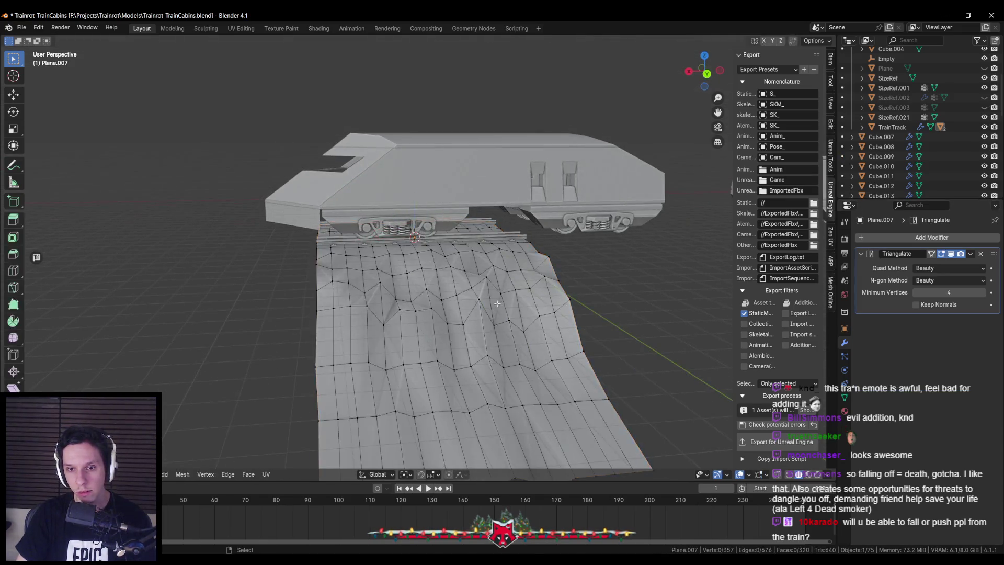
pyautogui.press('Tab')
pyautogui.rightClick(466, 284)
pyautogui.click(462, 292)
# Select TrainTrack, export it for Unreal, and reimport S_TrainTrack in the Content Browser.
pyautogui.moveTo(462, 317)
pyautogui.mouseDown()
pyautogui.moveTo(537, 326)
pyautogui.moveTo(428, 340)
pyautogui.mouseUp()
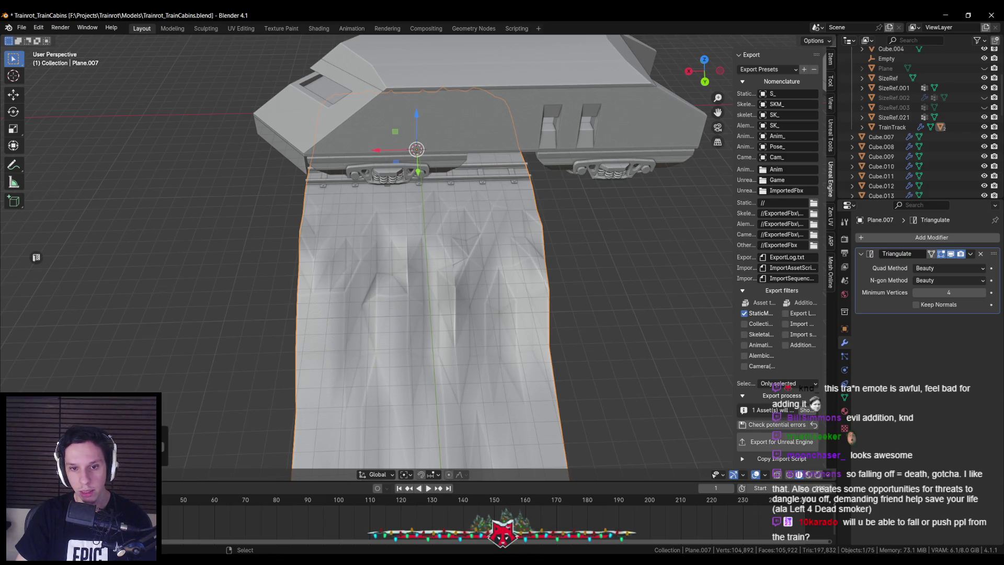
pyautogui.moveTo(158, 382)
pyautogui.mouseDown()
pyautogui.moveTo(227, 358)
pyautogui.moveTo(242, 386)
pyautogui.moveTo(337, 406)
pyautogui.moveTo(274, 372)
pyautogui.mouseUp()
pyautogui.scroll(4, 273, 373)
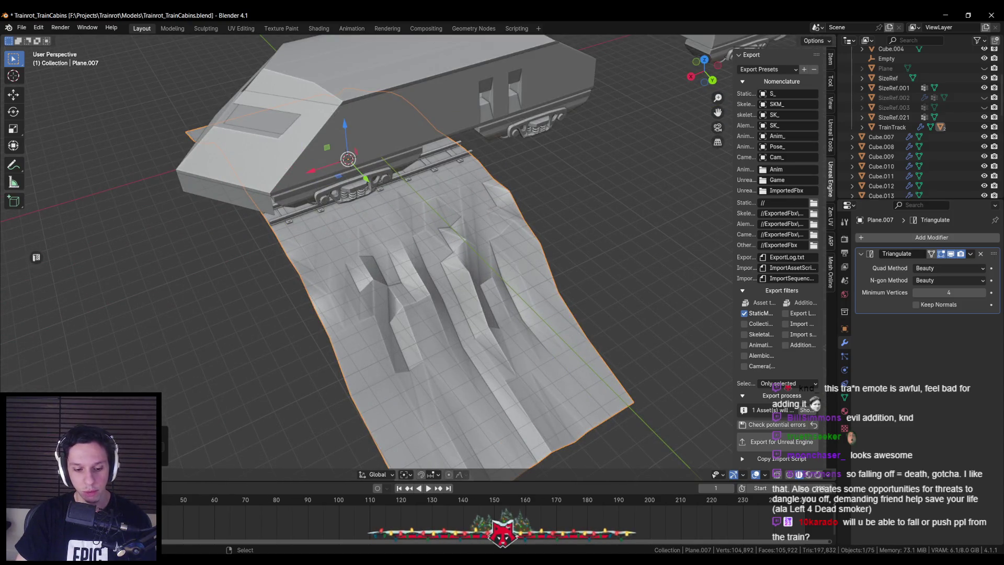
pyautogui.moveTo(190, 408)
pyautogui.mouseDown()
pyautogui.moveTo(355, 313)
pyautogui.moveTo(390, 211)
pyautogui.mouseUp()
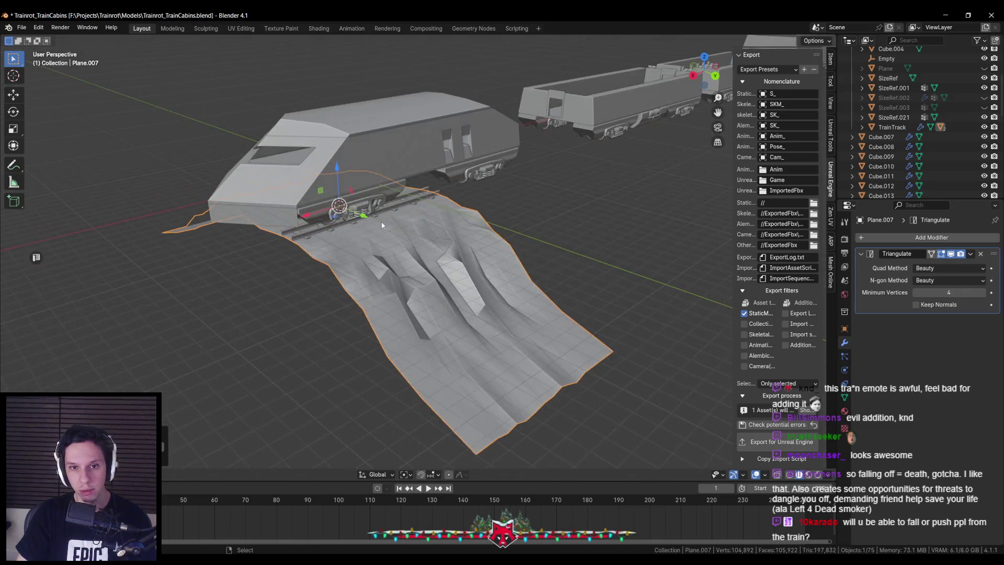
pyautogui.click(391, 209)
pyautogui.scroll(-3, 791, 417)
pyautogui.hotkey('alt', 'Tab')
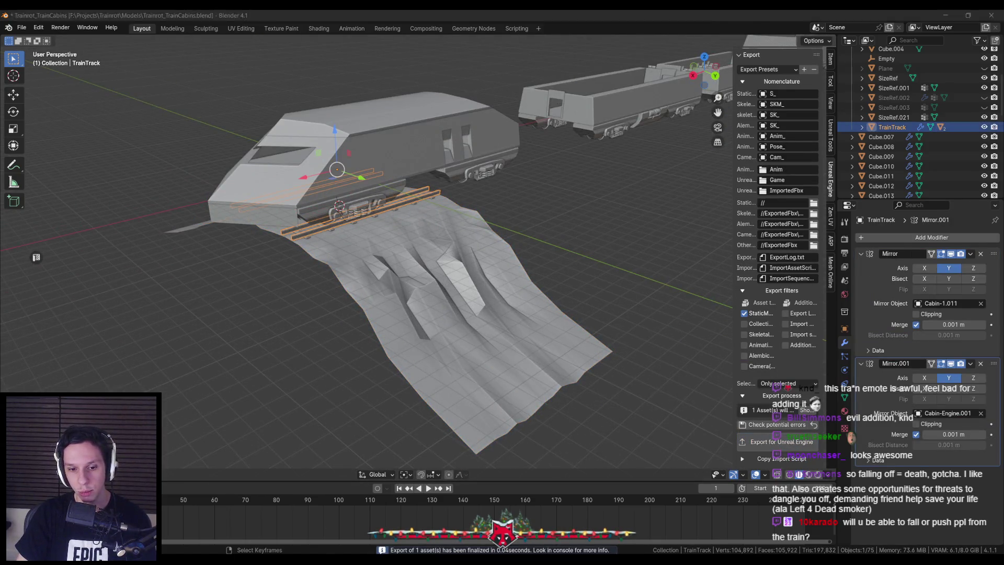
pyautogui.rightClick(345, 433)
pyautogui.click(381, 117)
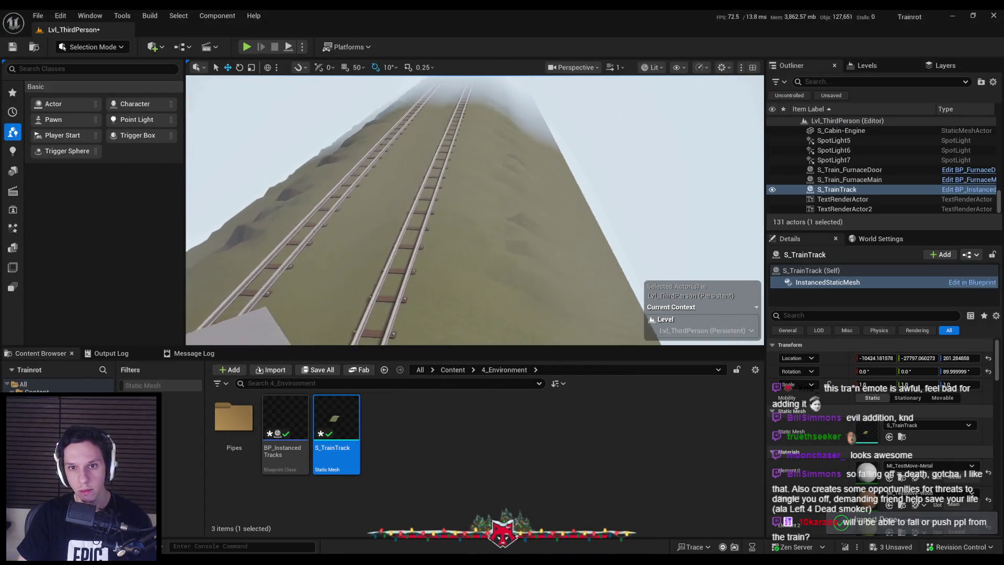
# Save all changes in Unreal, then start a Play-in-Editor session from behind the train.
pyautogui.hotkey('ctrl', 'shift', 's')
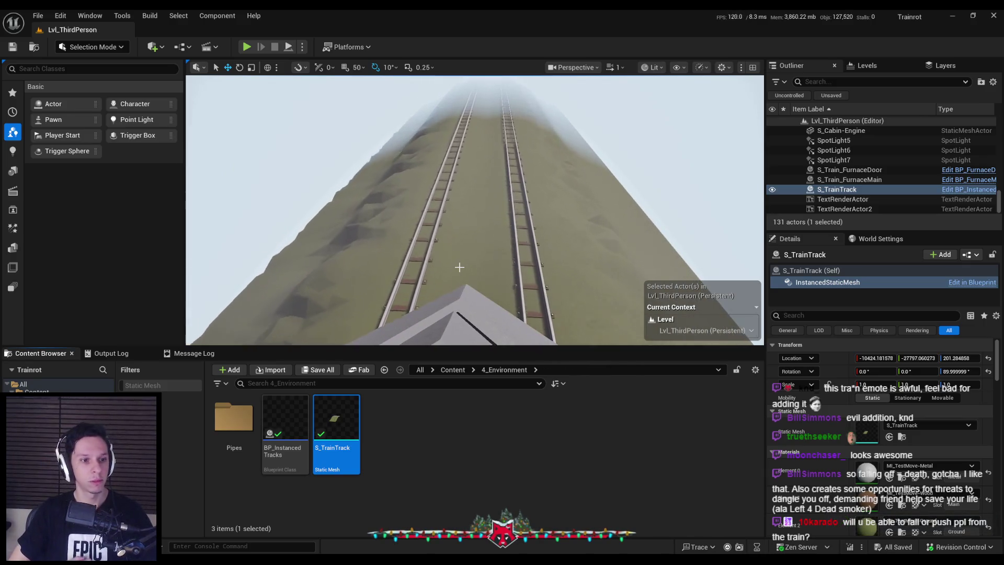
pyautogui.moveTo(433, 263)
pyautogui.mouseDown()
pyautogui.moveTo(439, 246)
pyautogui.moveTo(403, 259)
pyautogui.moveTo(268, 85)
pyautogui.mouseUp()
pyautogui.click(246, 48)
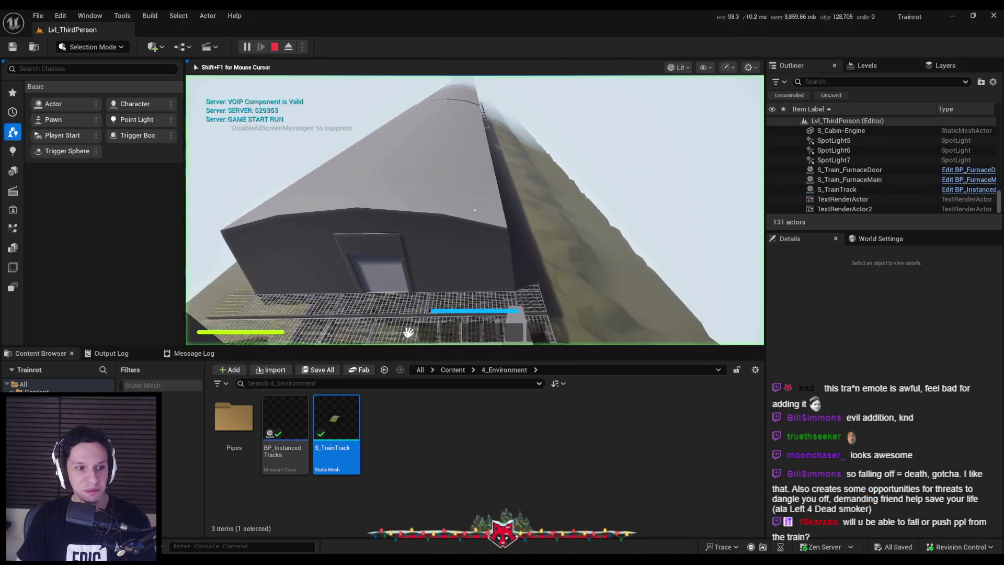
# Play-test fullscreen from the train roof, stop the session, and bring up the Trainrot notes.
pyautogui.press('F11')
pyautogui.moveTo(502, 283)
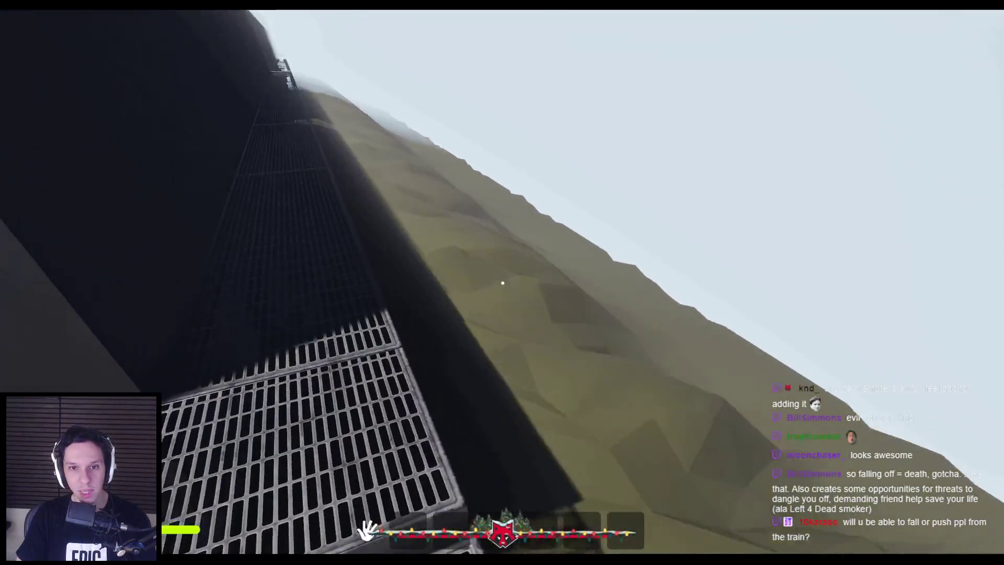
pyautogui.press('Escape')
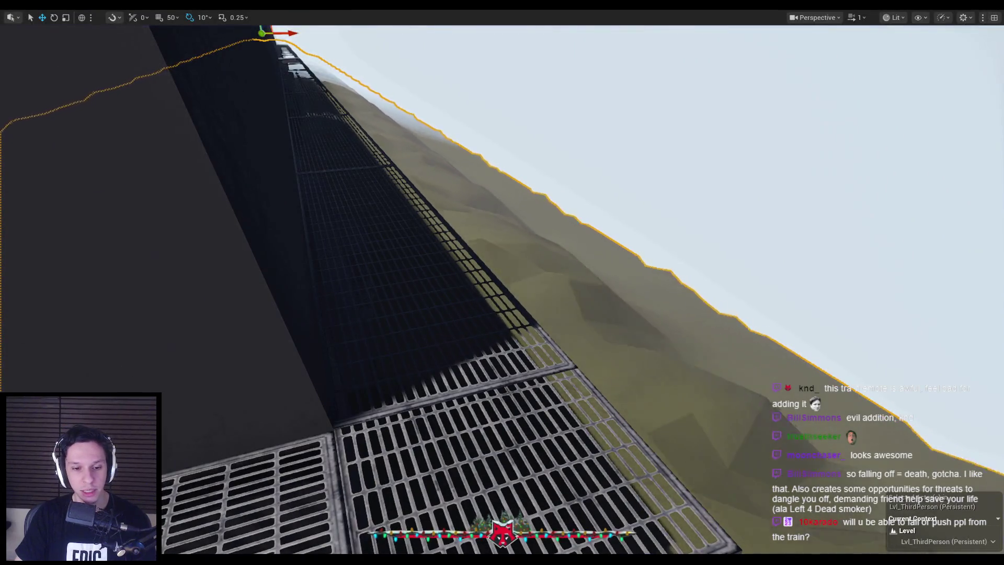
pyautogui.moveTo(209, 560)
pyautogui.click(209, 522)
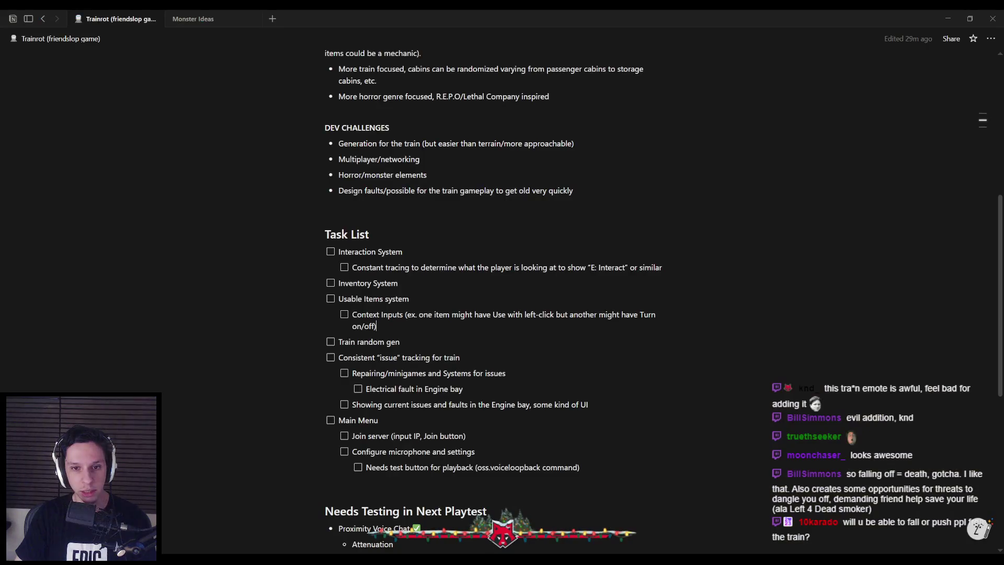
# Look over the Monster Ideas subpage of the Trainrot notes, then return to Unreal Engine.
pyautogui.scroll(-5, 277, 513)
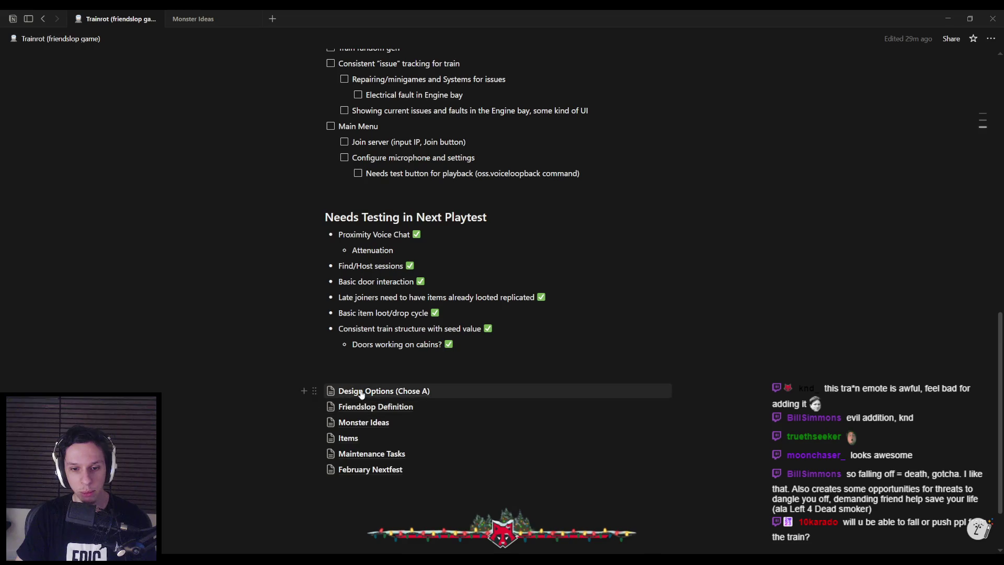
pyautogui.click(358, 425)
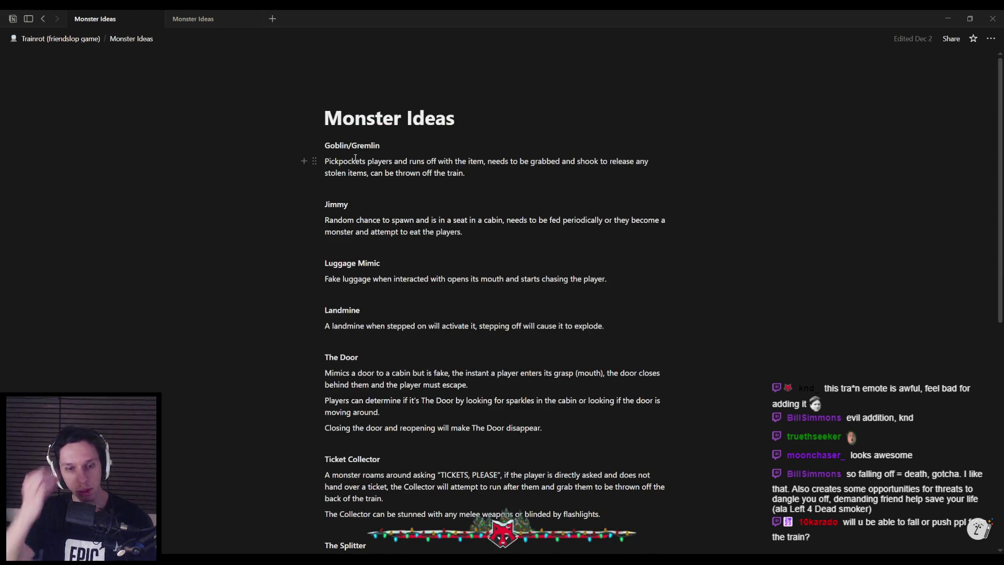
pyautogui.scroll(-7, 355, 159)
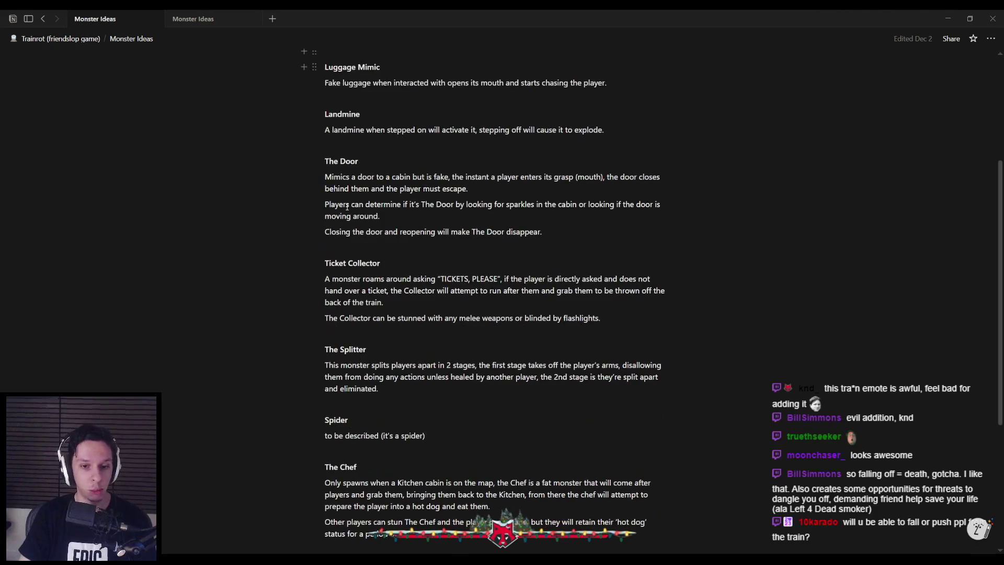
pyautogui.scroll(6, 313, 373)
pyautogui.hotkey('alt', 'Tab')
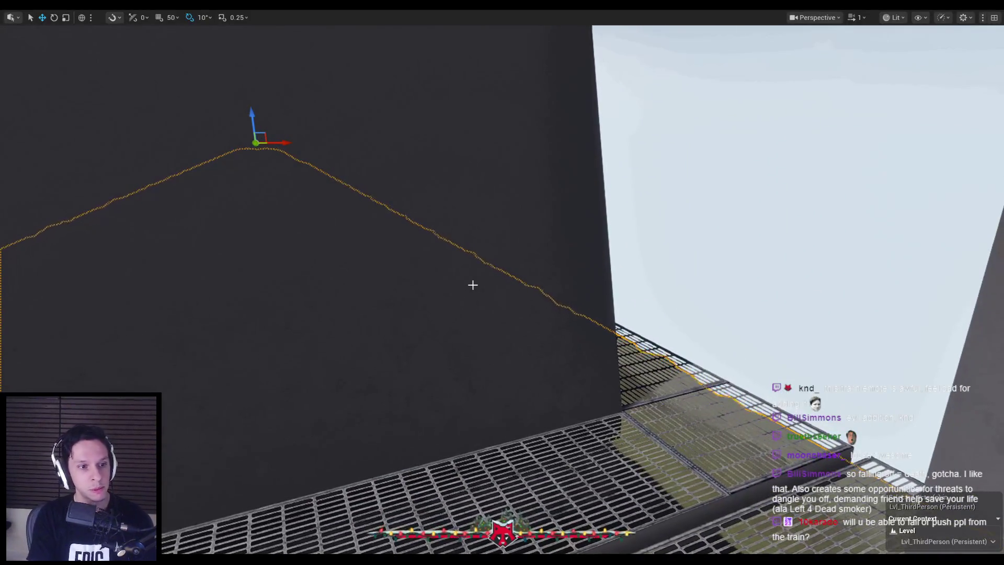
pyautogui.hotkey('alt', 'p')
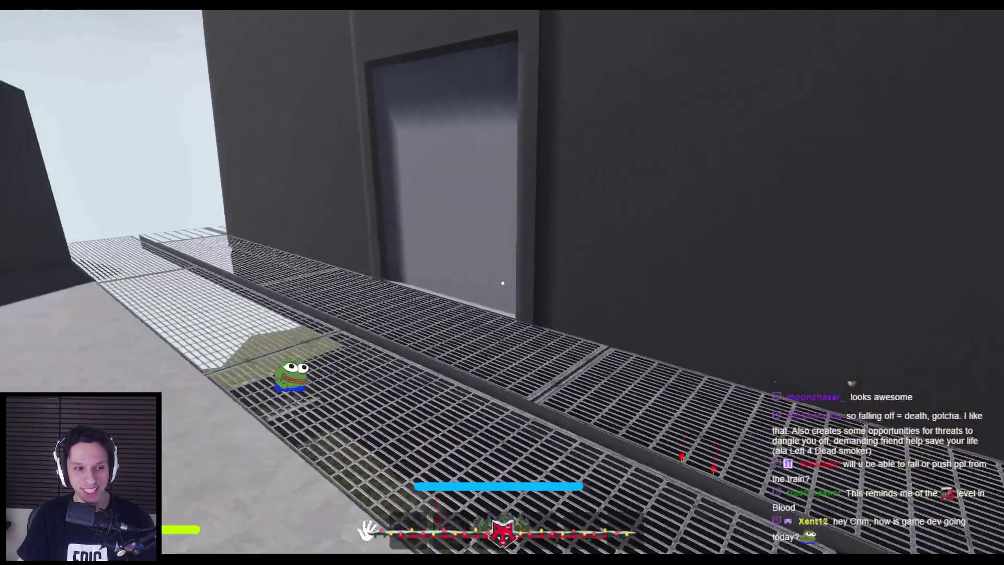
pyautogui.press('w')
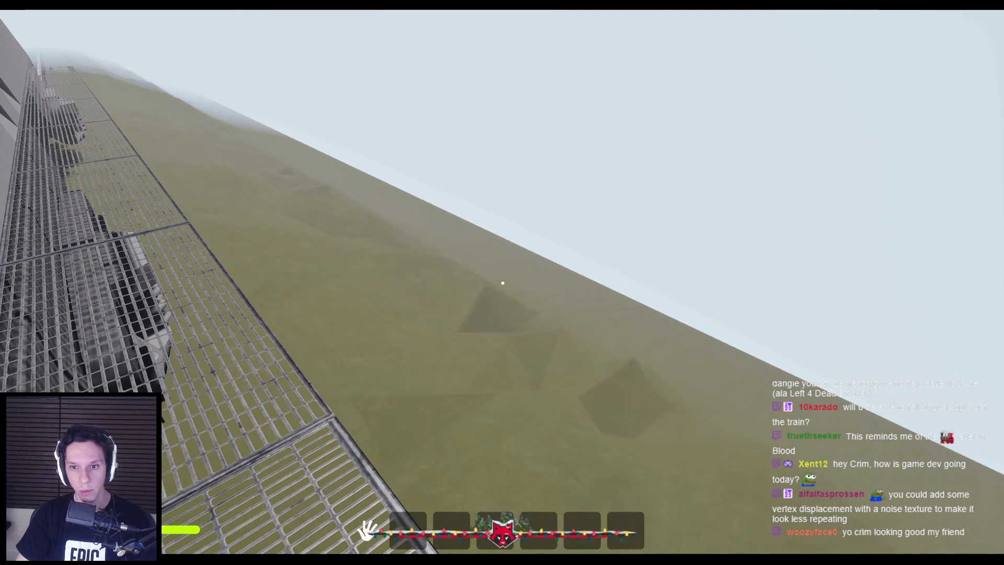
pyautogui.press('Escape')
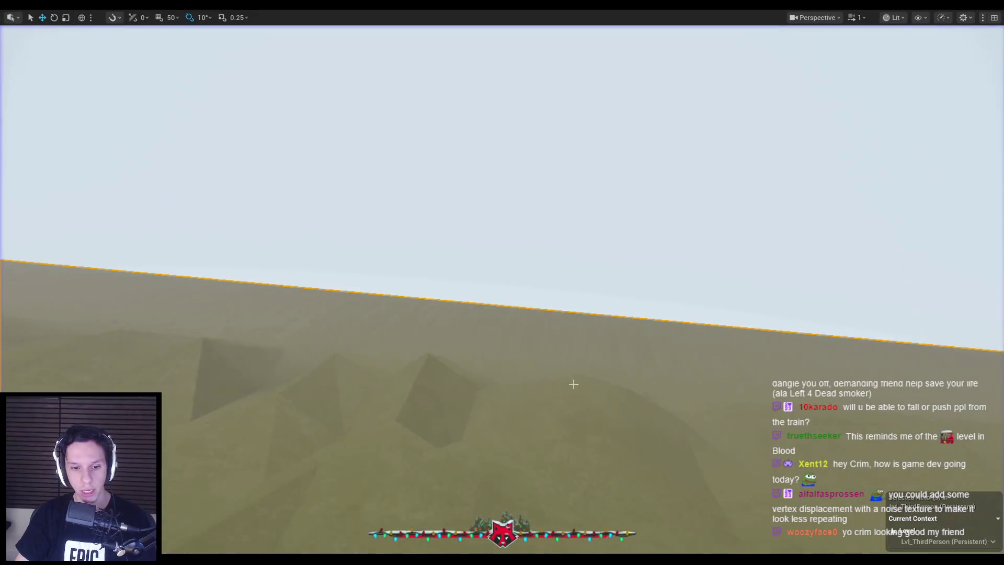
# In Edit Mode on the ground mesh, raise one vertex and lower another.
pyautogui.hotkey('alt', 'Tab')
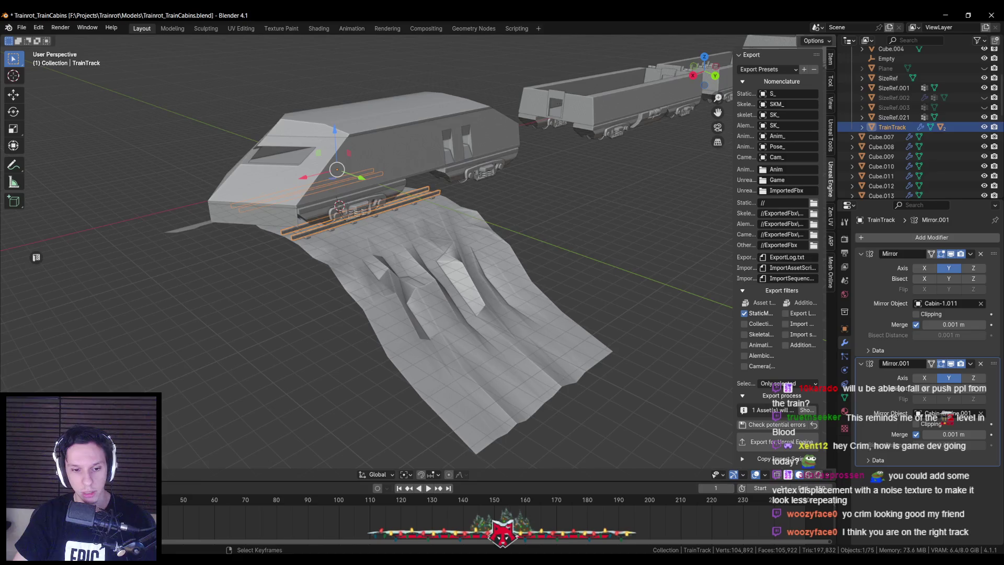
pyautogui.press('Tab')
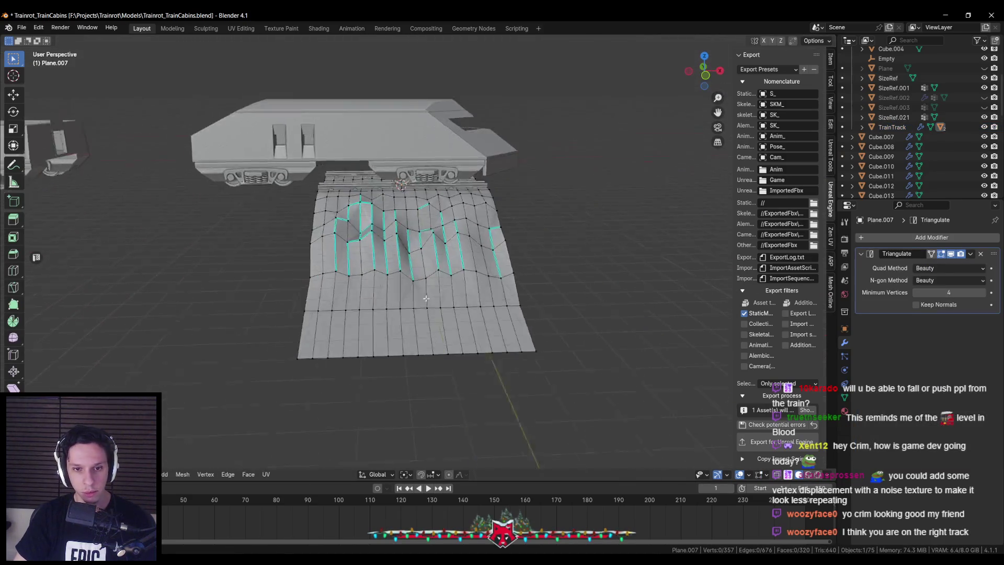
pyautogui.moveTo(416, 303)
pyautogui.mouseDown()
pyautogui.moveTo(416, 294)
pyautogui.moveTo(543, 320)
pyautogui.moveTo(708, 320)
pyautogui.mouseUp()
pyautogui.hotkey('alt', 'a')
pyautogui.hotkey('alt', 'a')
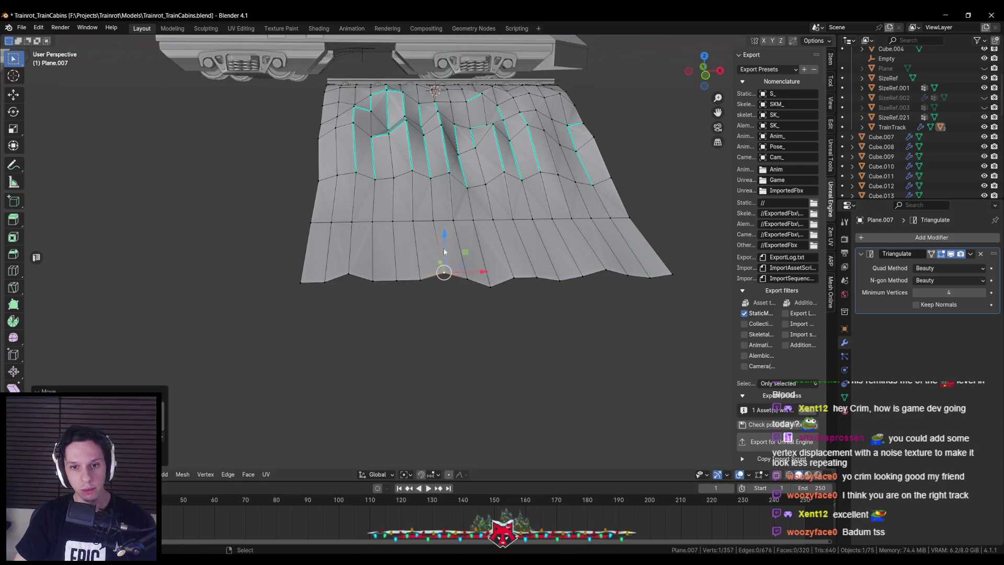
pyautogui.moveTo(397, 263)
pyautogui.mouseDown()
pyautogui.moveTo(422, 276)
pyautogui.moveTo(421, 212)
pyautogui.moveTo(434, 198)
pyautogui.moveTo(455, 214)
pyautogui.mouseUp()
pyautogui.hotkey('alt', 'a')
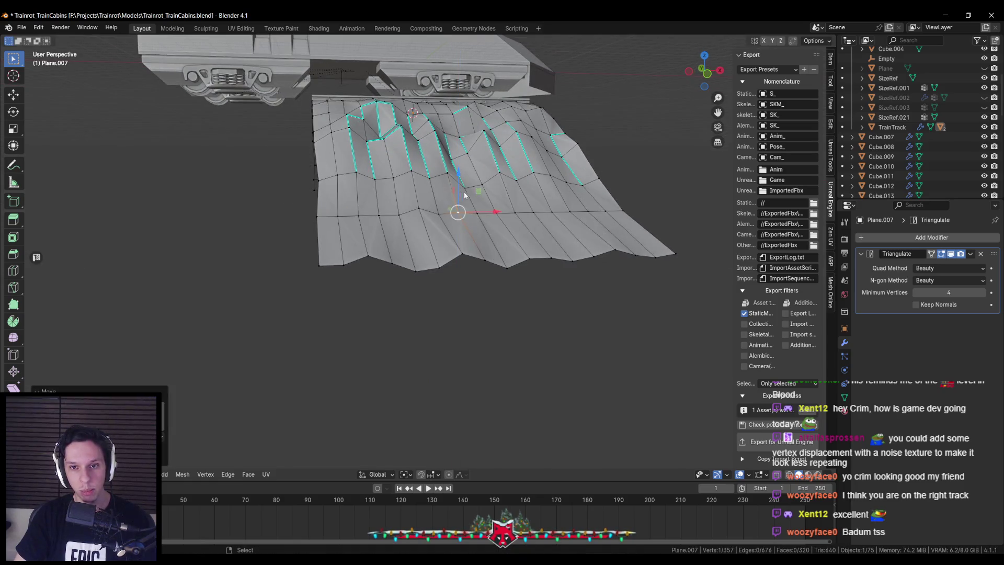
# Move a few more ground vertices vertically with G Z to reshape the hills.
pyautogui.click(515, 215)
pyautogui.click(553, 207)
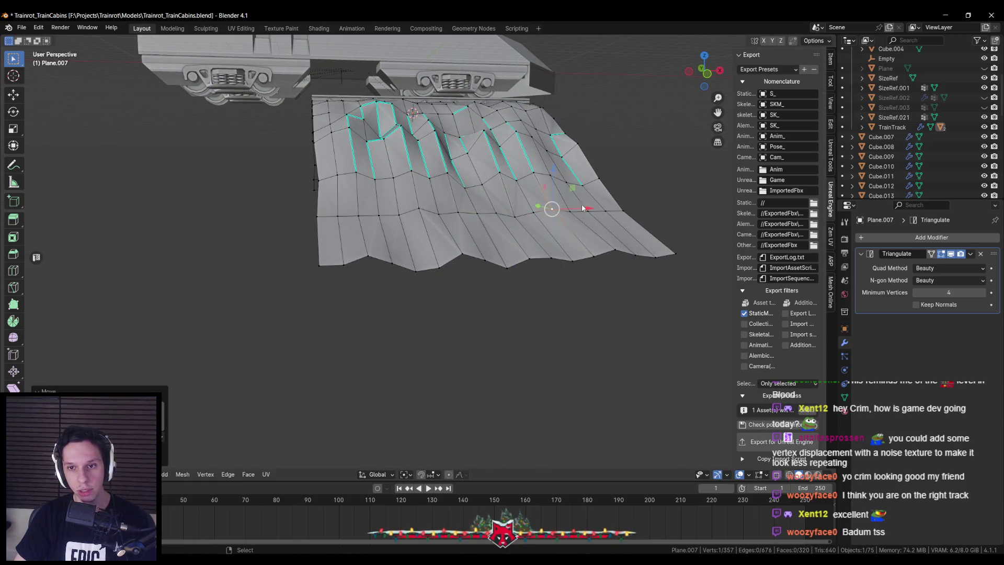
pyautogui.press('g')
pyautogui.press('z')
pyautogui.click(606, 200)
pyautogui.moveTo(657, 261)
pyautogui.mouseDown()
pyautogui.moveTo(628, 242)
pyautogui.moveTo(372, 226)
pyautogui.moveTo(331, 209)
pyautogui.mouseUp()
pyautogui.press('g')
pyautogui.press('z')
pyautogui.click(347, 210)
pyautogui.click(349, 184)
# Save Trainrot_TrainCabins.blend, select TrainTrack, and switch back to Unreal Engine.
pyautogui.hotkey('ctrl', 's')
pyautogui.press('Tab')
pyautogui.scroll(-3, 416, 259)
pyautogui.moveTo(502, 239)
pyautogui.mouseDown()
pyautogui.moveTo(475, 156)
pyautogui.moveTo(451, 215)
pyautogui.mouseUp()
pyautogui.scroll(4, 431, 260)
pyautogui.click(431, 260)
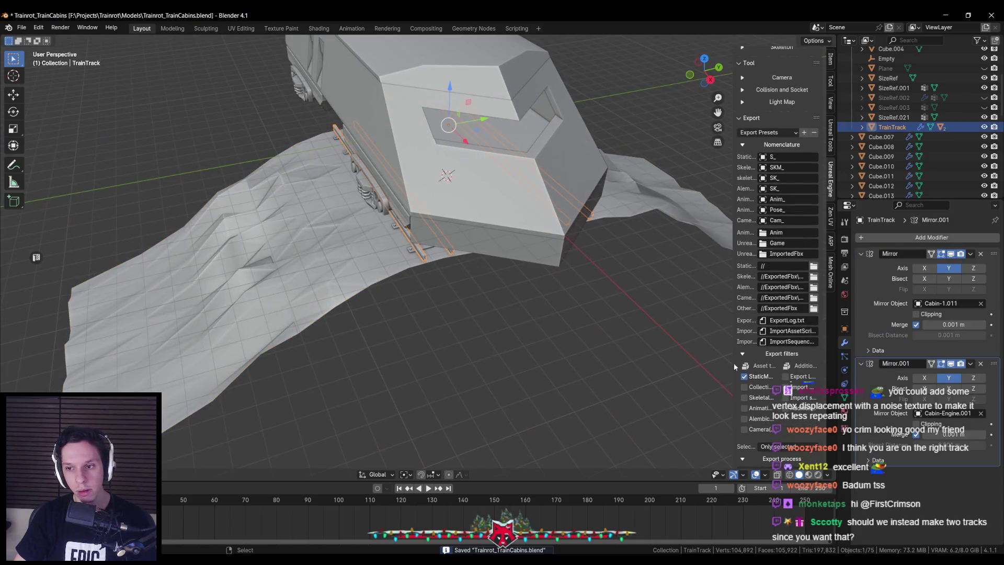
pyautogui.hotkey('alt', 'Tab')
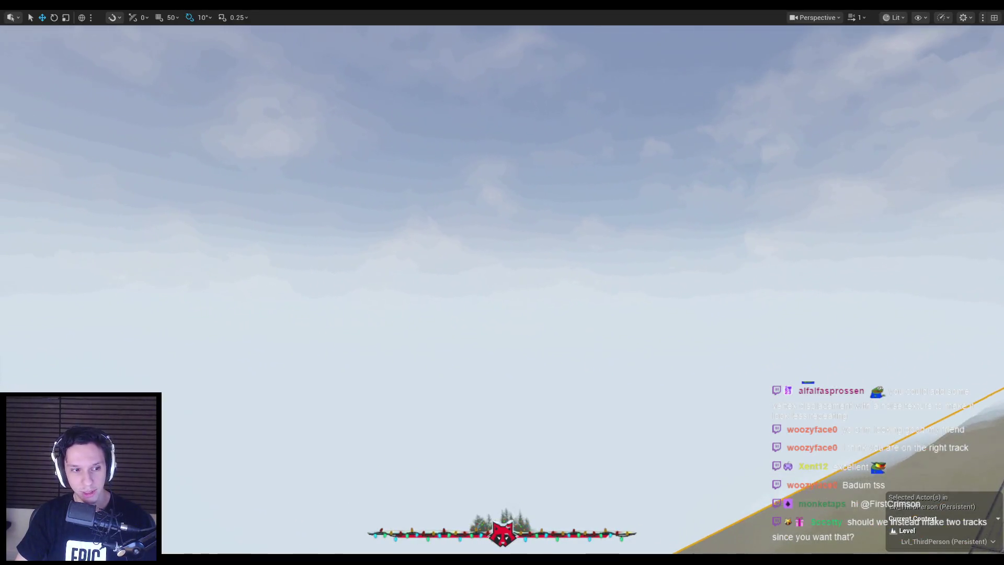
# Fly the viewport around the track wall and over to the front of the train.
pyautogui.moveTo(424, 319)
pyautogui.mouseDown()
pyautogui.moveTo(424, 439)
pyautogui.moveTo(403, 403)
pyautogui.moveTo(159, 181)
pyautogui.mouseUp()
pyautogui.moveTo(432, 362)
pyautogui.mouseDown()
pyautogui.moveTo(441, 362)
pyautogui.moveTo(442, 340)
pyautogui.moveTo(432, 356)
pyautogui.moveTo(476, 342)
pyautogui.moveTo(433, 359)
pyautogui.mouseUp()
pyautogui.scroll(2, 463, 349)
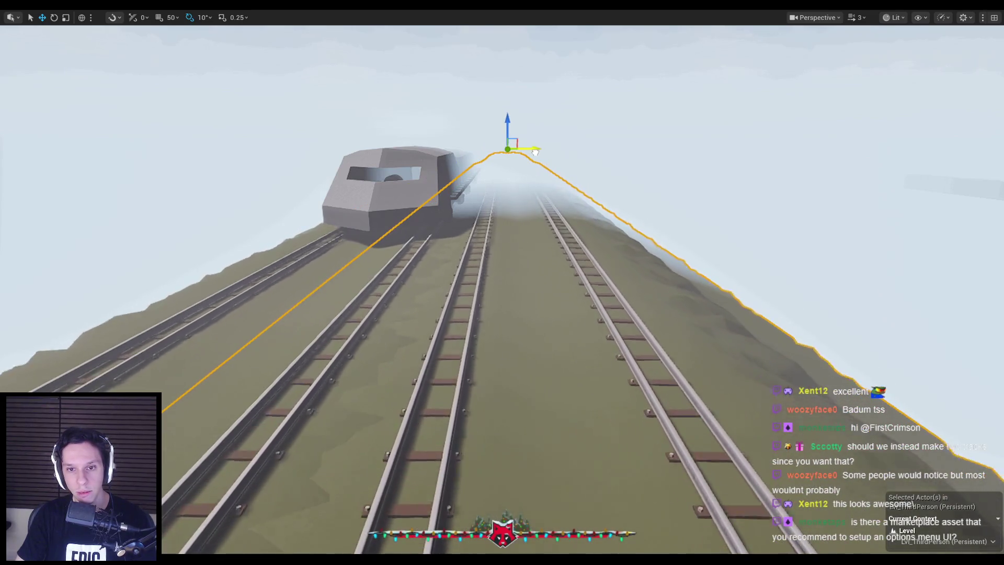
pyautogui.moveTo(433, 359); pyautogui.dragTo(454, 352)
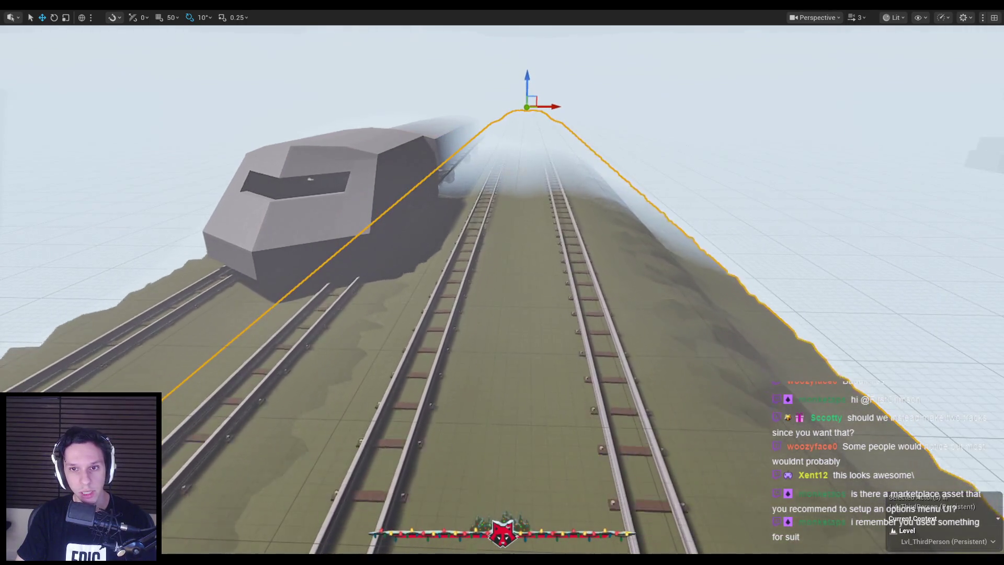
pyautogui.moveTo(455, 353); pyautogui.dragTo(459, 351)
pyautogui.moveTo(503, 218)
pyautogui.mouseDown()
pyautogui.moveTo(503, 209)
pyautogui.moveTo(499, 225)
pyautogui.mouseUp()
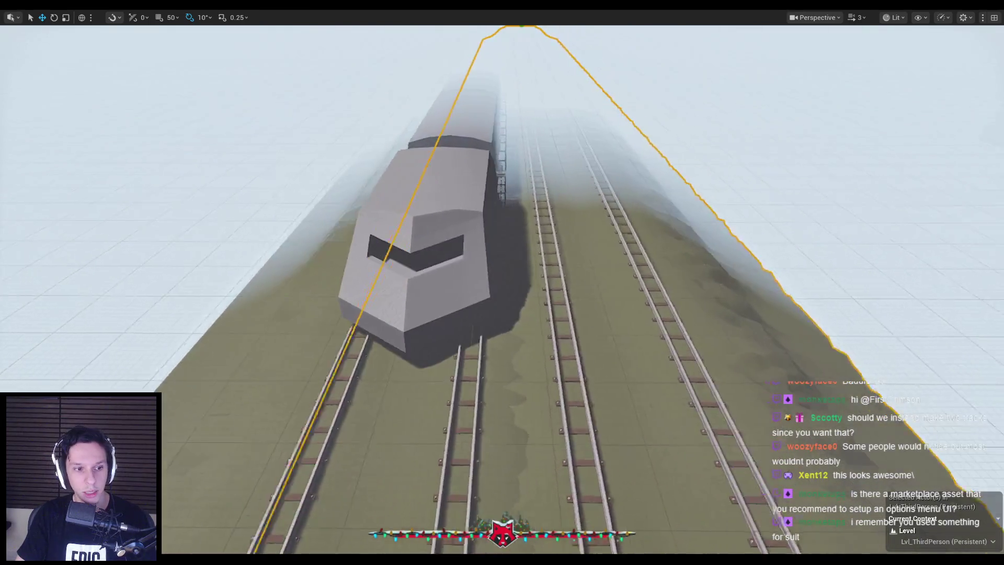
pyautogui.moveTo(490, 303)
pyautogui.mouseDown()
pyautogui.moveTo(490, 277)
pyautogui.moveTo(489, 295)
pyautogui.mouseUp()
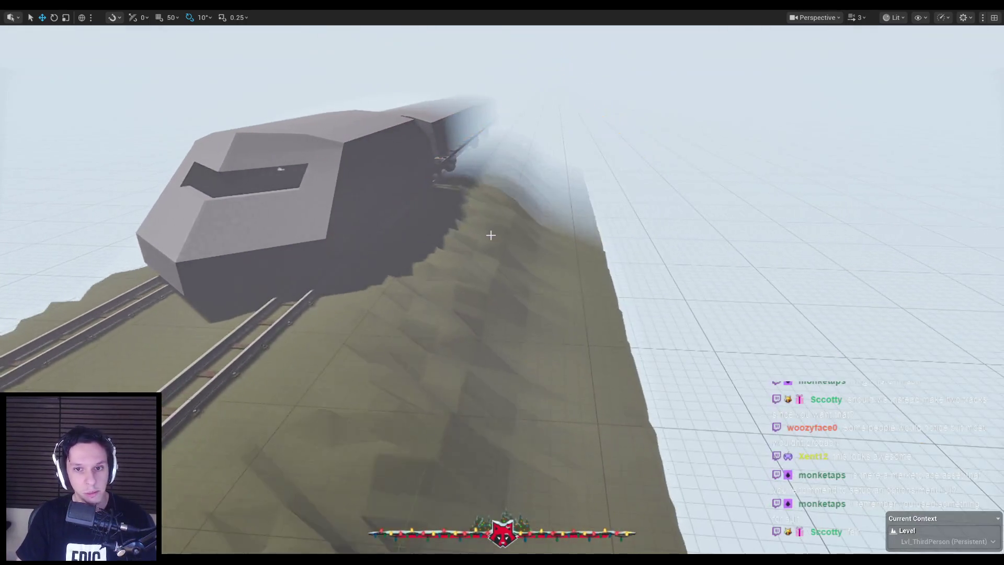
pyautogui.moveTo(490, 235); pyautogui.dragTo(471, 236)
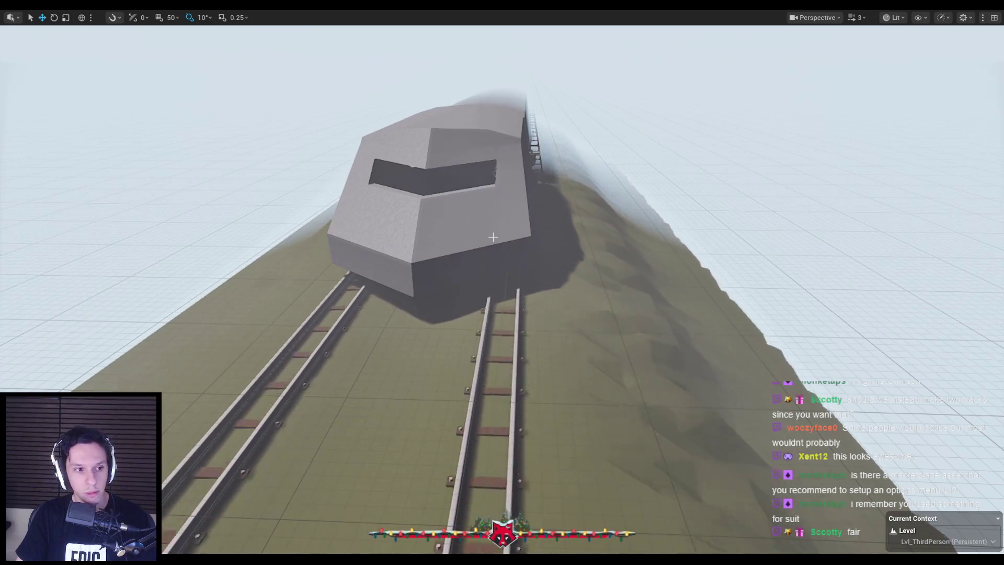
# Fly forward above the rooftops to view the faceted green ridge beside the tracks.
pyautogui.press('w')
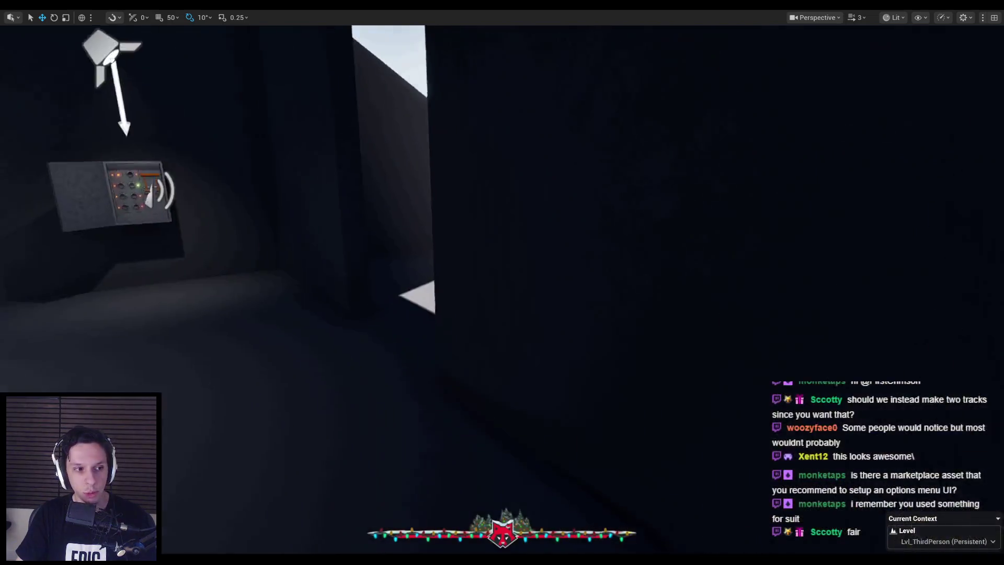
pyautogui.scroll(-3, 502, 282)
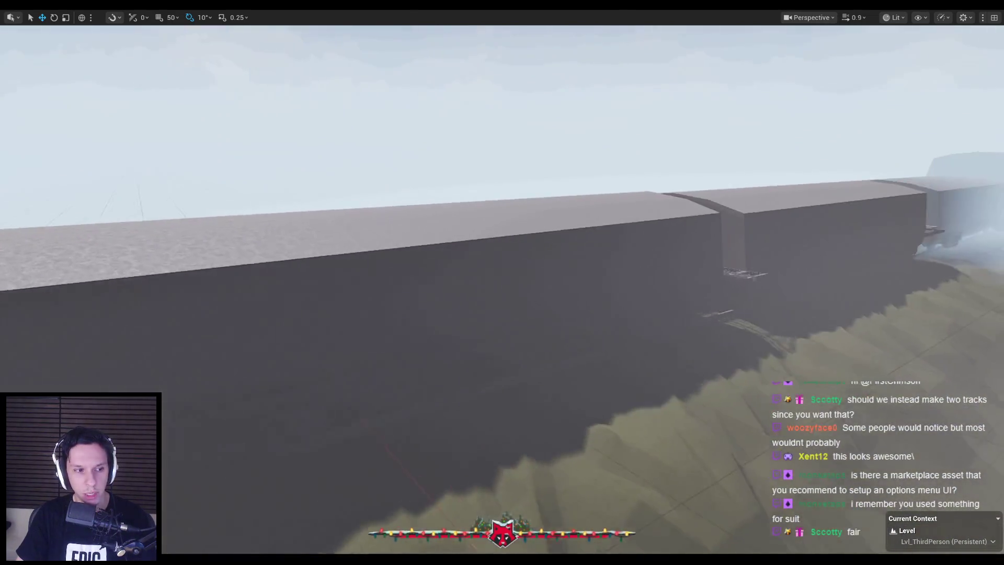
pyautogui.press('w')
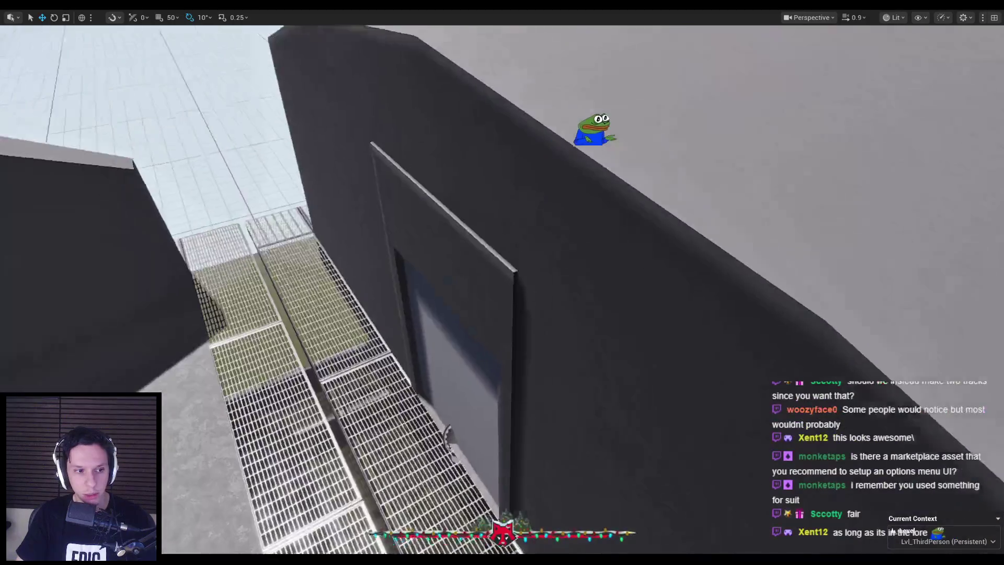
pyautogui.press('w')
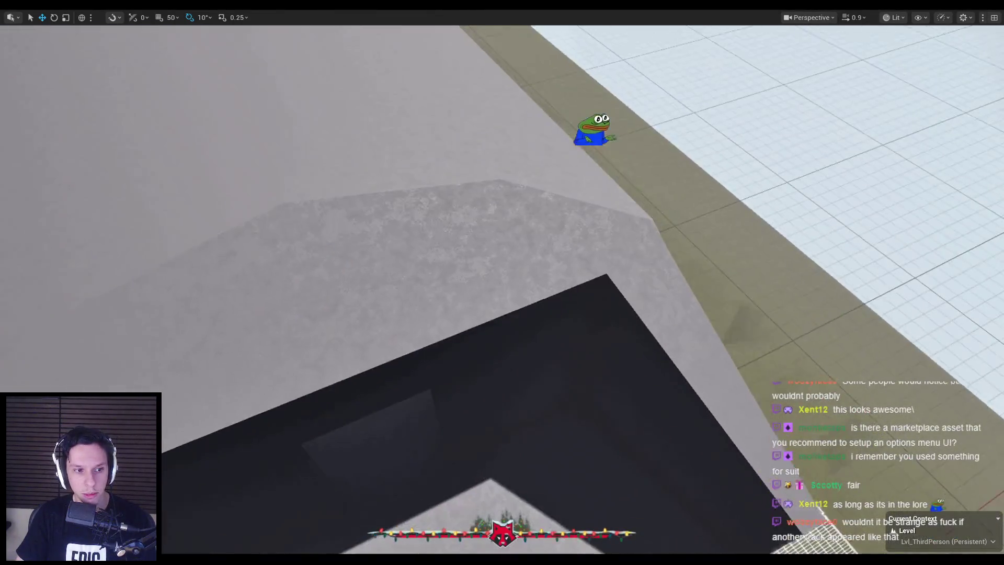
pyautogui.press('s')
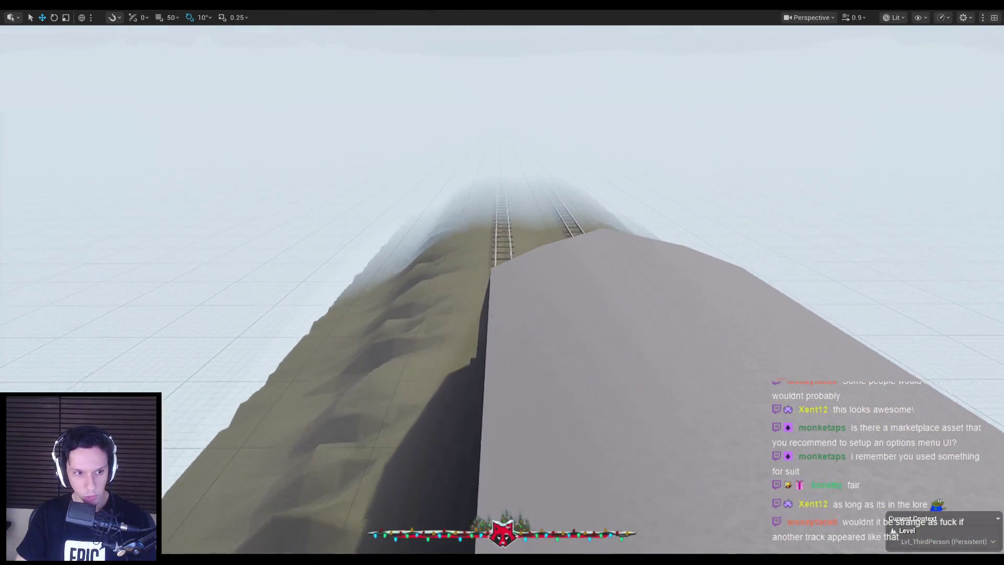